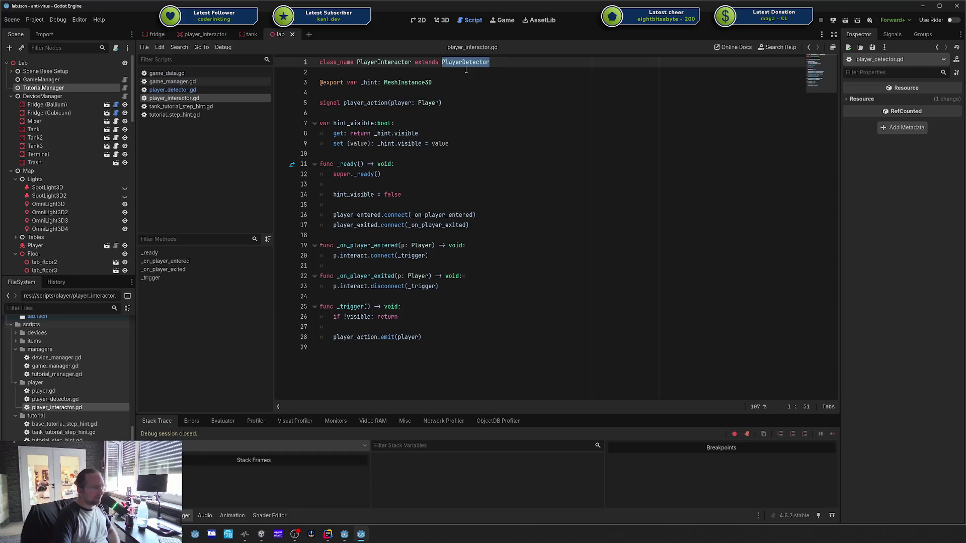
# Step: Select PlayerDetector in player_interactor.gd's class declaration and run the project
pyautogui.click(476, 99)
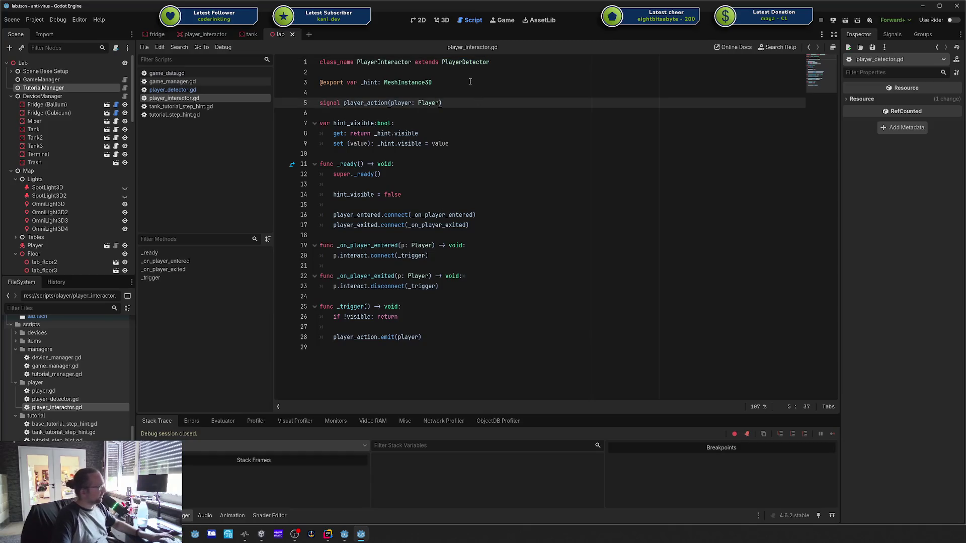
pyautogui.click(471, 83)
pyautogui.moveTo(491, 62); pyautogui.dragTo(417, 61)
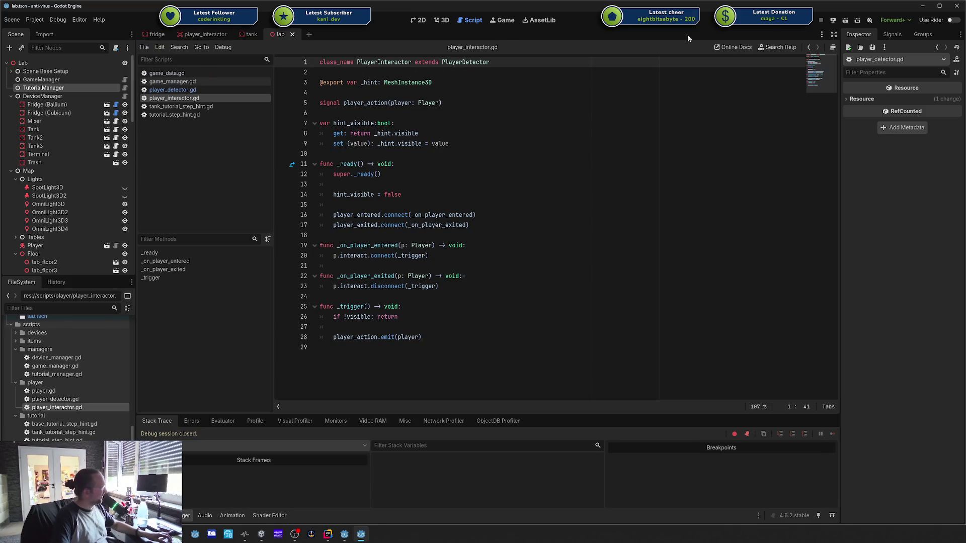
pyautogui.click(795, 24)
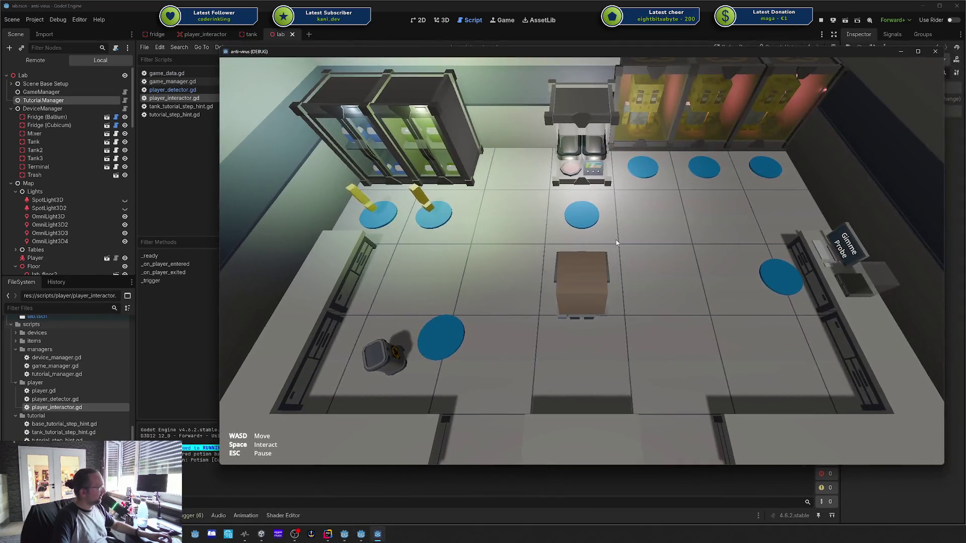
# Step: Walk the player onto the pads and place the yellow potion on the centre pad
pyautogui.press('a')
pyautogui.press('s')
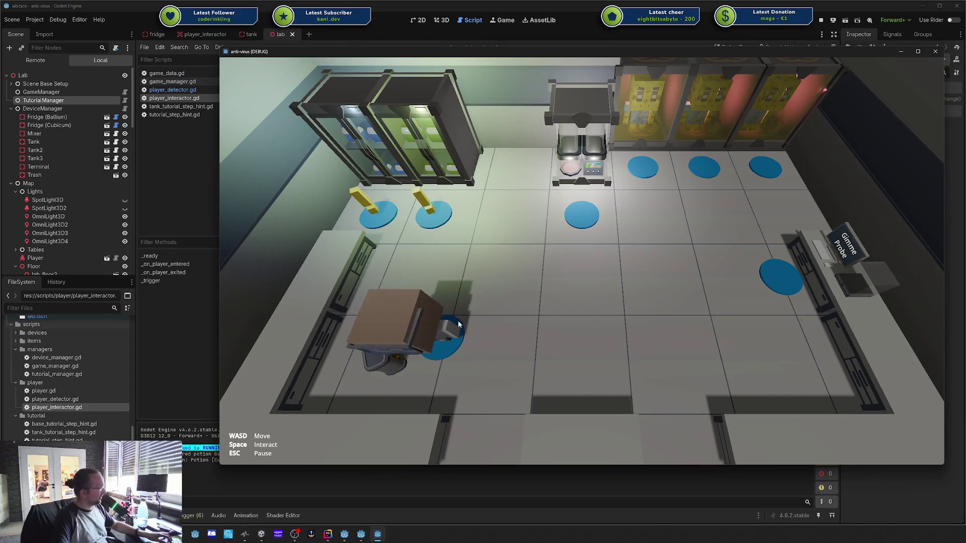
pyautogui.press('d')
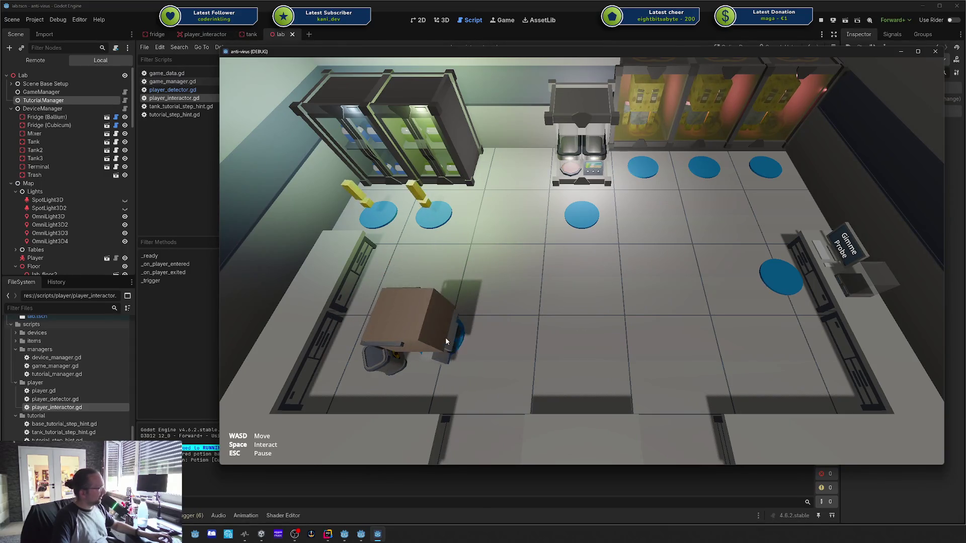
pyautogui.press('w')
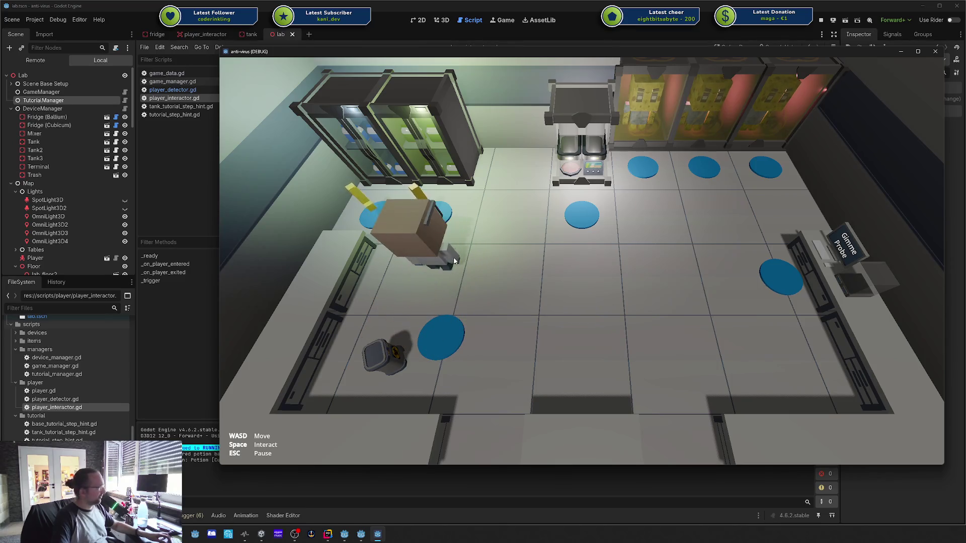
pyautogui.press('space')
# Step: Walk the player around the pad beside the canister, then stop the debug game
pyautogui.press('s')
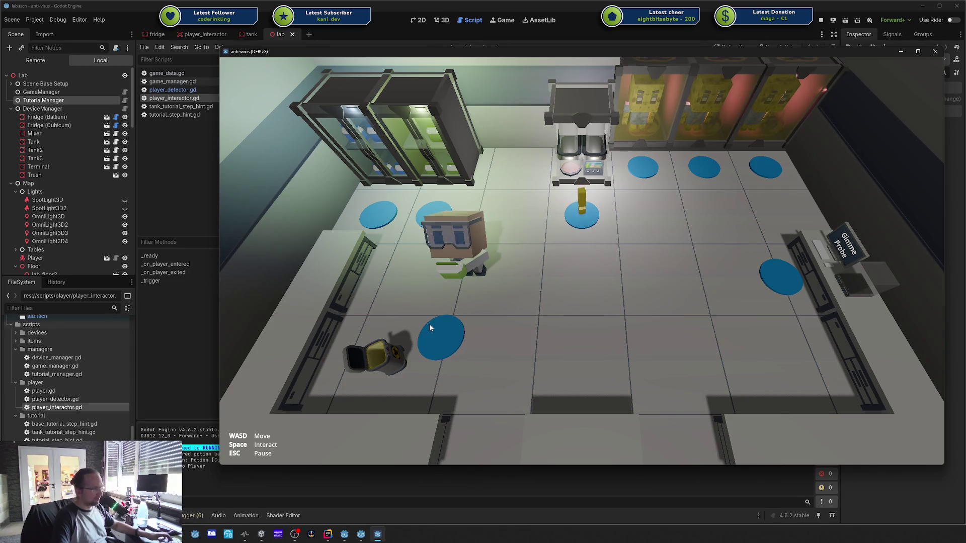
pyautogui.press('w')
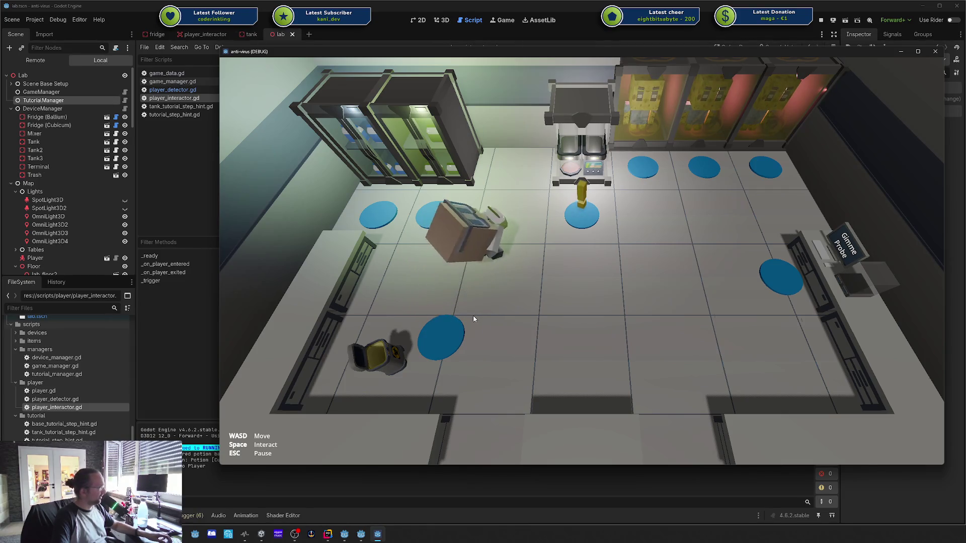
pyautogui.press('s')
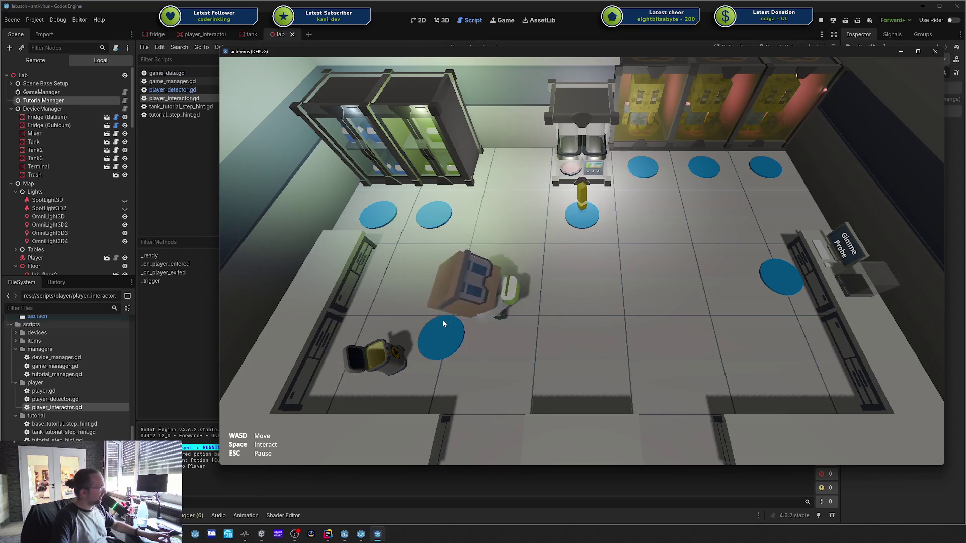
pyautogui.press('a')
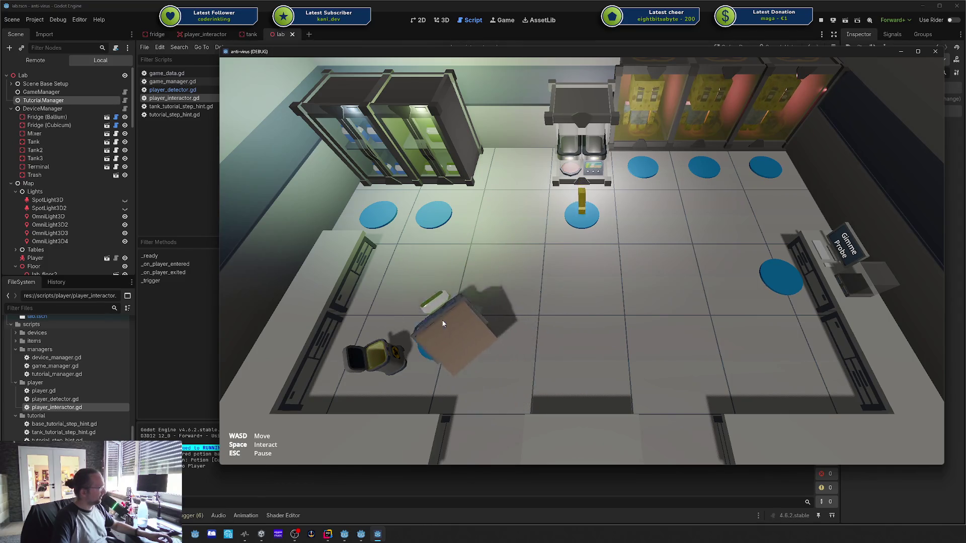
pyautogui.press('d')
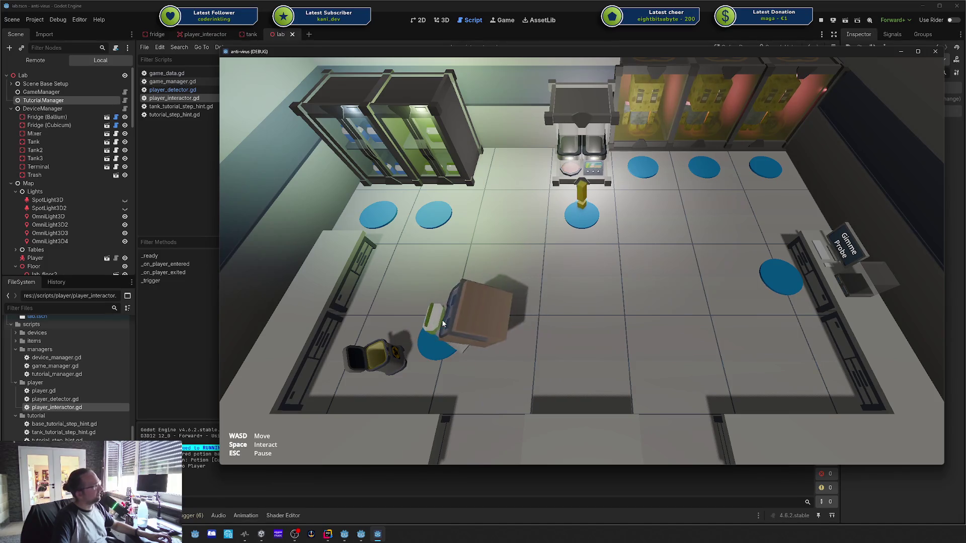
pyautogui.press('d')
pyautogui.press('a')
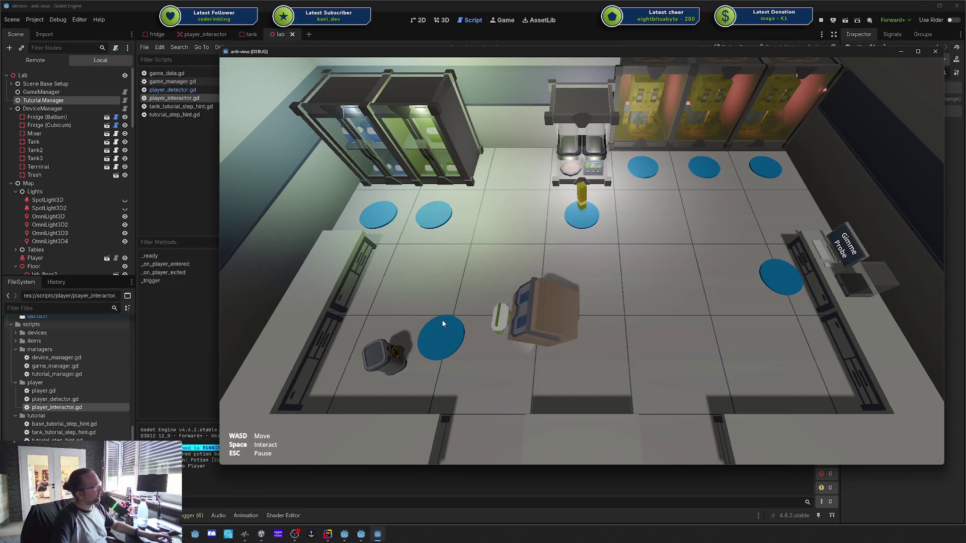
pyautogui.press('d')
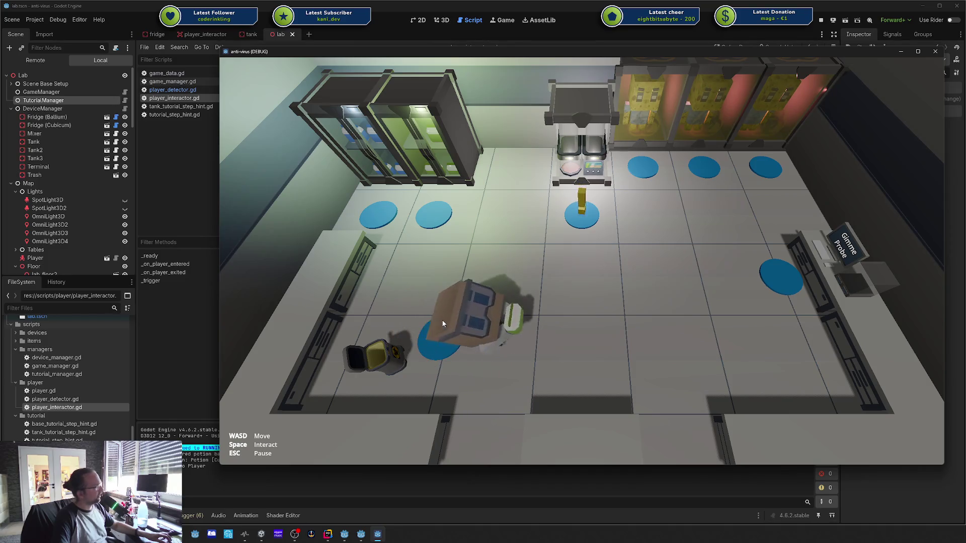
pyautogui.press('a')
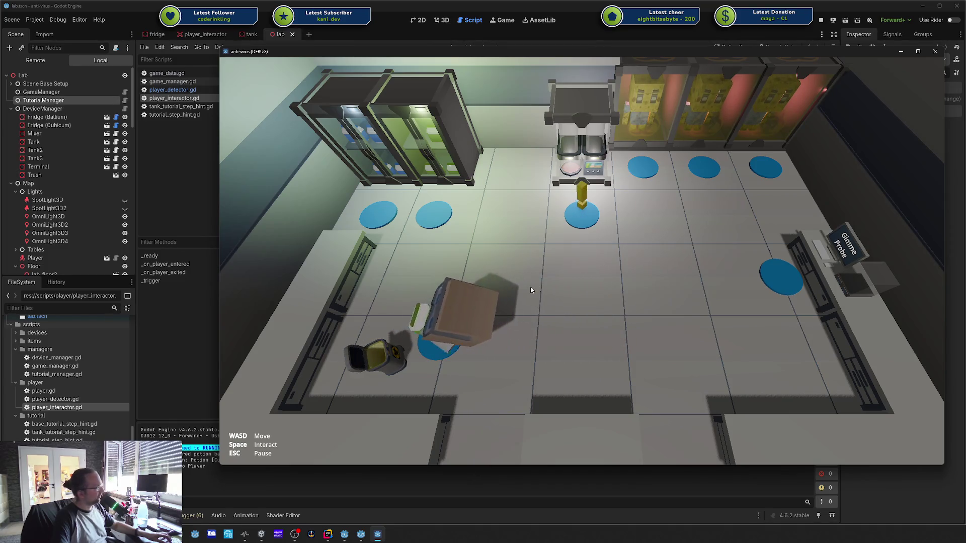
pyautogui.press('w')
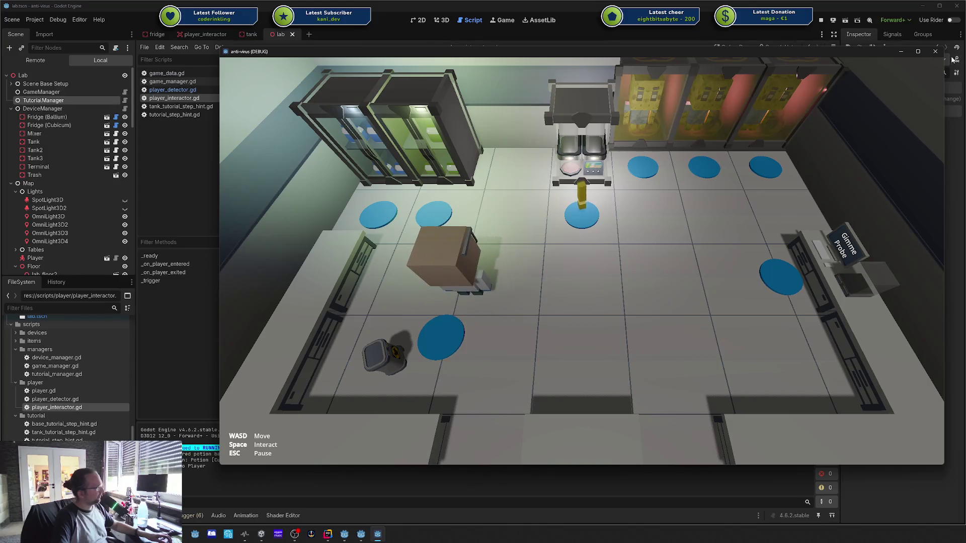
pyautogui.click(943, 56)
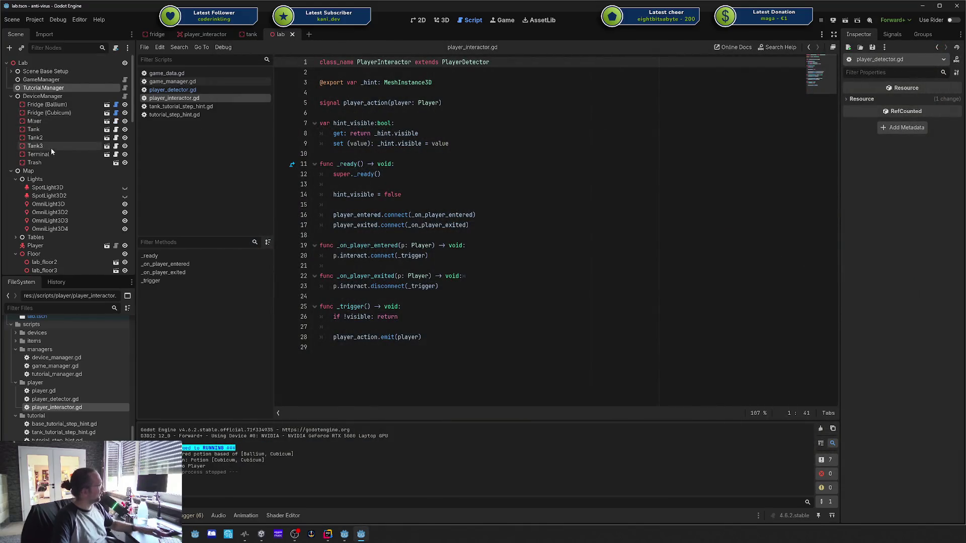
# Step: Open the Trash scene and inspect its Trash Model, collision shape and PlayerDetector nodes
pyautogui.click(115, 163)
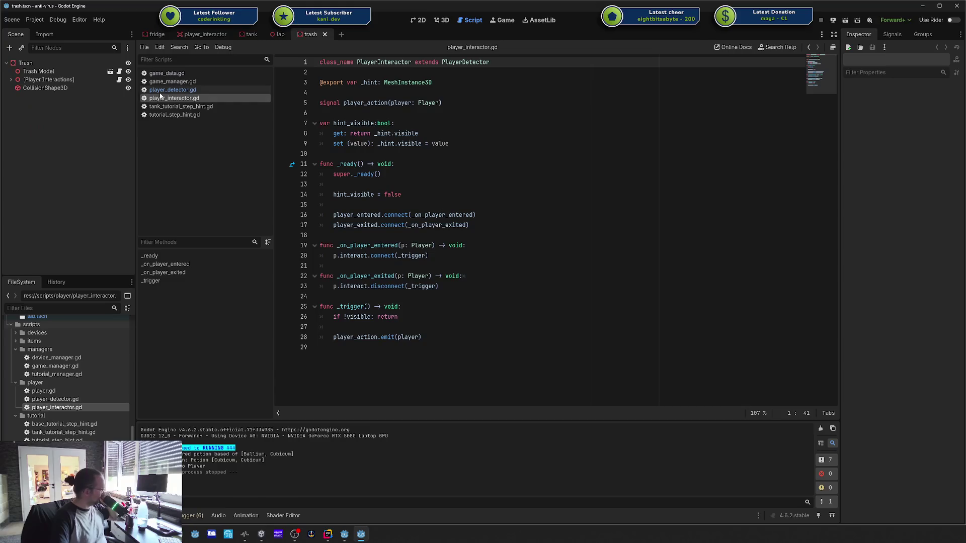
pyautogui.click(64, 81)
pyautogui.click(41, 71)
pyautogui.click(45, 88)
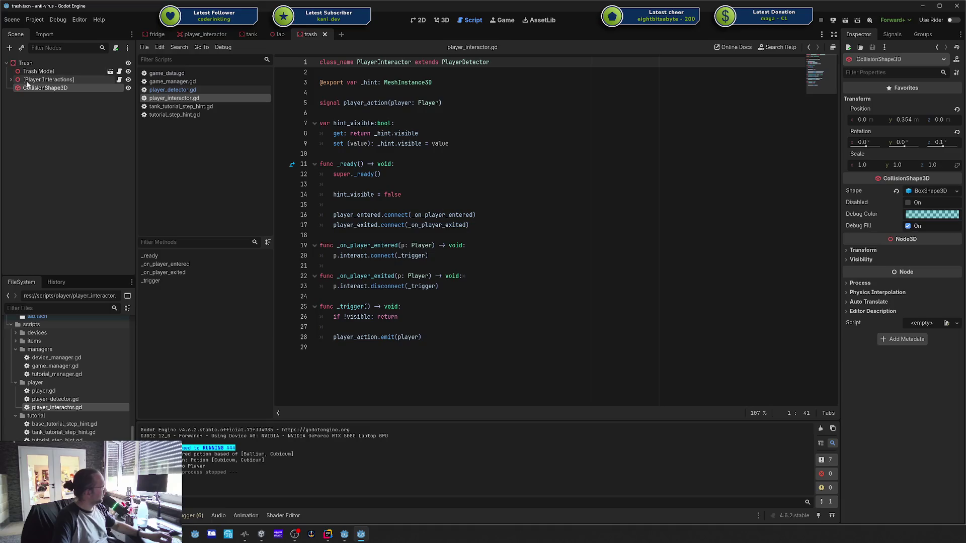
pyautogui.click(11, 80)
pyautogui.click(44, 80)
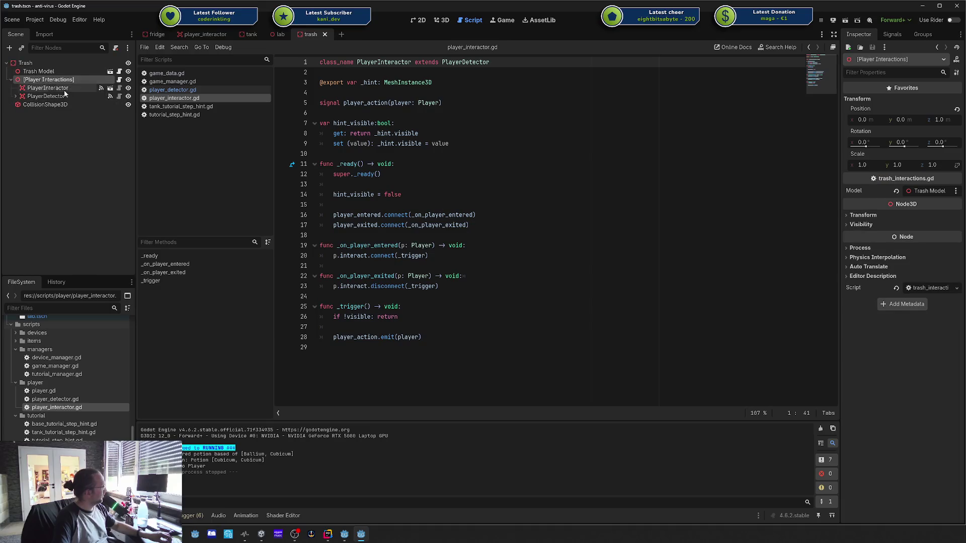
pyautogui.click(40, 96)
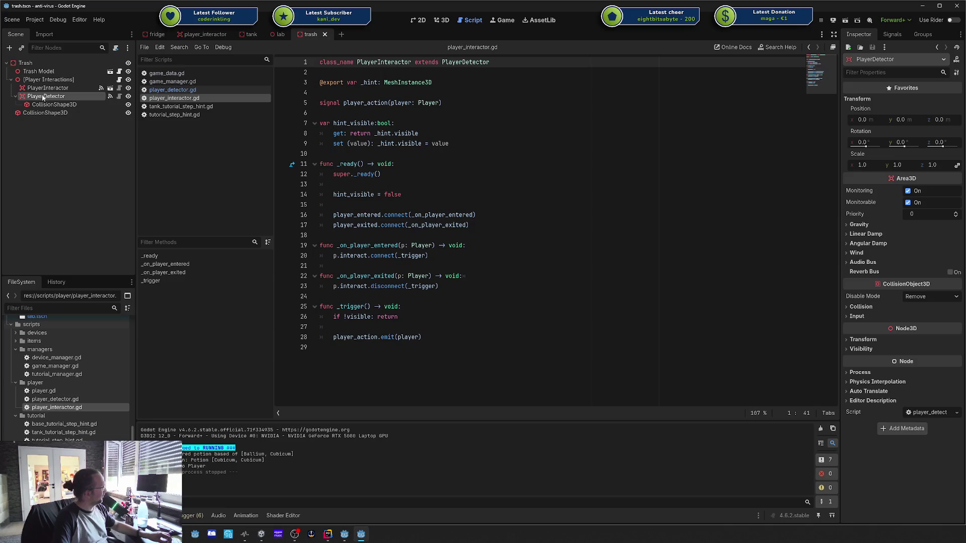
pyautogui.click(51, 104)
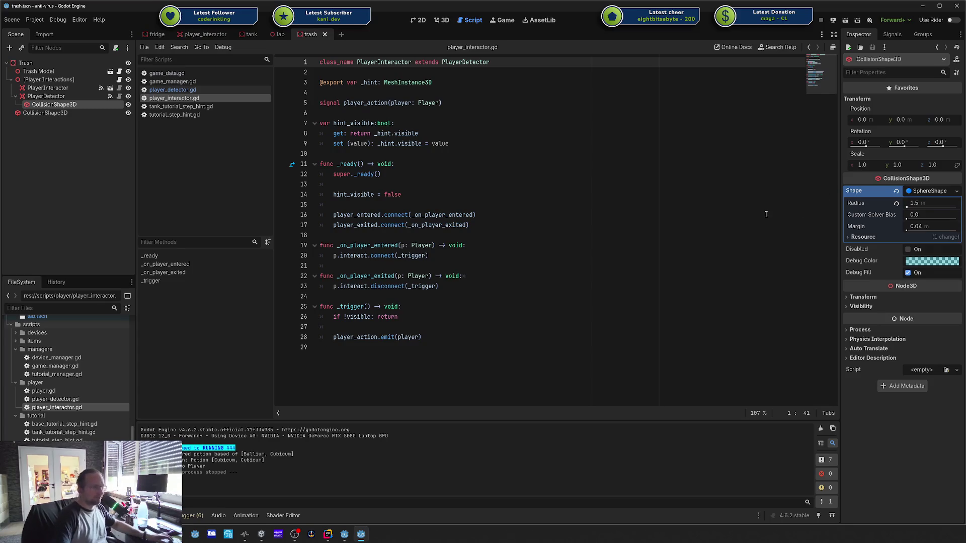
# Step: Select PlayerInteractor in the class declaration of the interactor script
pyautogui.click(553, 164)
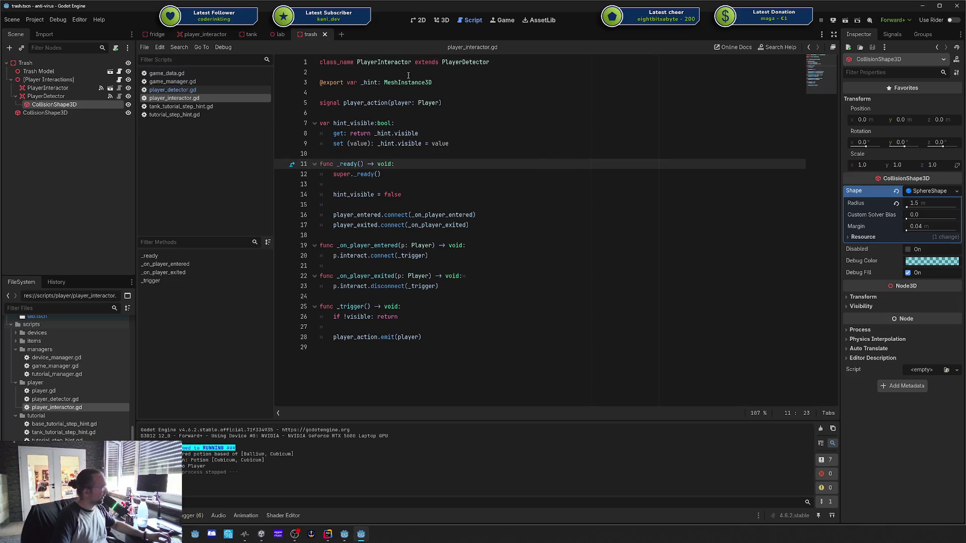
pyautogui.doubleClick(384, 62)
pyautogui.click(479, 105)
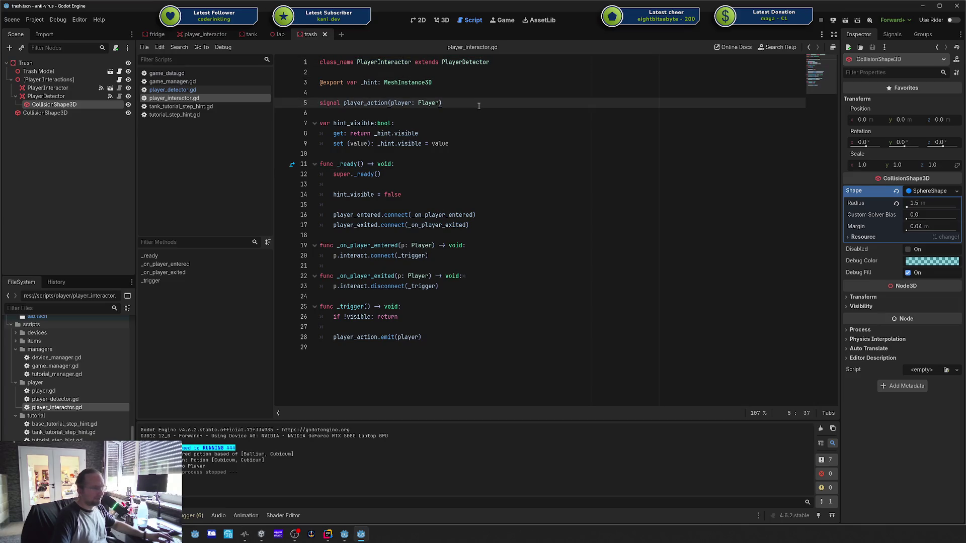
pyautogui.click(501, 111)
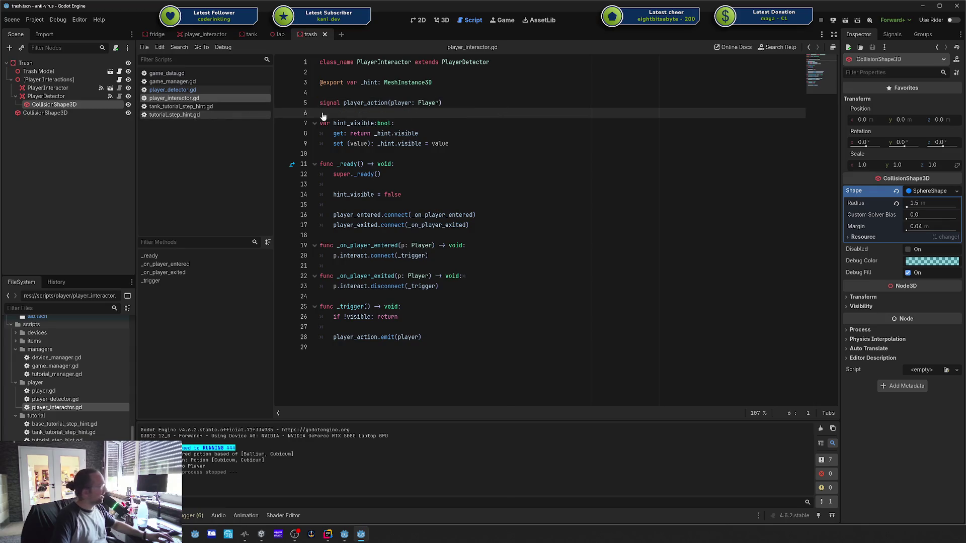
pyautogui.write('s')
pyautogui.press('BackSpace')
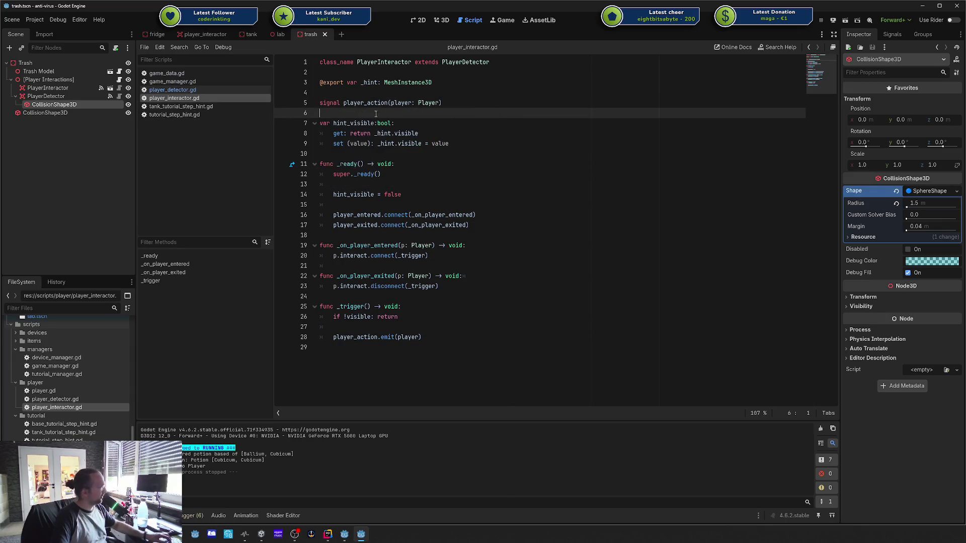
# Step: Compare PlayerInteractor's and PlayerDetector's properties, including the Hint, then rerun the project
pyautogui.click(47, 87)
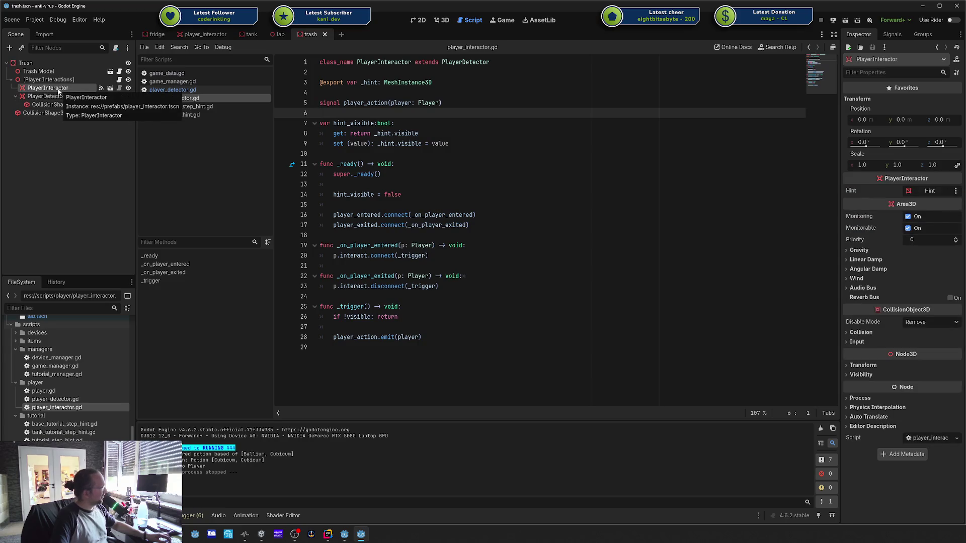
pyautogui.click(41, 96)
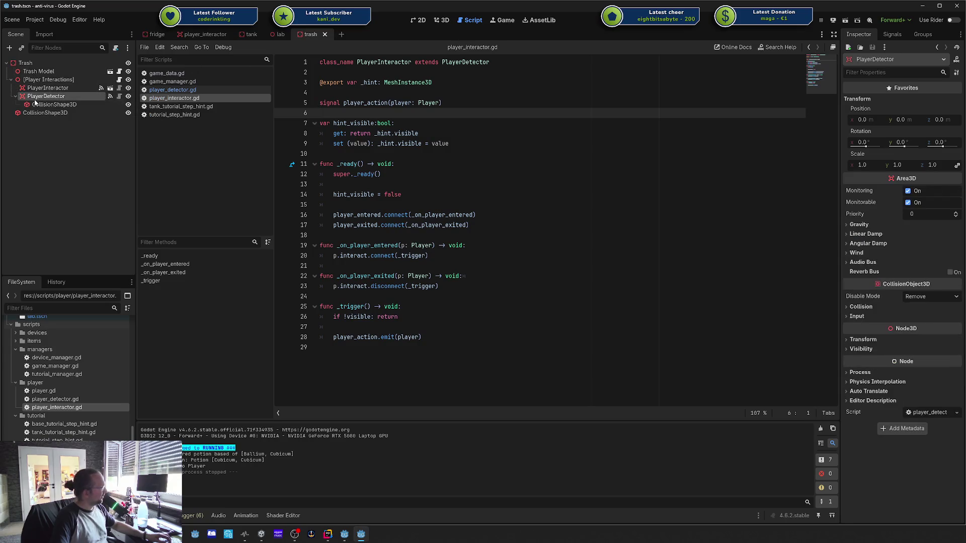
pyautogui.click(45, 87)
pyautogui.click(45, 96)
pyautogui.click(45, 87)
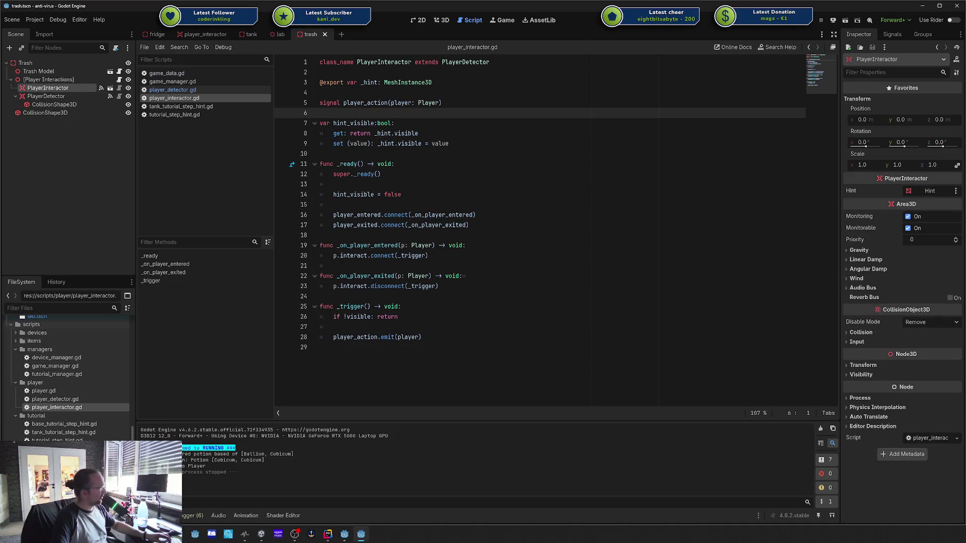
pyautogui.click(820, 20)
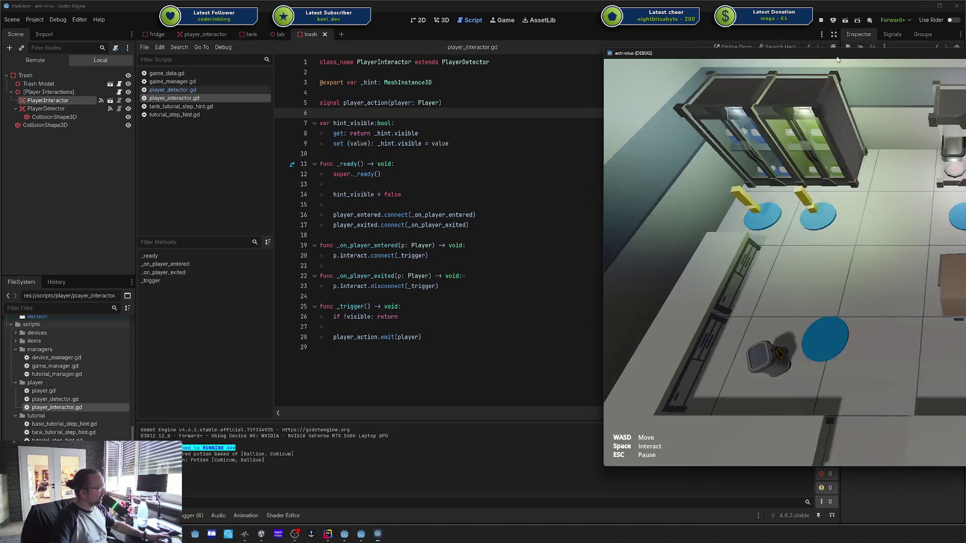
# Step: Walk the player to the fridge to interact, and drag the game window further left
pyautogui.hotkey('w', 'a')
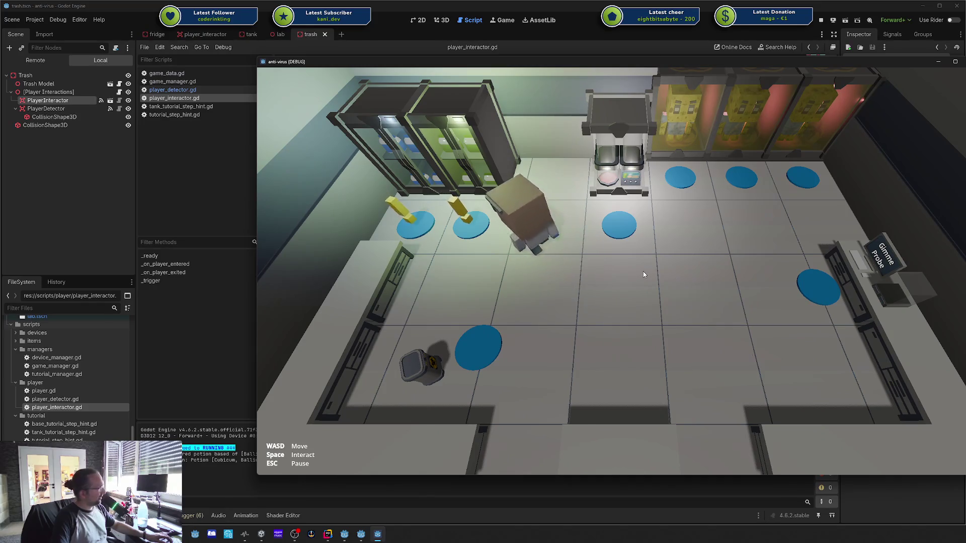
pyautogui.hotkey('w', 'a')
pyautogui.press('space')
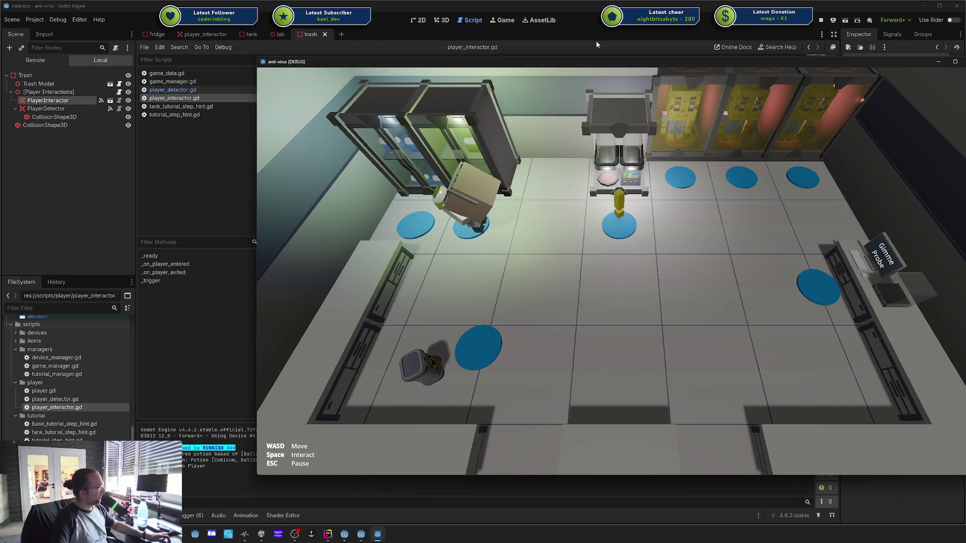
pyautogui.moveTo(596, 62); pyautogui.dragTo(547, 59)
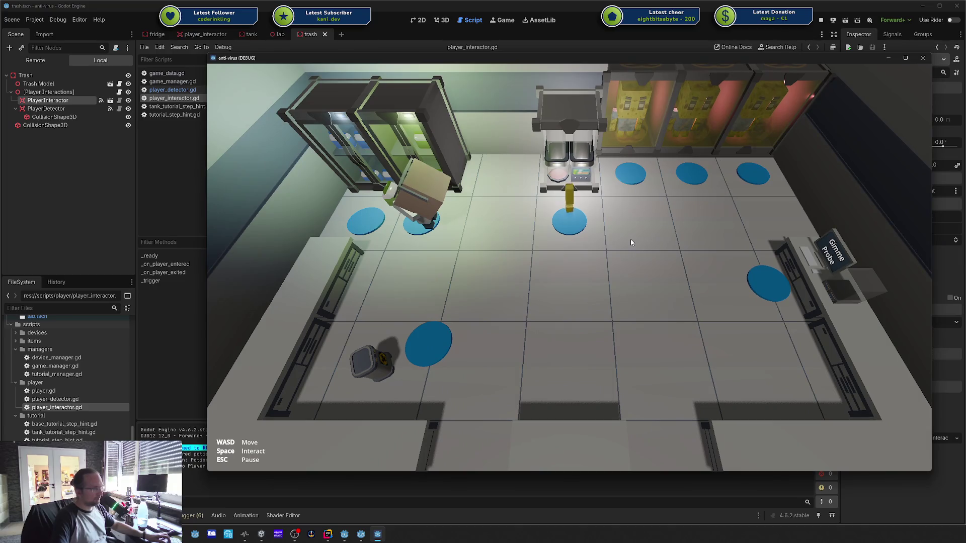
# Step: Walk the character to the open trash can and drop the held green item in
pyautogui.press('s')
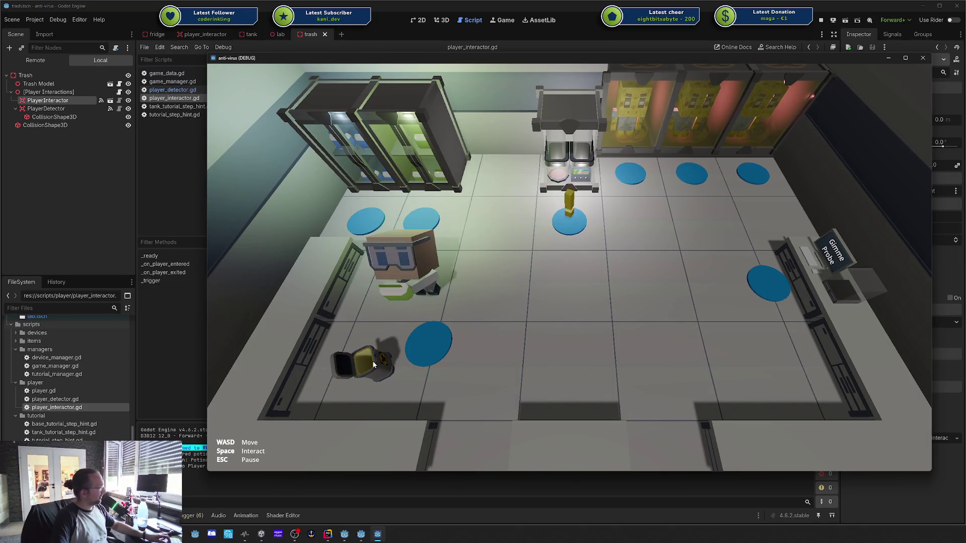
pyautogui.hotkey('w', 'd')
pyautogui.press('s')
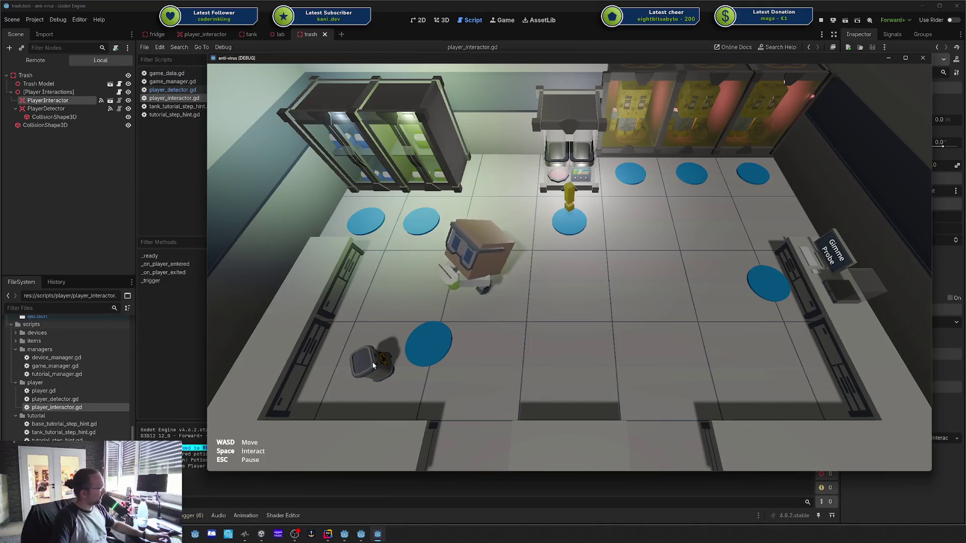
pyautogui.hotkey('s', 'a')
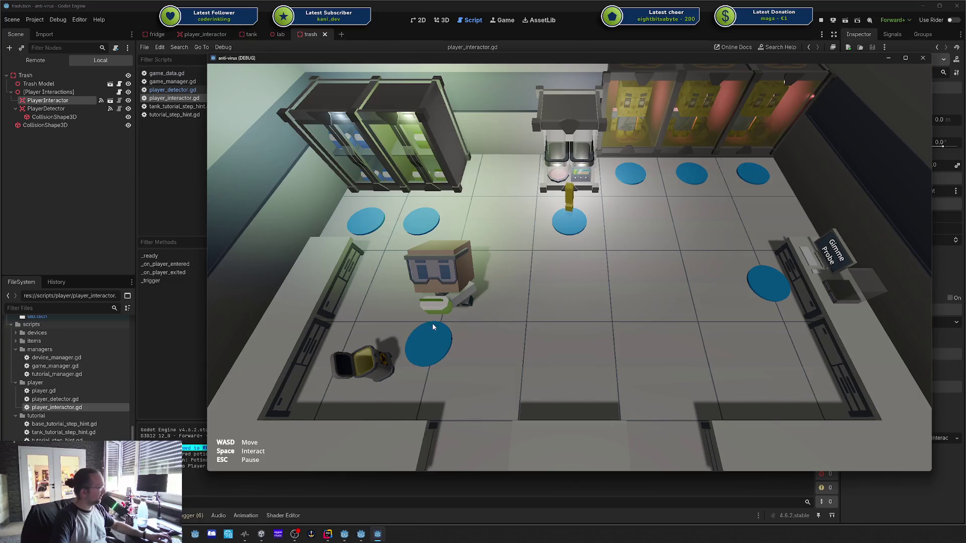
pyautogui.press('a')
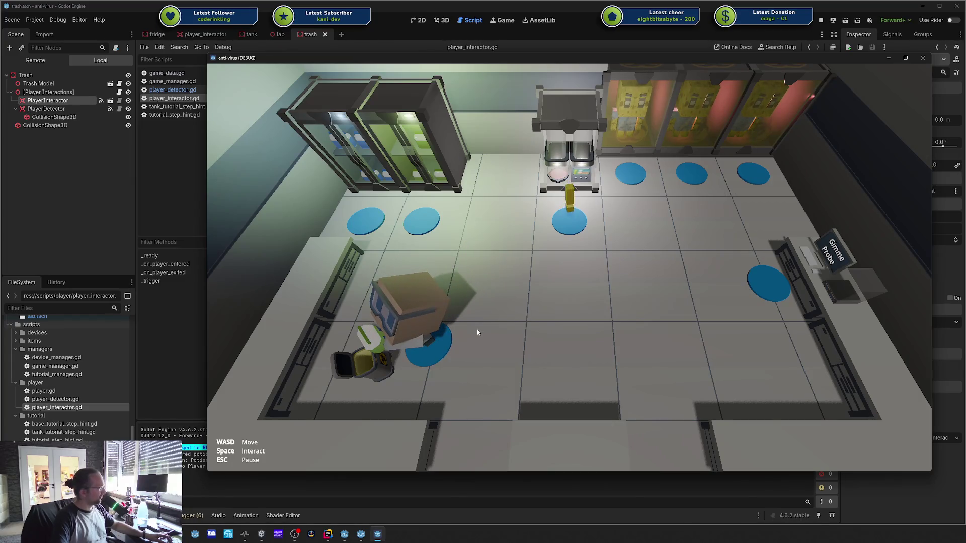
pyautogui.press('w')
pyautogui.press('d')
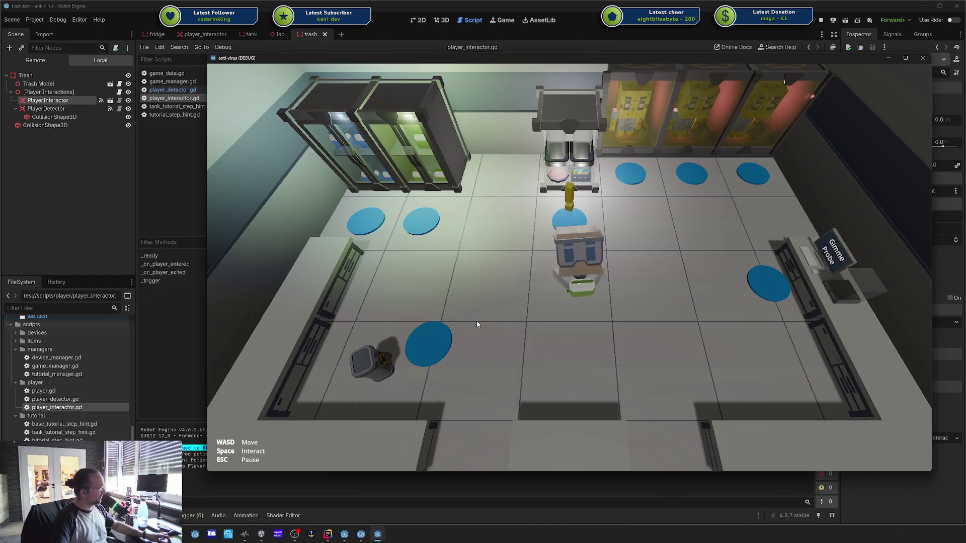
pyautogui.press('s')
pyautogui.press('a')
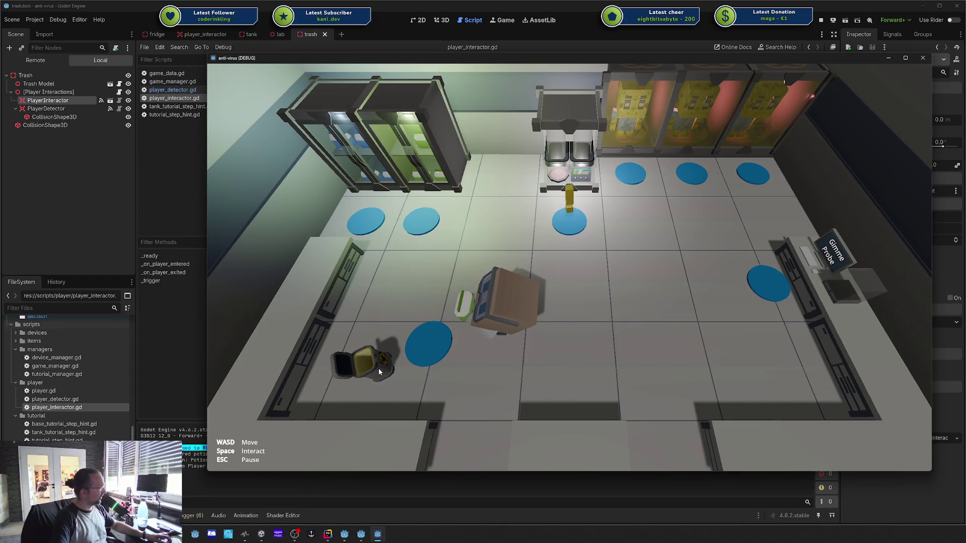
pyautogui.press('d')
pyautogui.press('a')
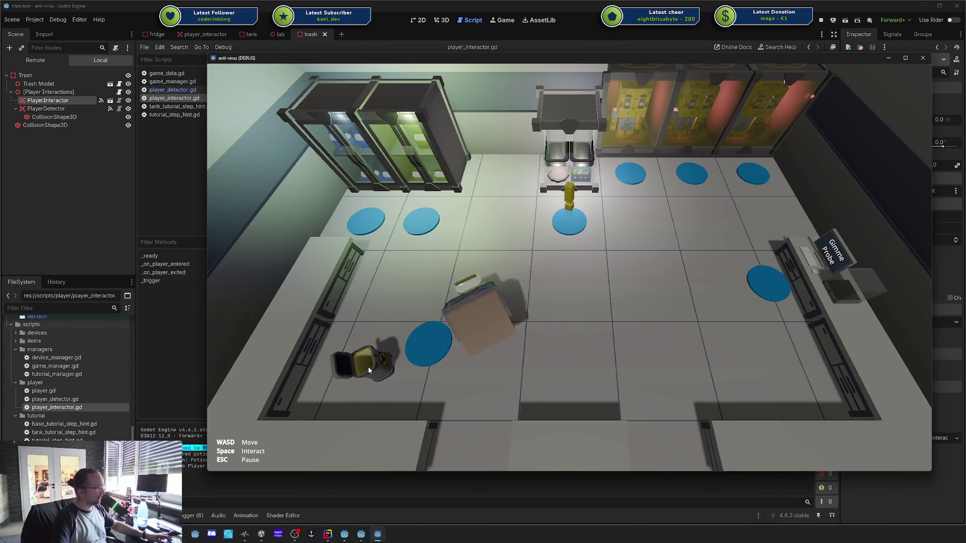
pyautogui.press('a')
pyautogui.press('space')
pyautogui.press('d')
# Step: Walk the character past the fridges and machine, returning beside the trash can
pyautogui.press('w')
pyautogui.press('s')
pyautogui.press('w')
pyautogui.press('s')
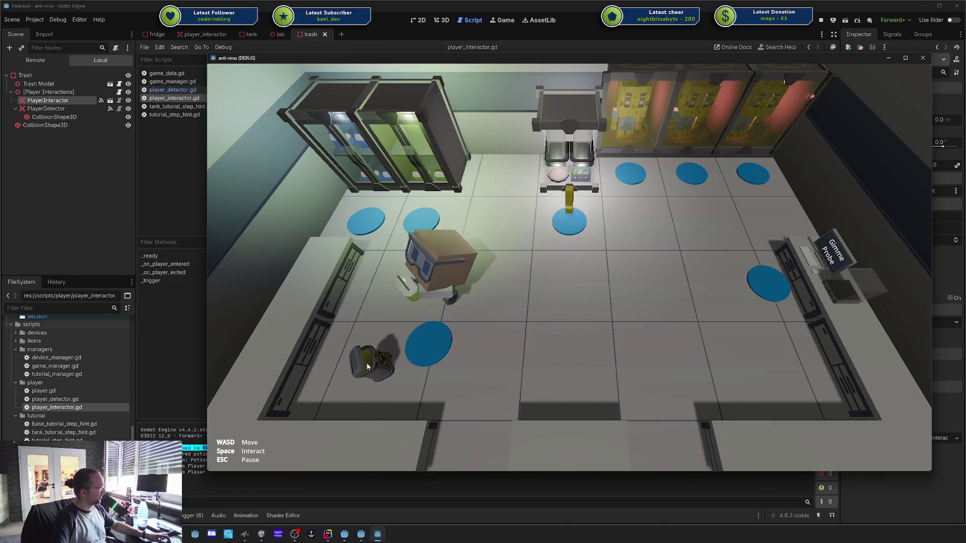
pyautogui.press('s')
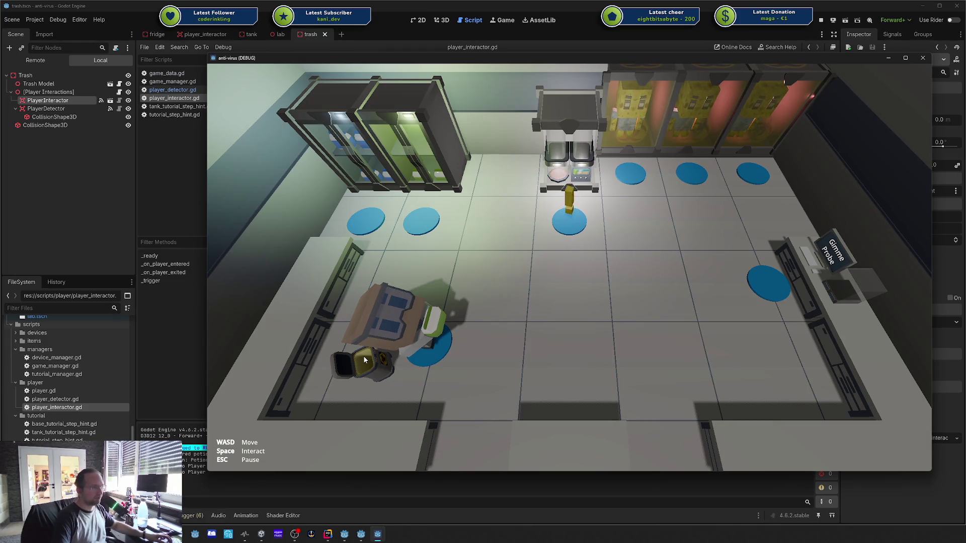
pyautogui.press('w')
pyautogui.press('d')
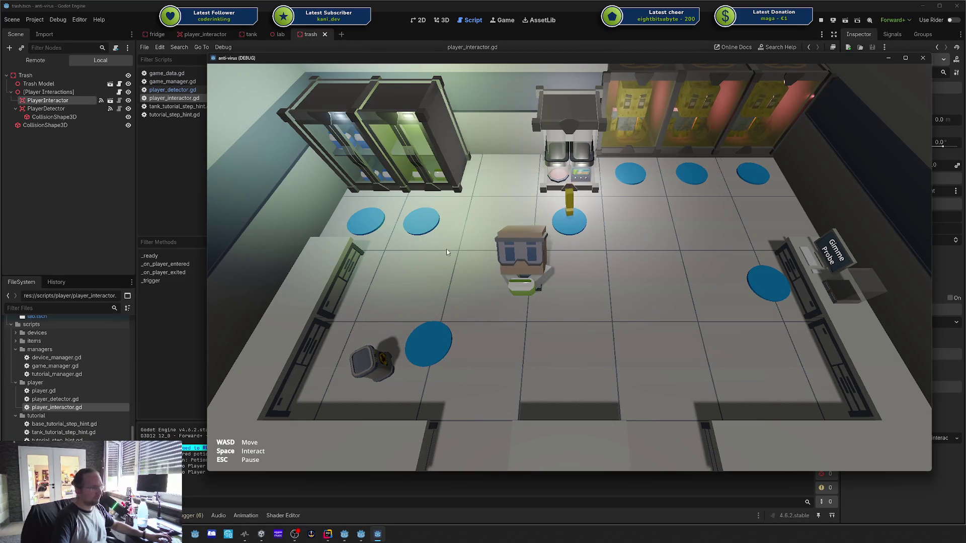
pyautogui.press('w')
pyautogui.press('a')
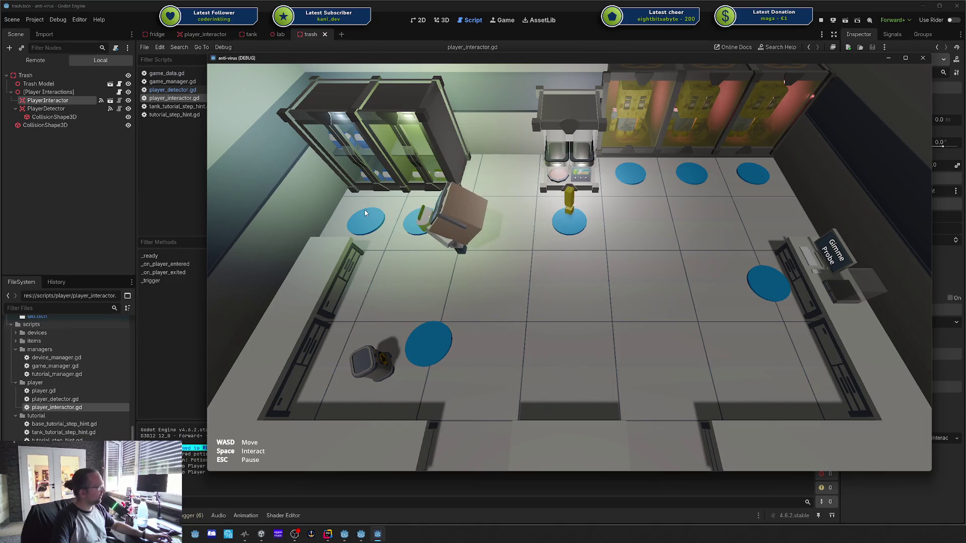
pyautogui.press('w')
pyautogui.press('a')
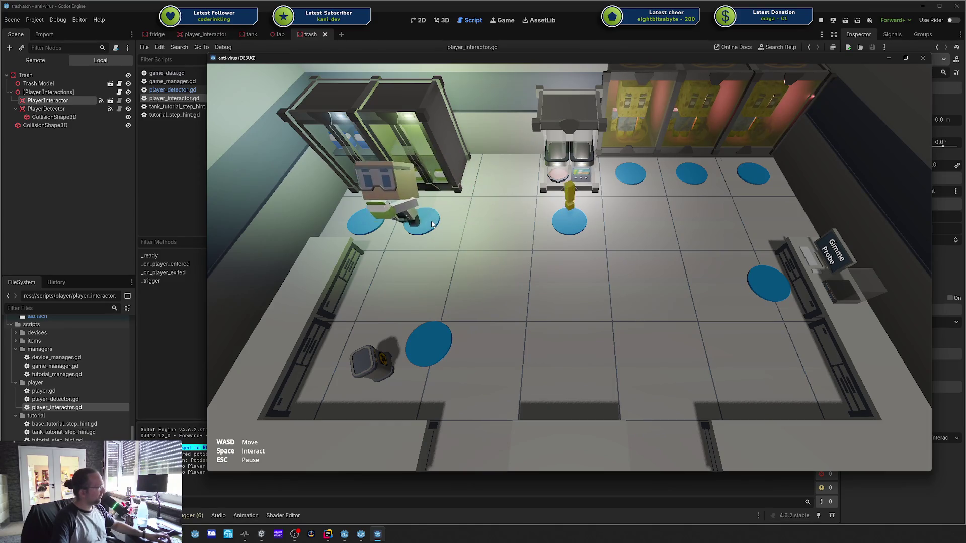
pyautogui.press('d')
pyautogui.press('d')
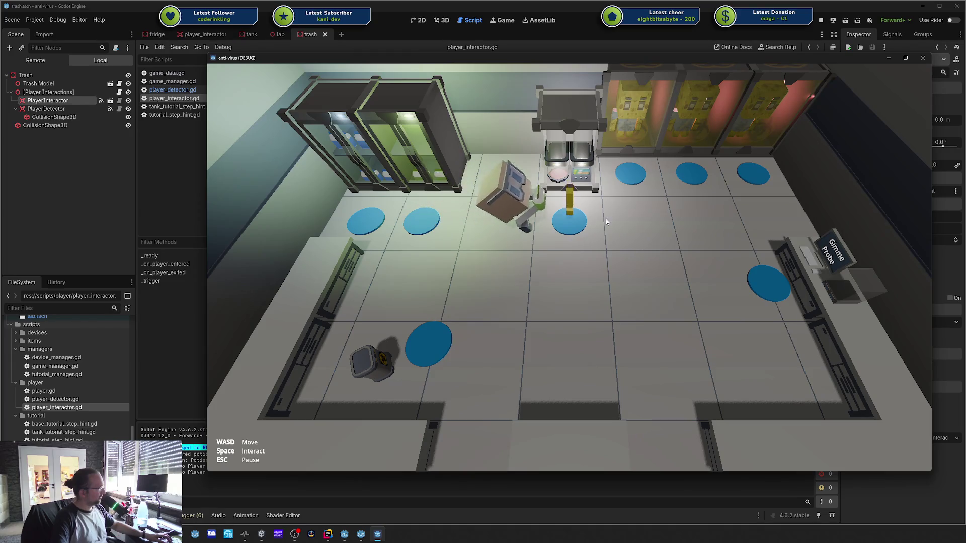
pyautogui.press('s')
pyautogui.press('a')
pyautogui.press('s')
pyautogui.press('a')
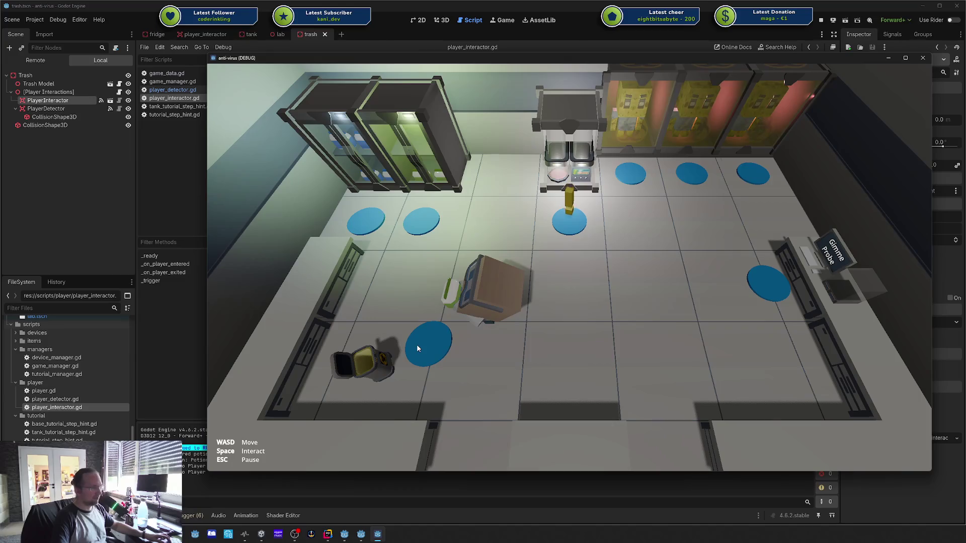
pyautogui.press('s')
pyautogui.press('a')
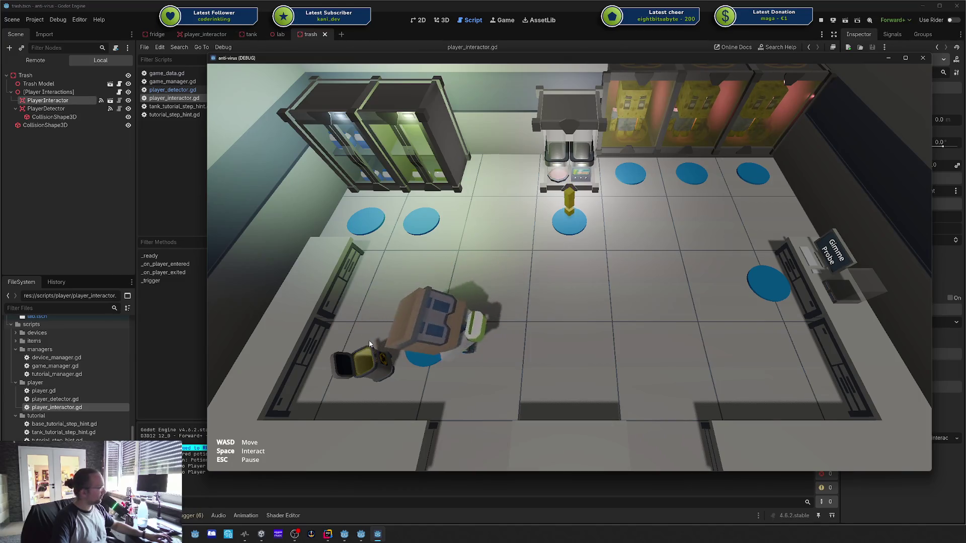
# Step: Walk back and forth between the trash can, room centre and yellow-item machine
pyautogui.press('d')
pyautogui.press('w')
pyautogui.press('a')
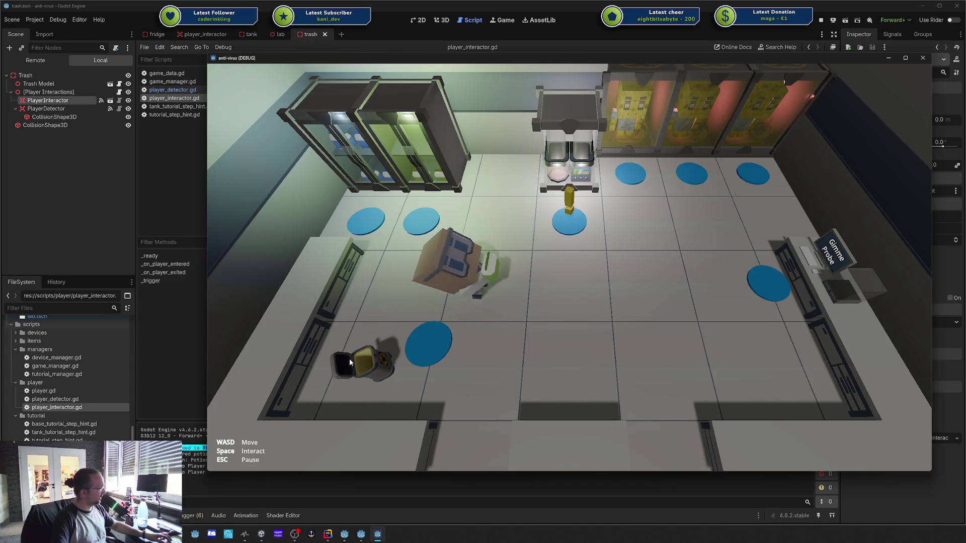
pyautogui.press('d')
pyautogui.press('s')
pyautogui.press('a')
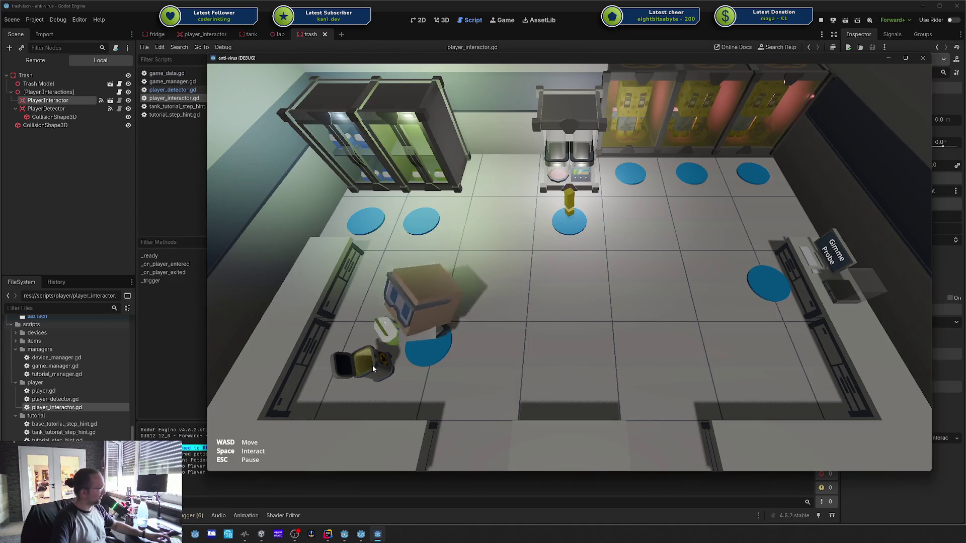
pyautogui.press('d')
pyautogui.press('a')
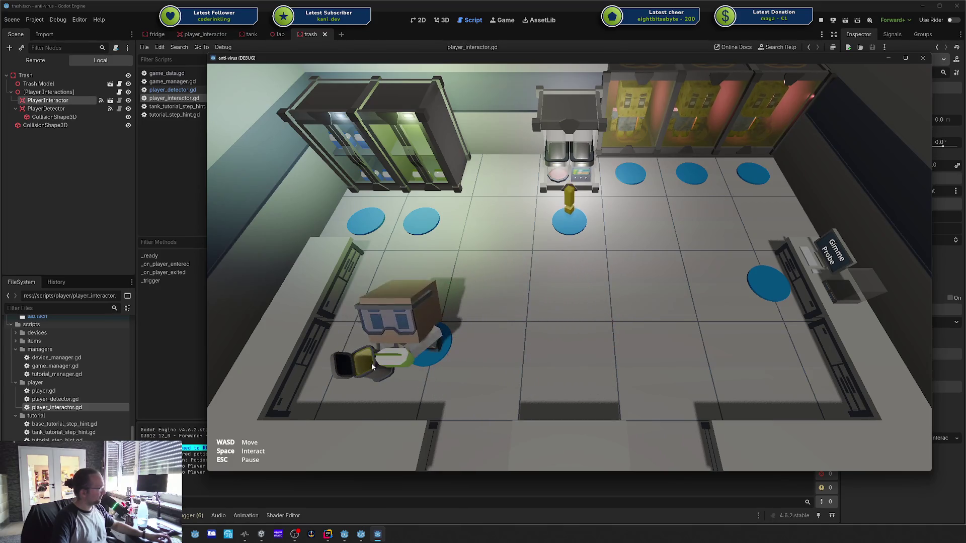
pyautogui.press('w')
pyautogui.press('d')
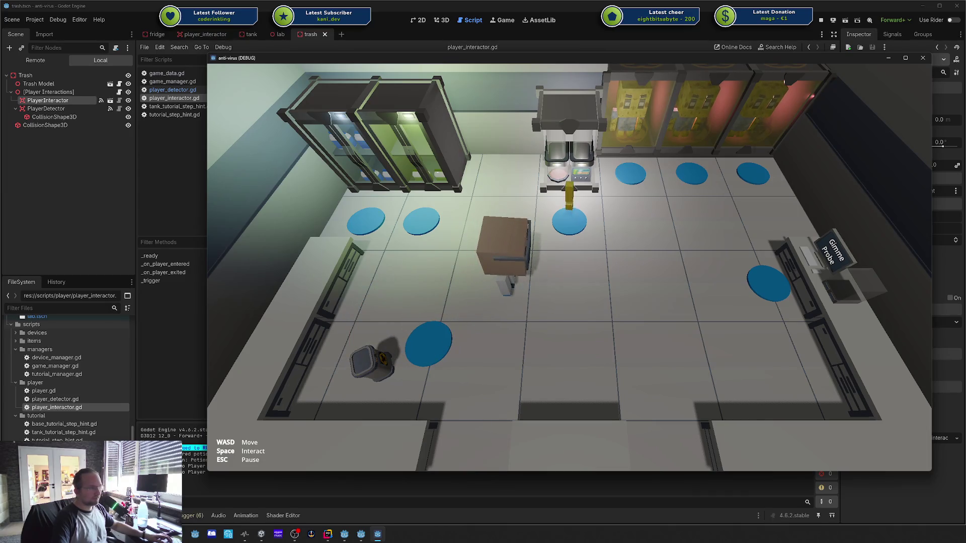
pyautogui.press('w')
pyautogui.press('d')
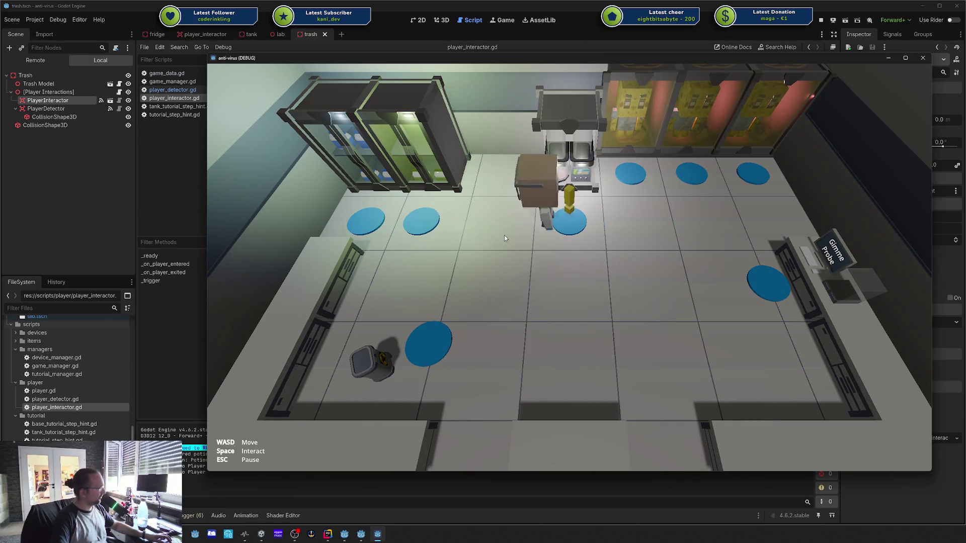
pyautogui.press('a')
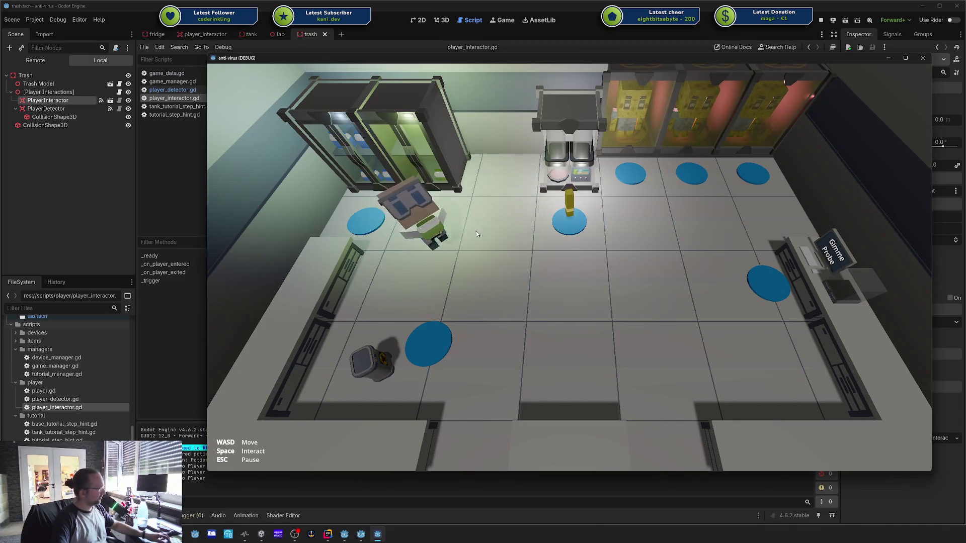
pyautogui.press('s')
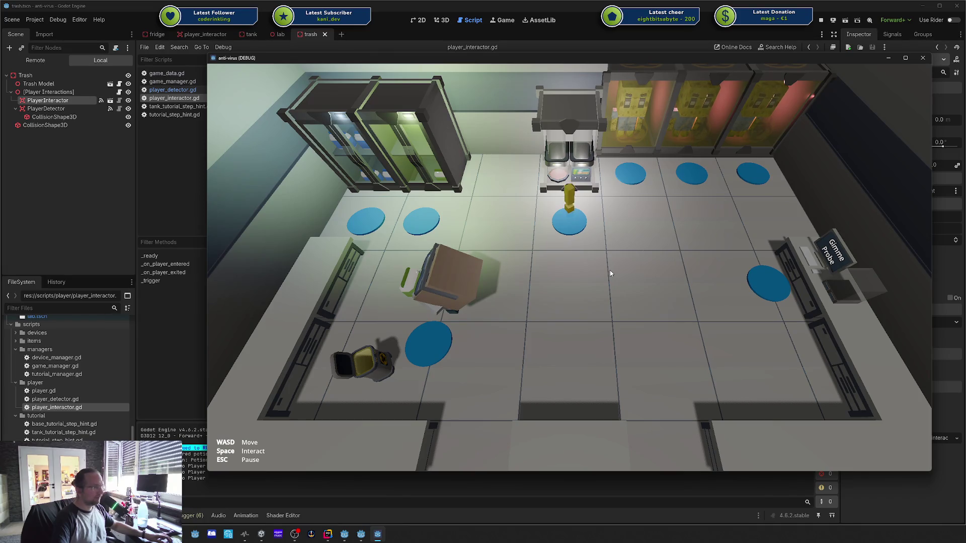
# Step: Move the character around the upper blue pads and finish near the trash can
pyautogui.press('w')
pyautogui.press('s')
pyautogui.press('w')
pyautogui.press('a')
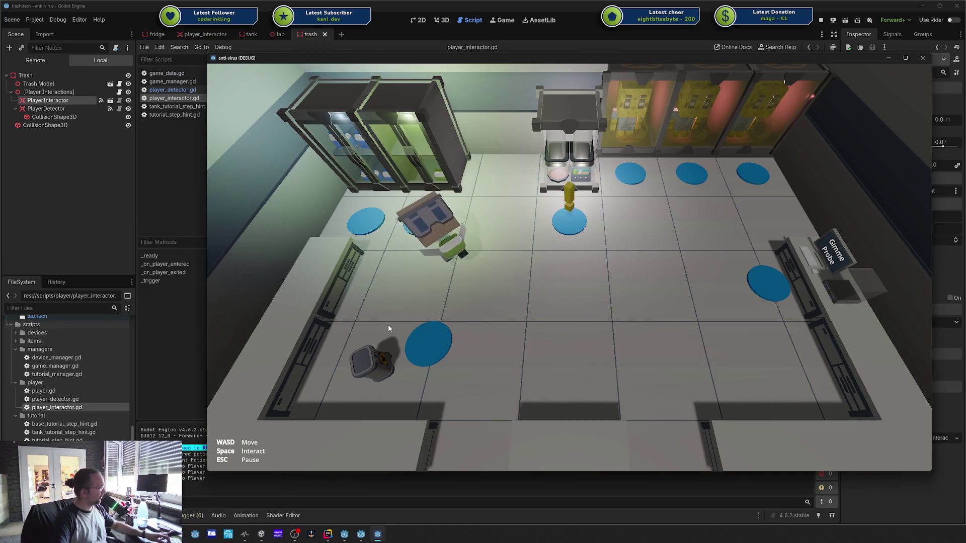
pyautogui.press('s')
pyautogui.press('w')
pyautogui.press('s')
pyautogui.press('w')
pyautogui.press('d')
pyautogui.press('w')
pyautogui.press('a')
pyautogui.press('s')
pyautogui.press('w')
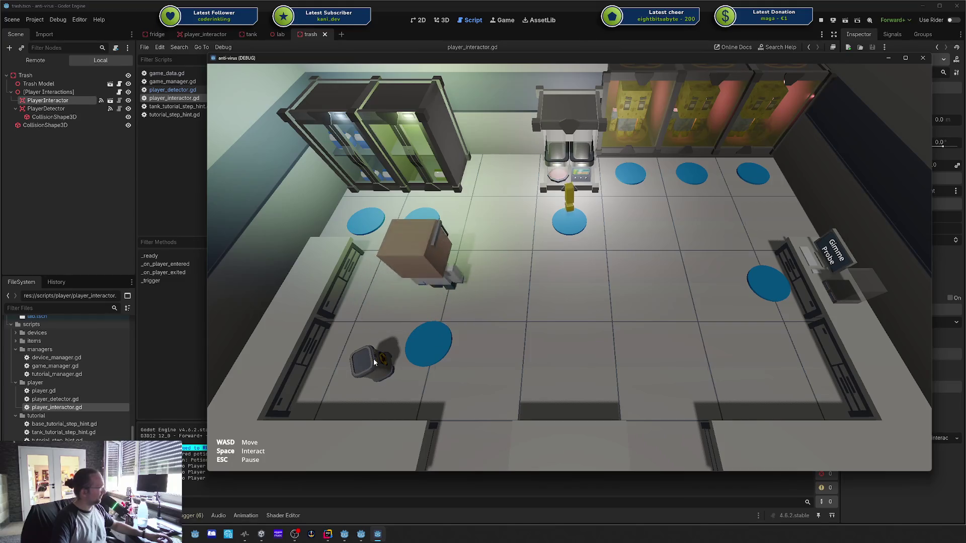
pyautogui.press('d')
pyautogui.press('a')
pyautogui.press('a')
pyautogui.press('d')
pyautogui.press('a')
pyautogui.press('w')
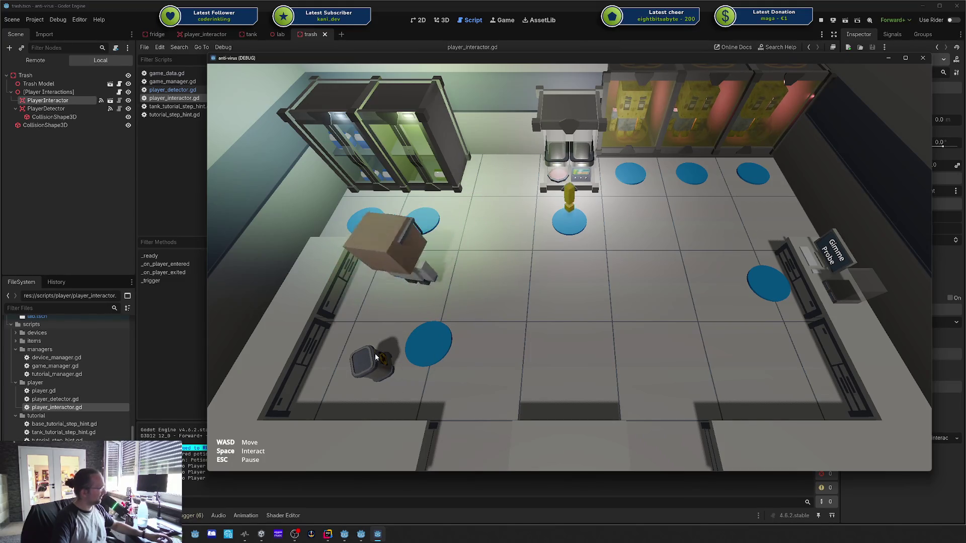
pyautogui.press('d')
pyautogui.press('s')
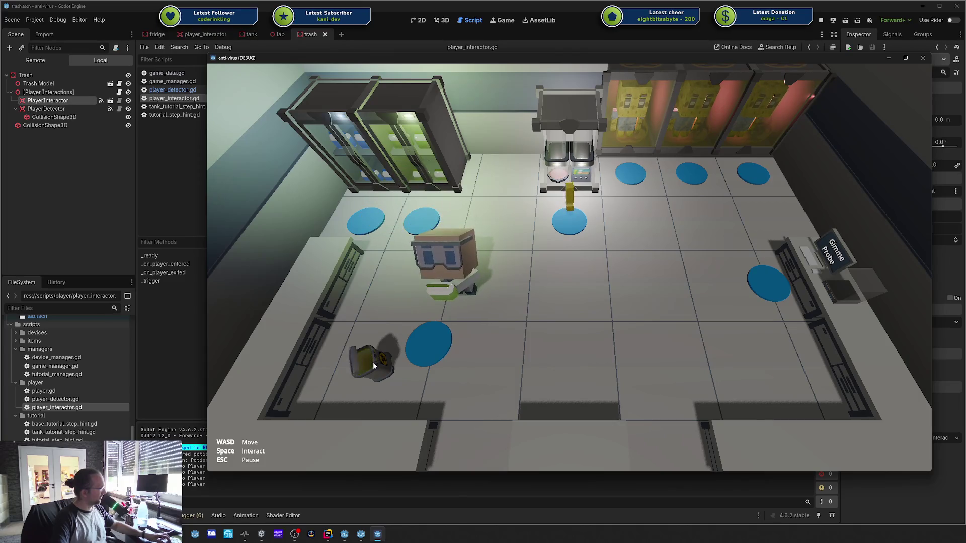
pyautogui.press('s')
pyautogui.press('d')
pyautogui.press('d')
pyautogui.press('w')
pyautogui.press('s')
pyautogui.press('a')
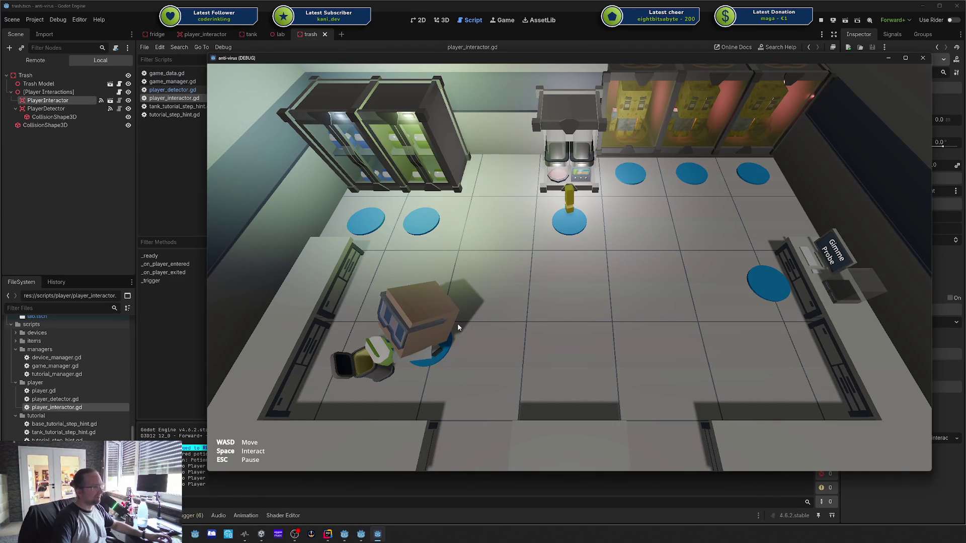
# Step: Walk the character around the trash can, toward the upper blue pad and back
pyautogui.press('d')
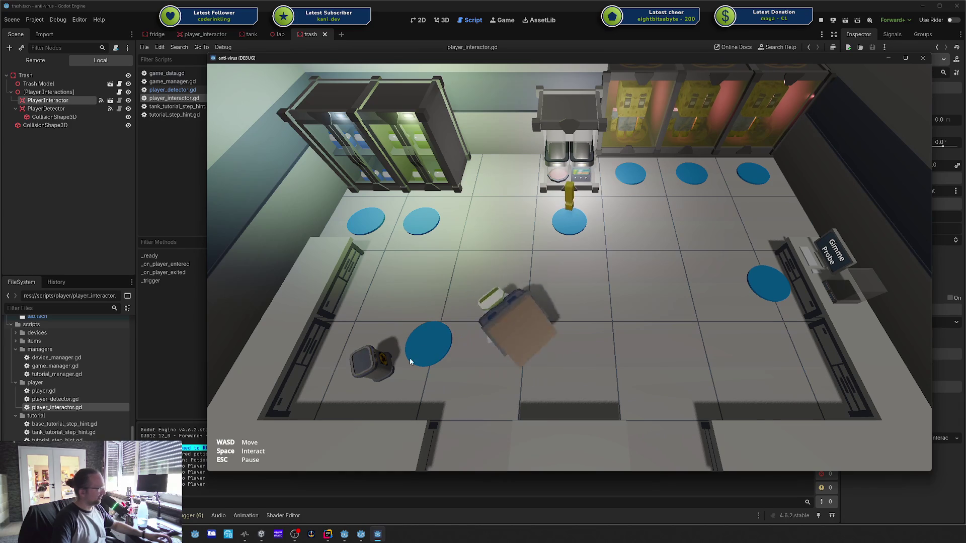
pyautogui.press('a')
pyautogui.press('w')
pyautogui.press('d')
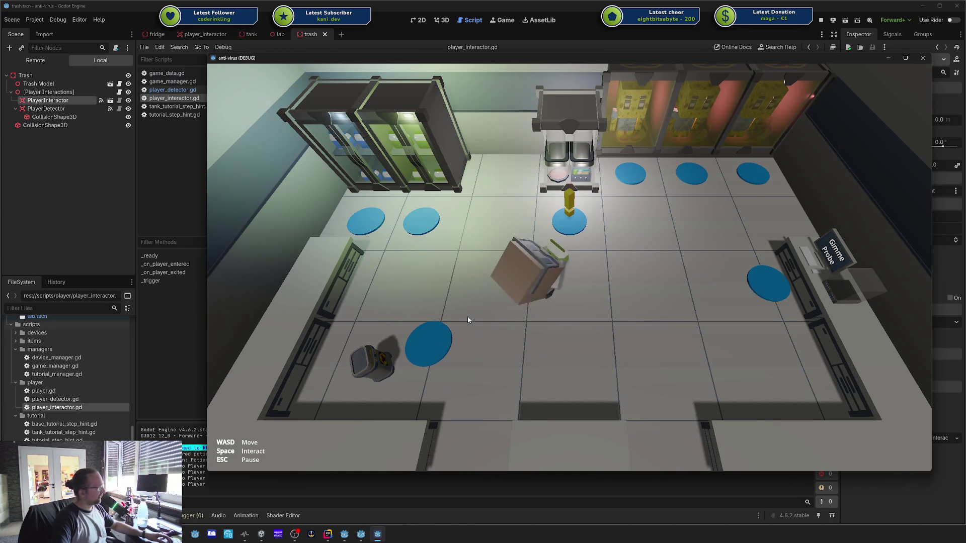
pyautogui.press('a')
pyautogui.press('s')
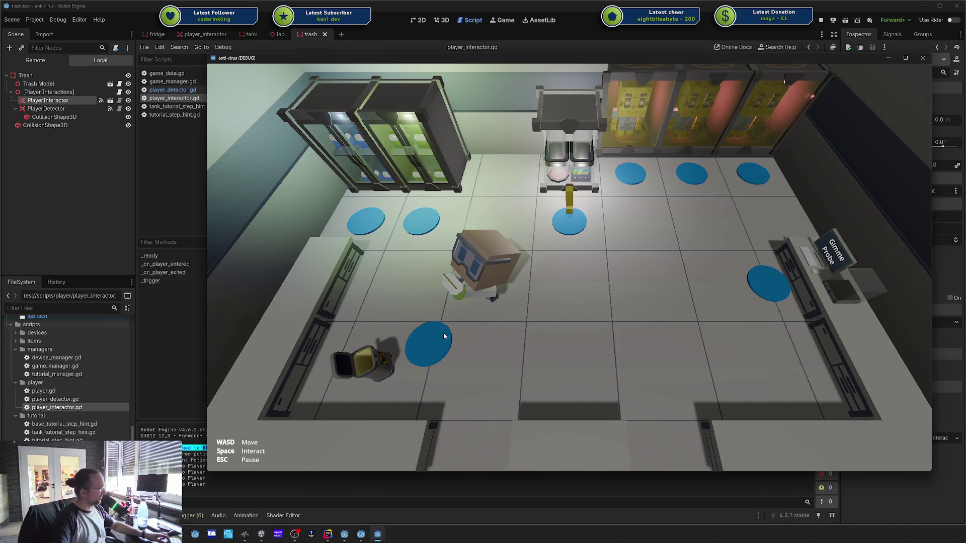
pyautogui.press('s')
pyautogui.press('d')
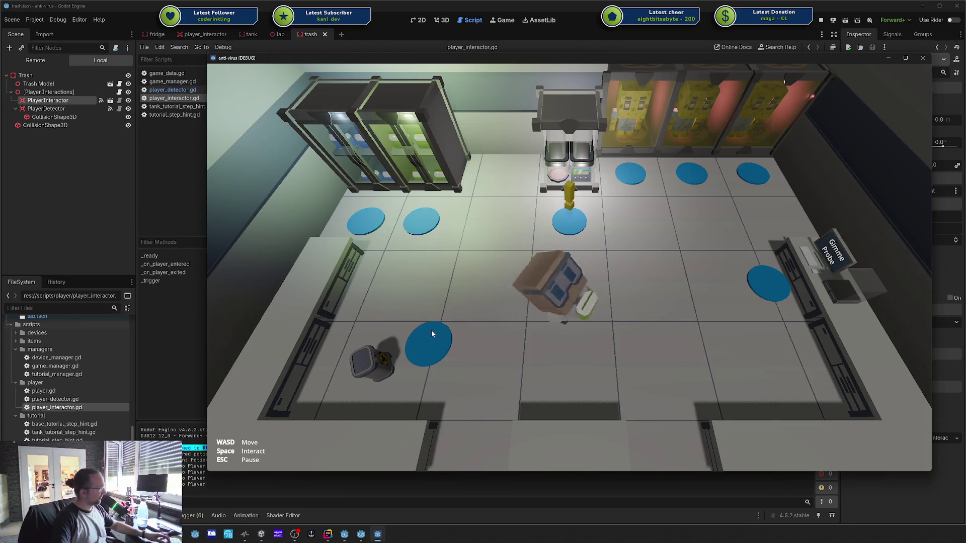
pyautogui.press('a')
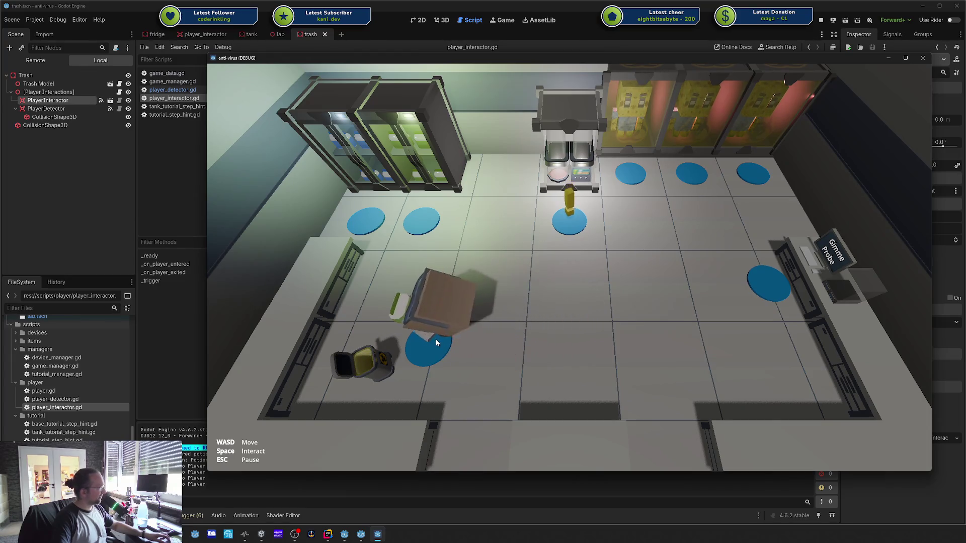
# Step: Walk repeatedly between the trash can, the lower blue pad and the fridge
pyautogui.press('w')
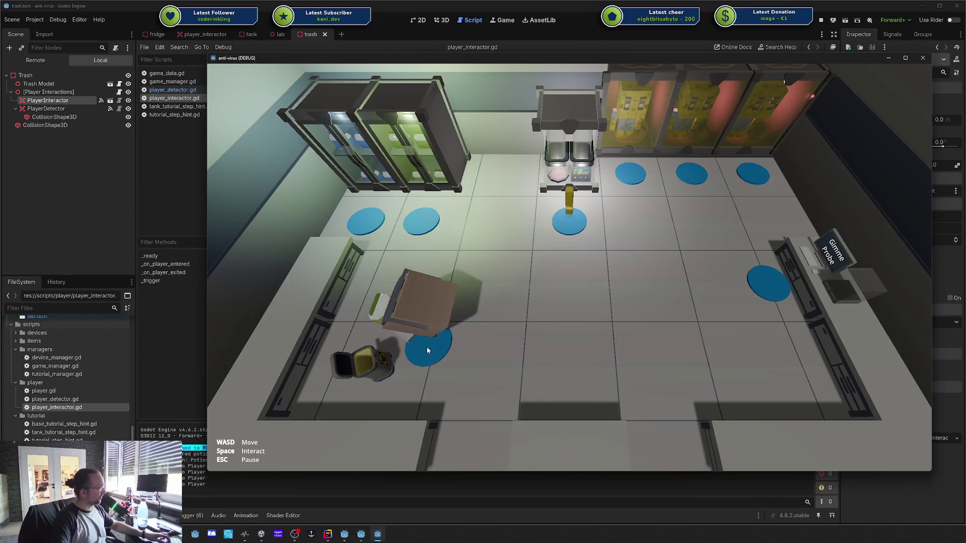
pyautogui.press('s')
pyautogui.press('d')
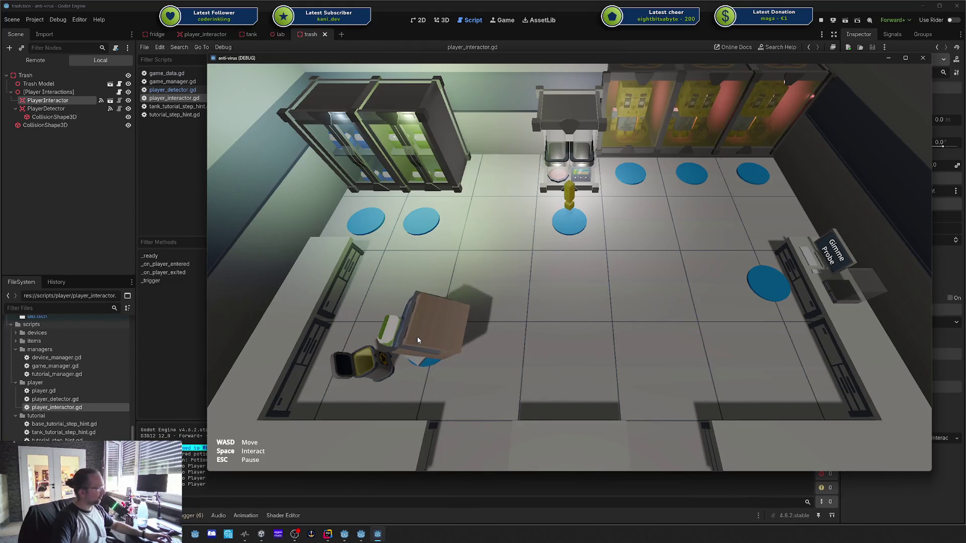
pyautogui.press('a')
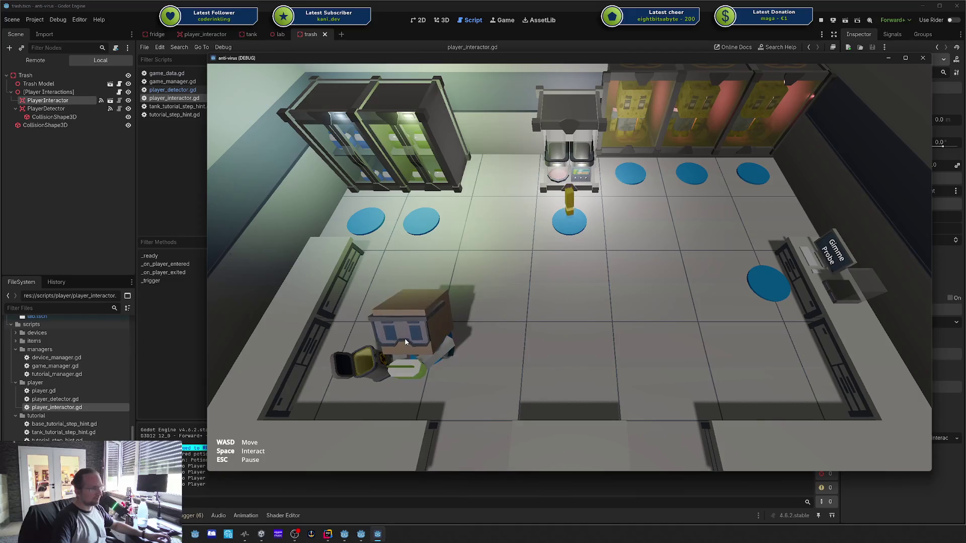
pyautogui.press('w')
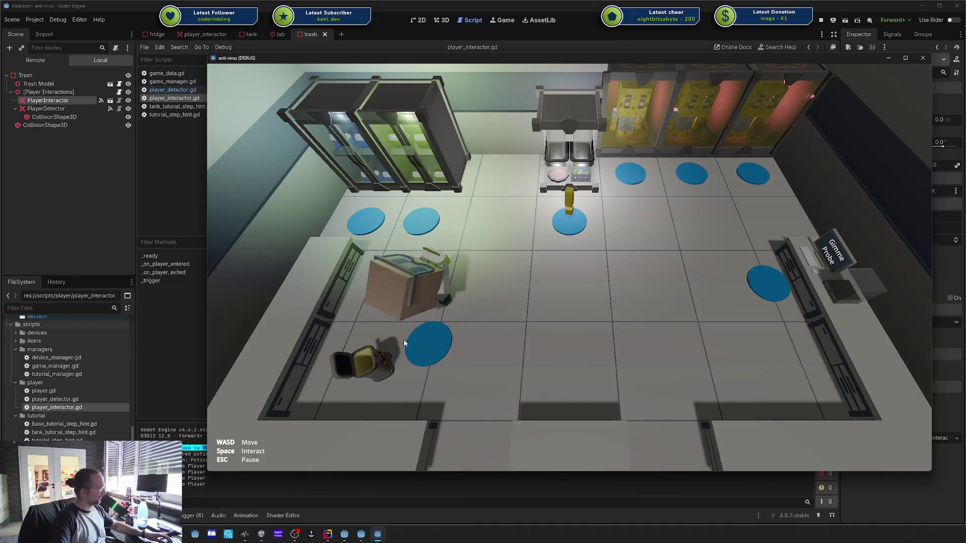
pyautogui.press('s')
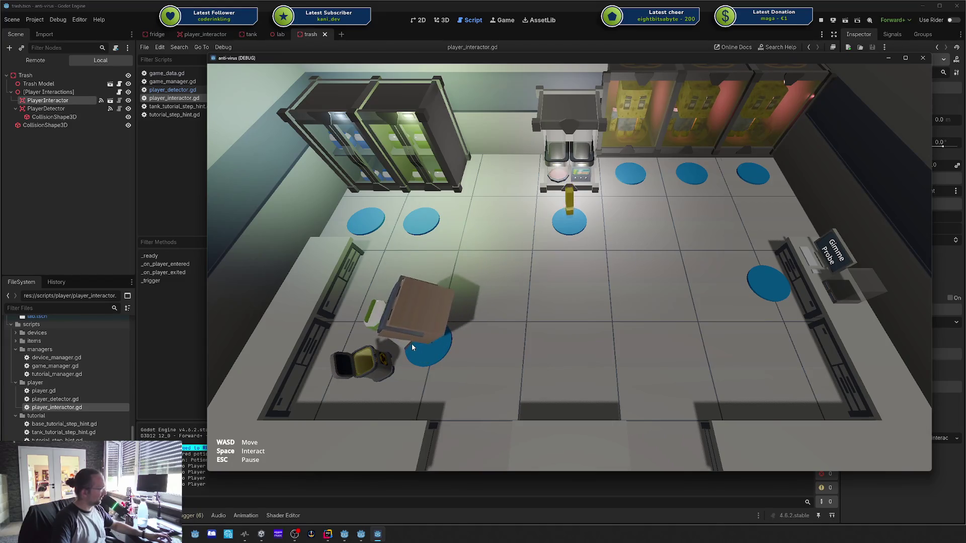
pyautogui.press('w')
pyautogui.press('s')
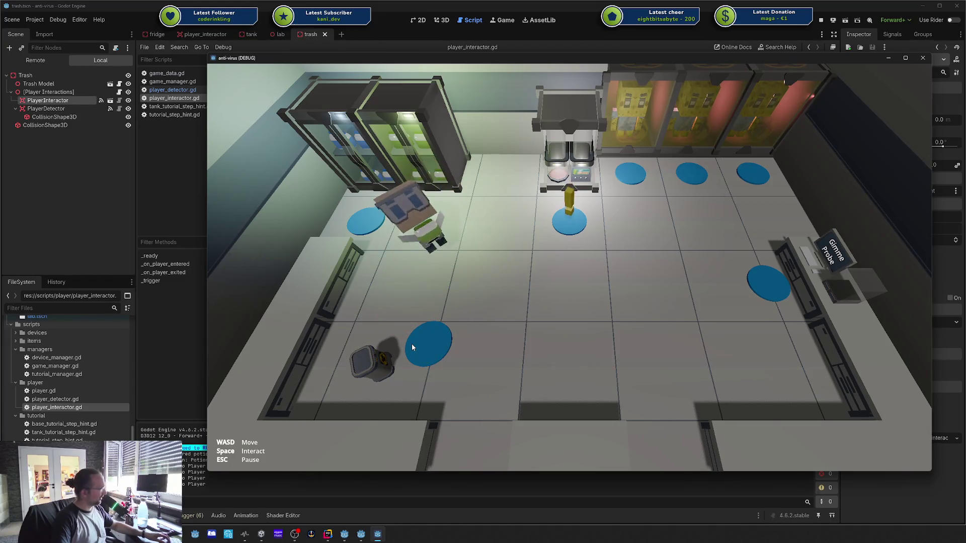
pyautogui.press('w')
pyautogui.press('s')
pyautogui.press('s')
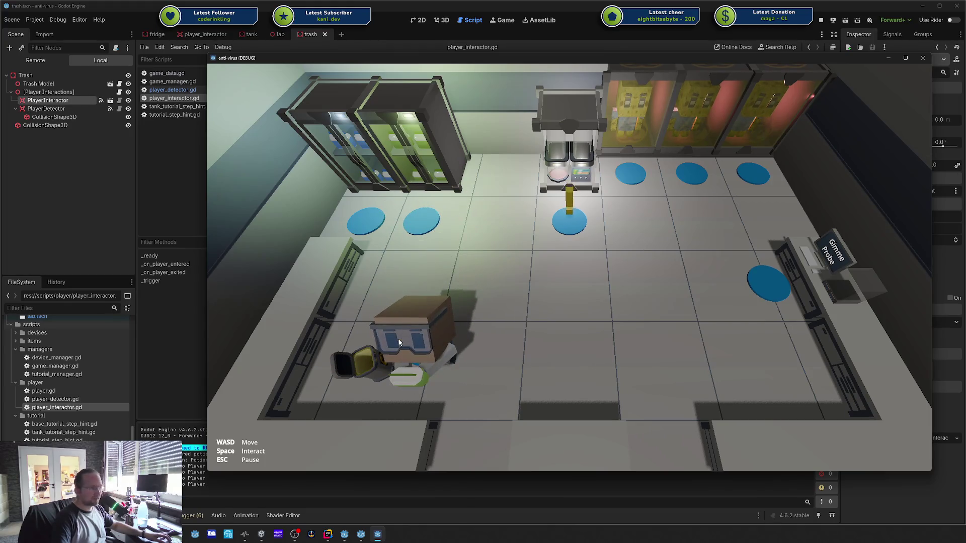
# Step: Walk onto the pad by the potion machine, then pause and quit the test game
pyautogui.press('w')
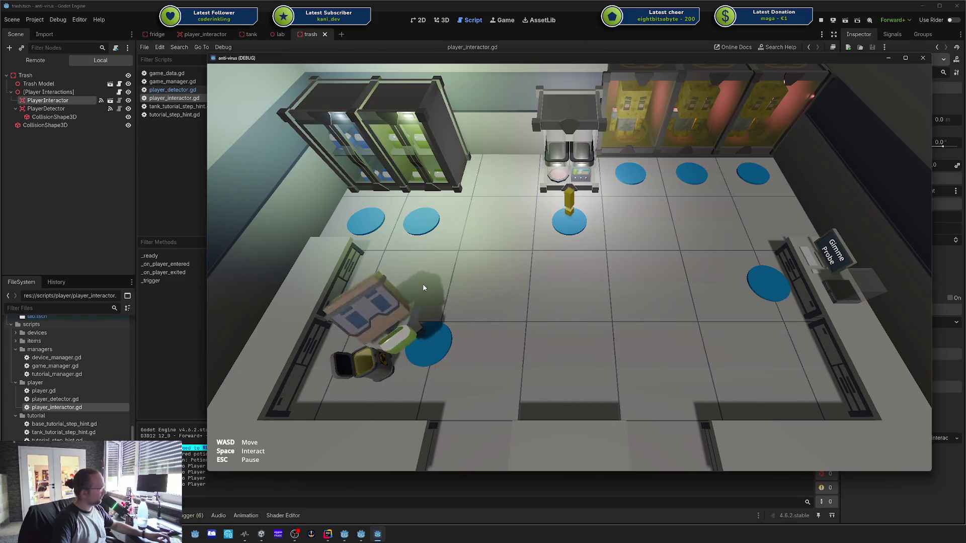
pyautogui.press('s')
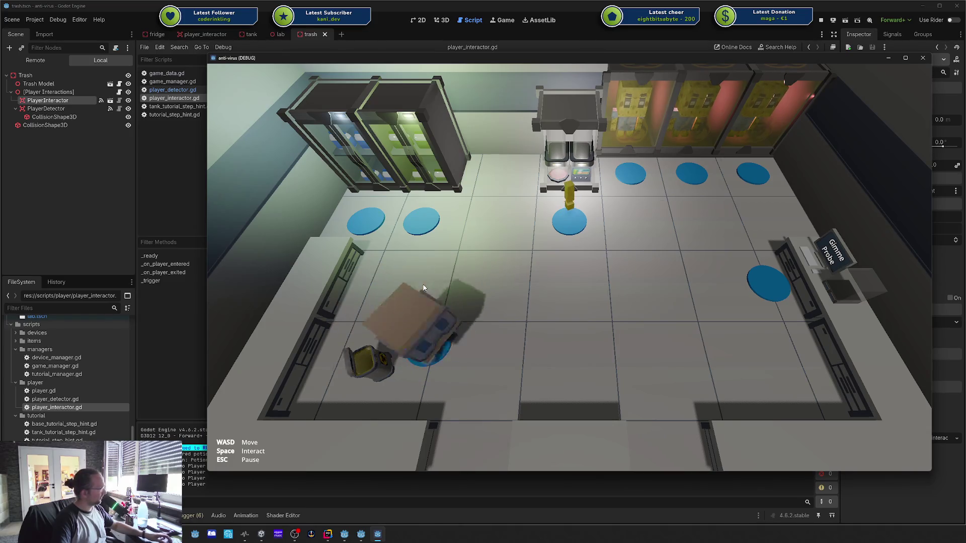
pyautogui.press('w')
pyautogui.press('d')
pyautogui.press('s')
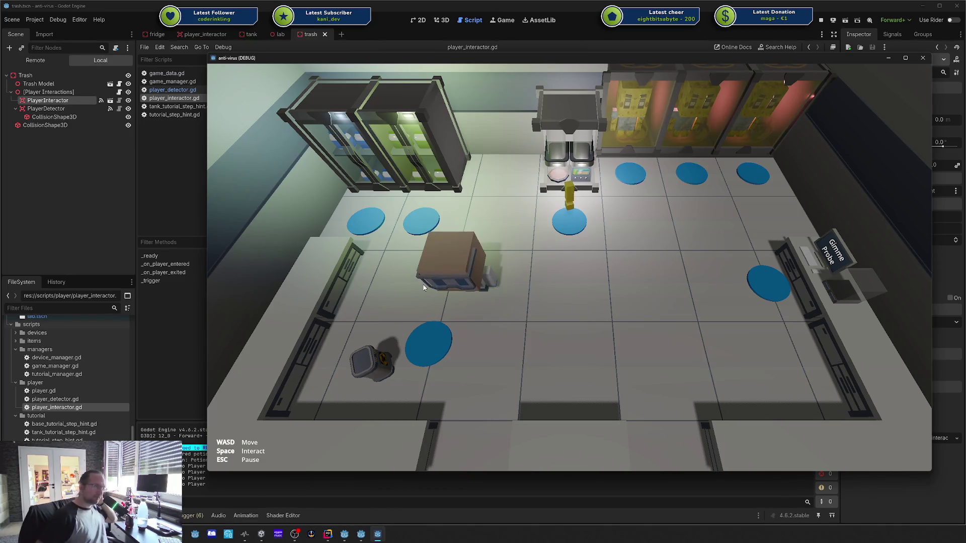
pyautogui.press('w')
pyautogui.press('d')
pyautogui.press('Escape')
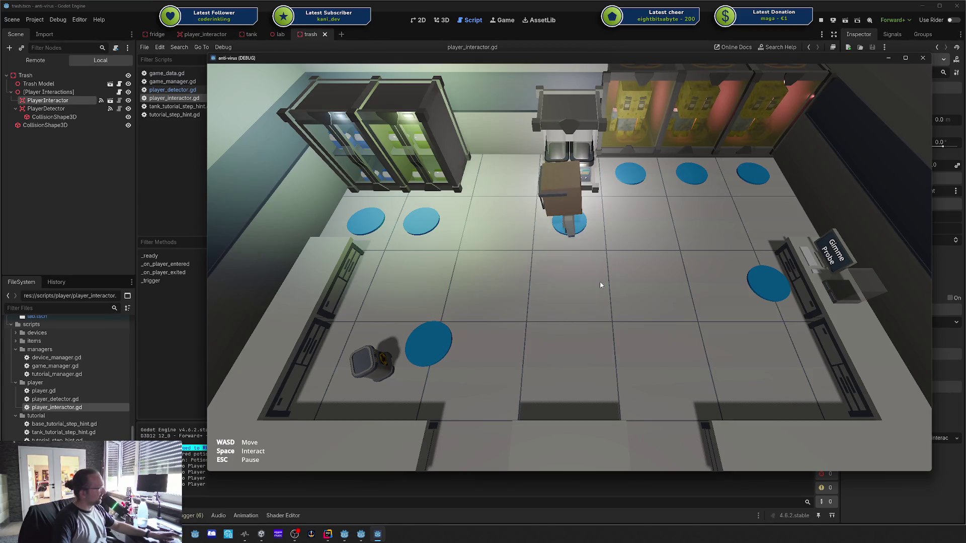
pyautogui.click(572, 286)
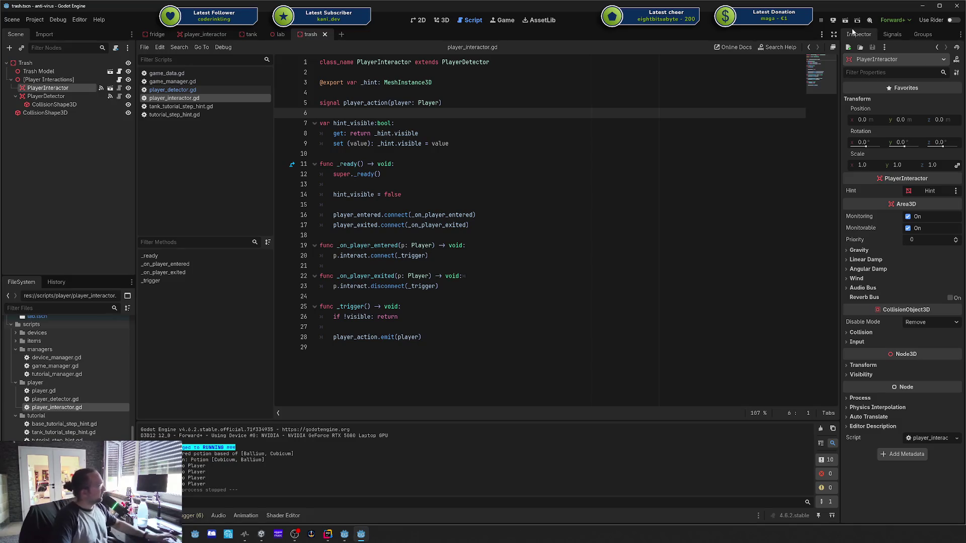
# Step: Switch to Rider showing the gladiator project's Portal.cs script
pyautogui.hotkey('alt', 'Tab')
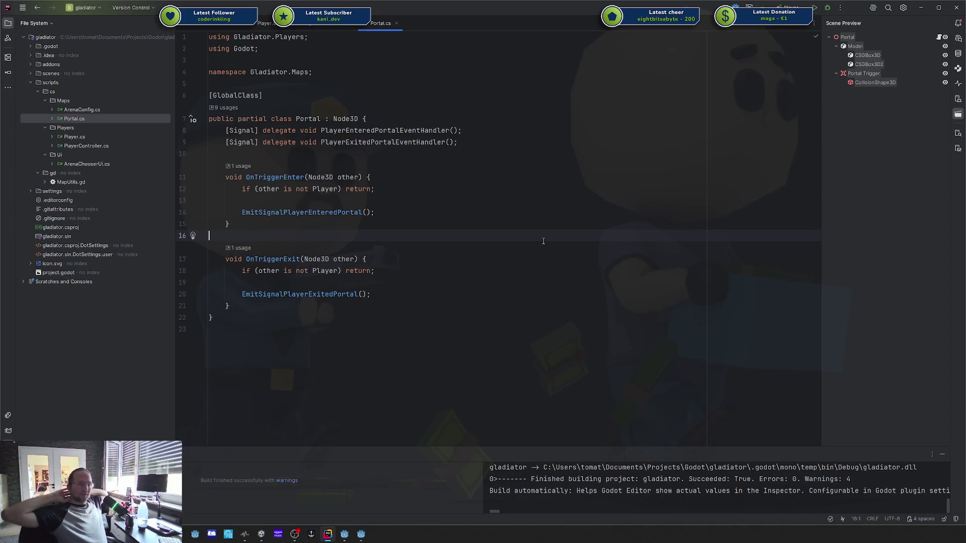
pyautogui.click(429, 84)
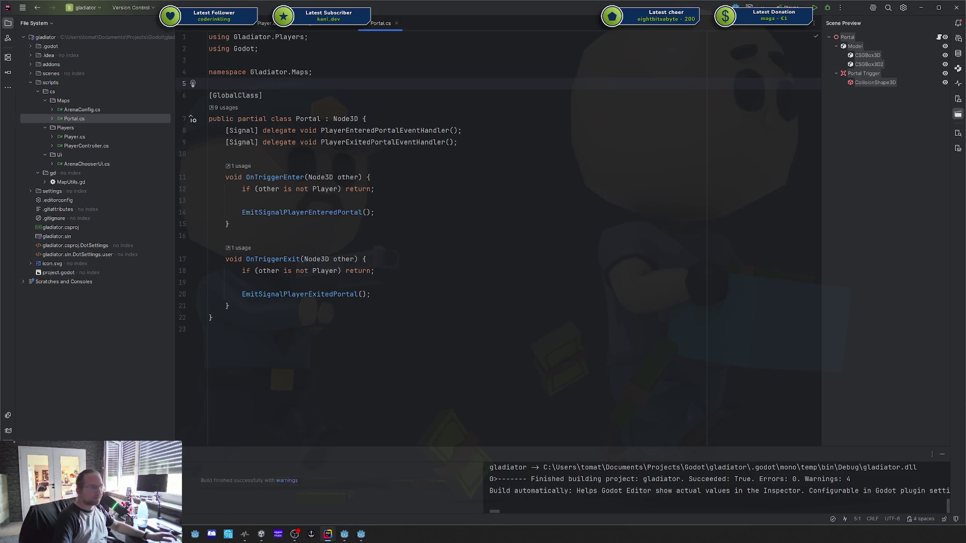
pyautogui.click(592, 152)
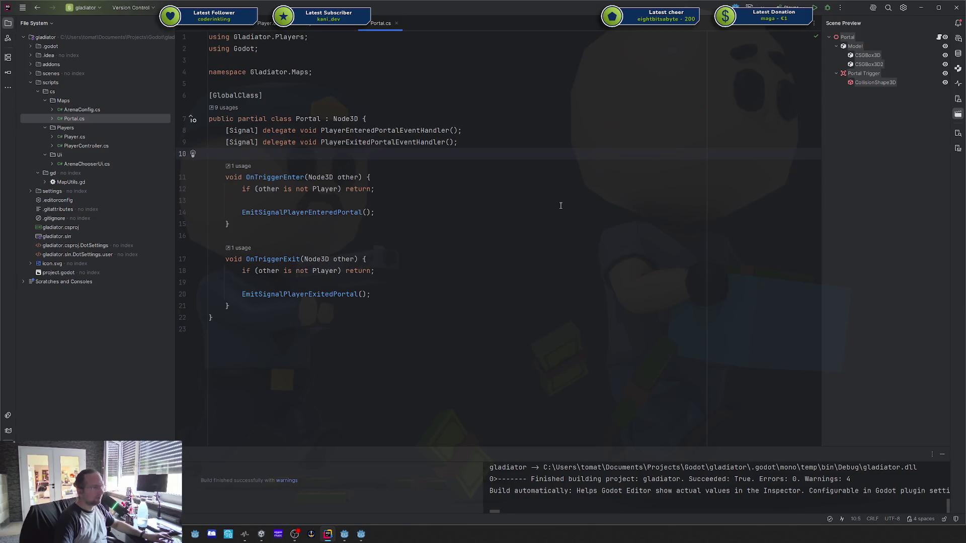
pyautogui.click(512, 215)
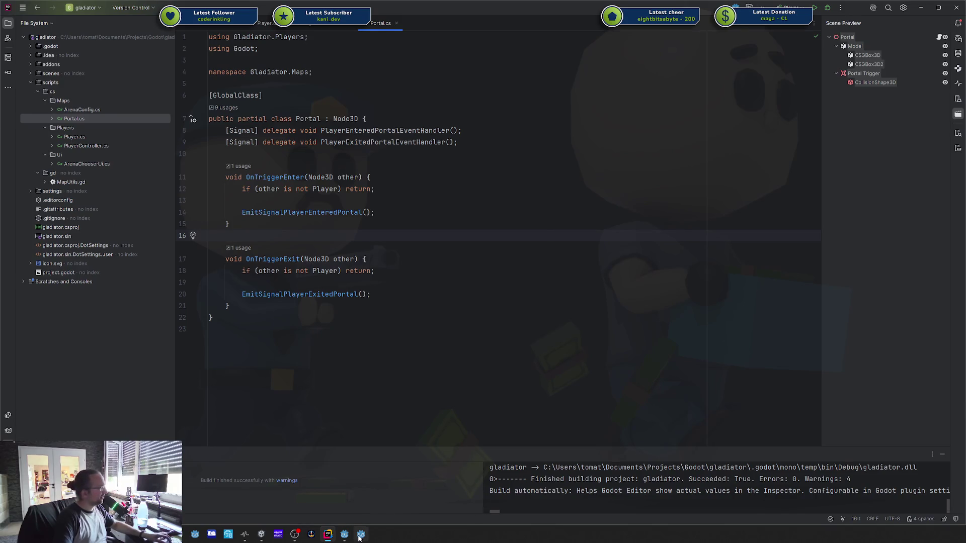
pyautogui.moveTo(340, 537)
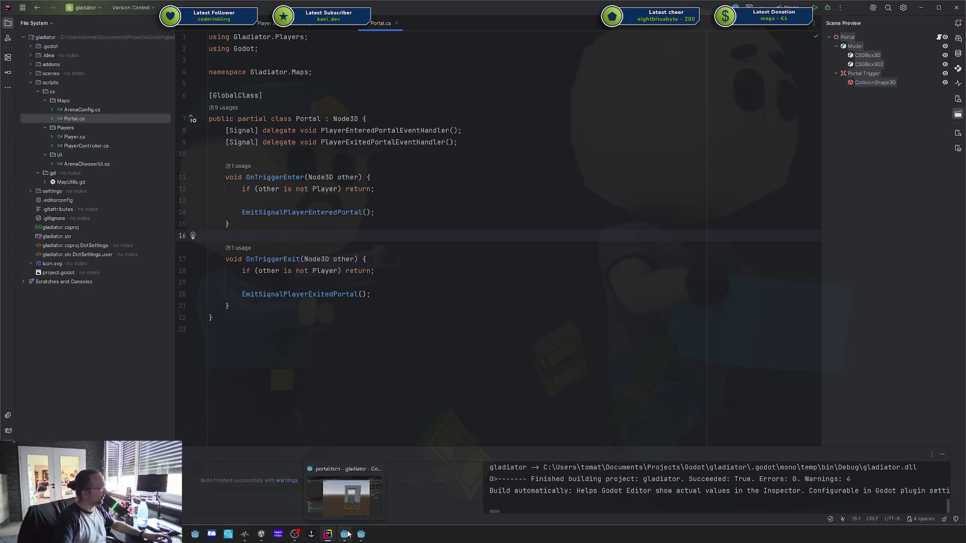
pyautogui.click(353, 534)
# Step: Relaunch the lab game in debug and throw a fridge item into the trash can
pyautogui.click(361, 534)
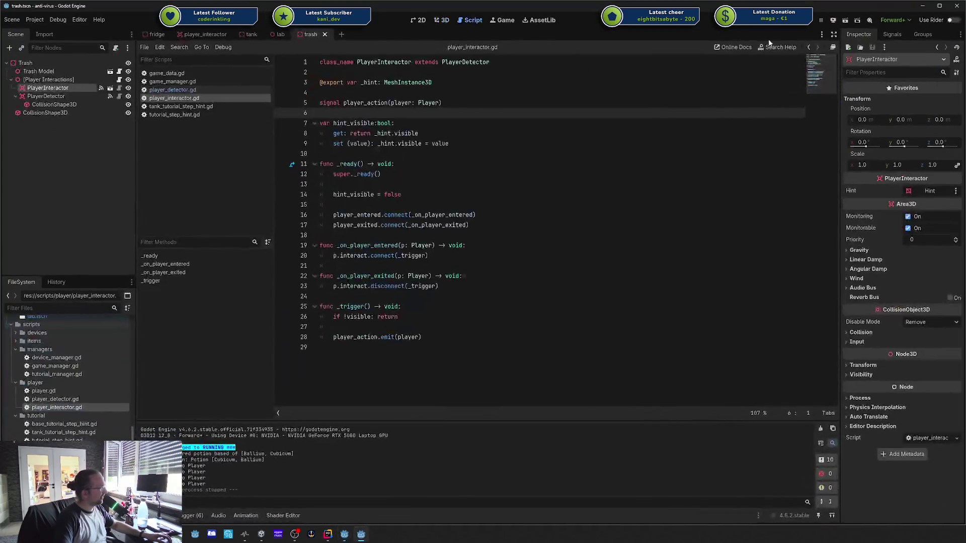
pyautogui.press('F5')
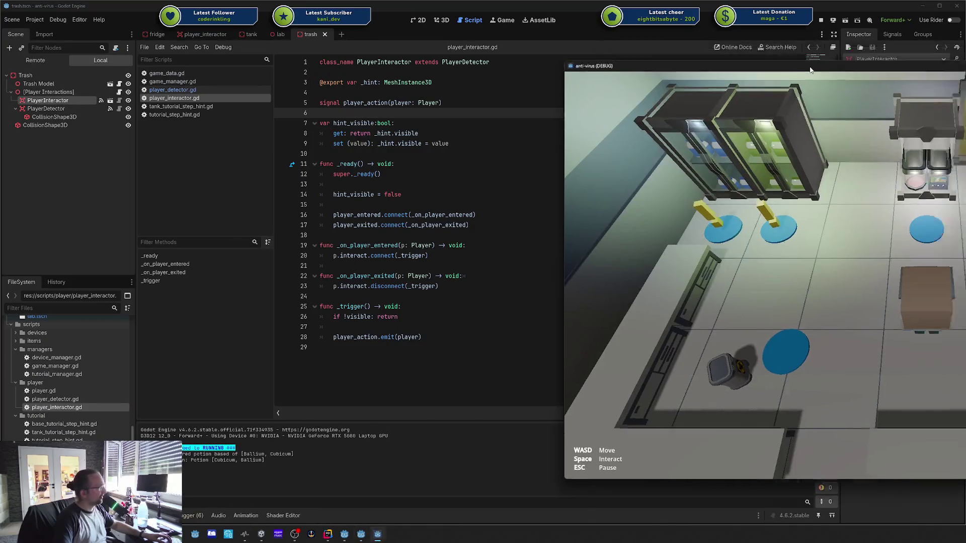
pyautogui.hotkey('w', 'a')
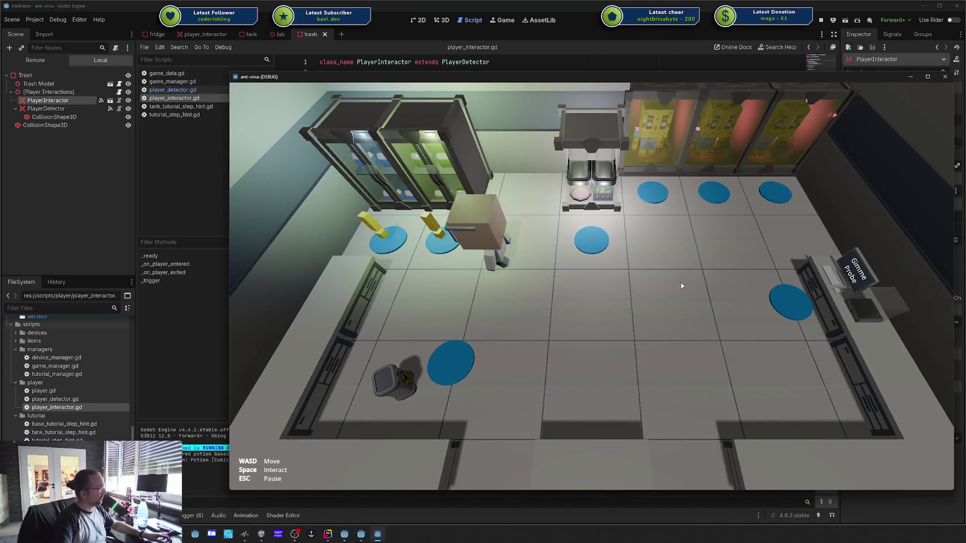
pyautogui.press('s')
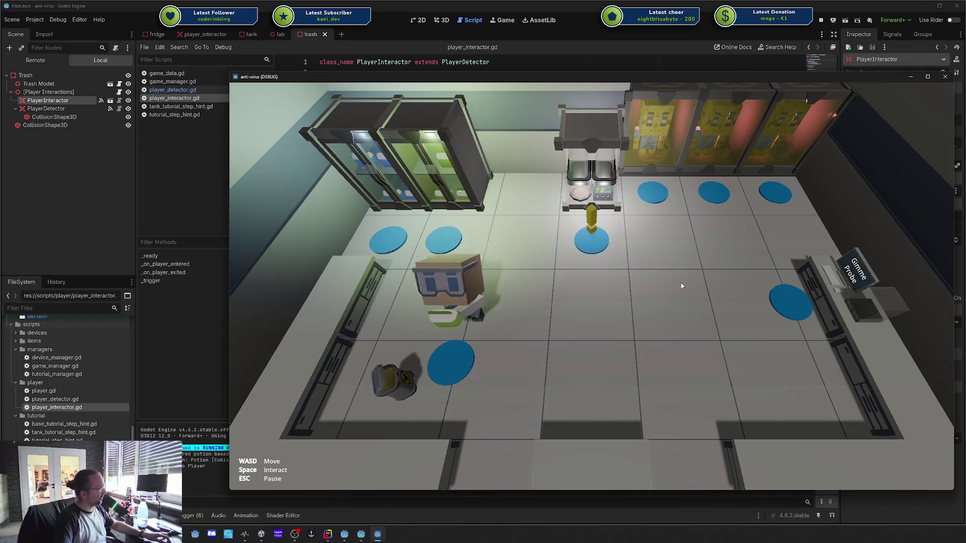
pyautogui.press('space')
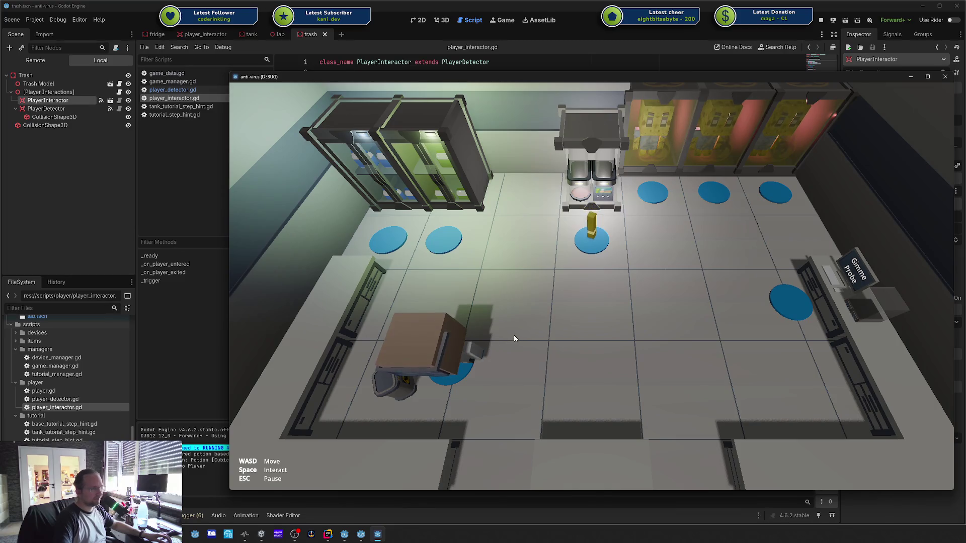
# Step: Fetch a box from the fridges and carry it to the trash can
pyautogui.press('w')
pyautogui.press('s')
pyautogui.press('d')
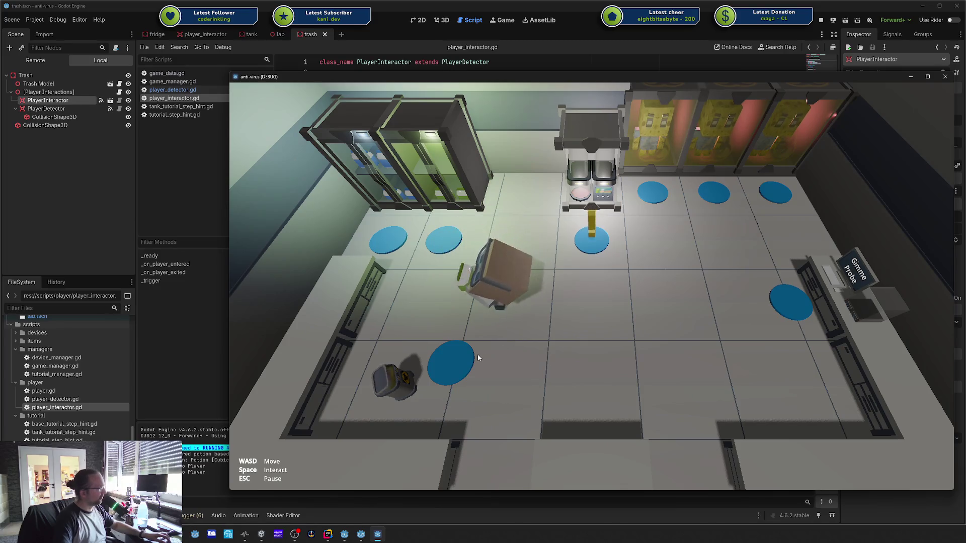
pyautogui.press('s')
pyautogui.press('s')
pyautogui.press('d')
pyautogui.press('w')
pyautogui.press('d')
pyautogui.press('s')
pyautogui.press('a')
# Step: Walk the player back and forth between the trash can and the lab centre
pyautogui.press('d')
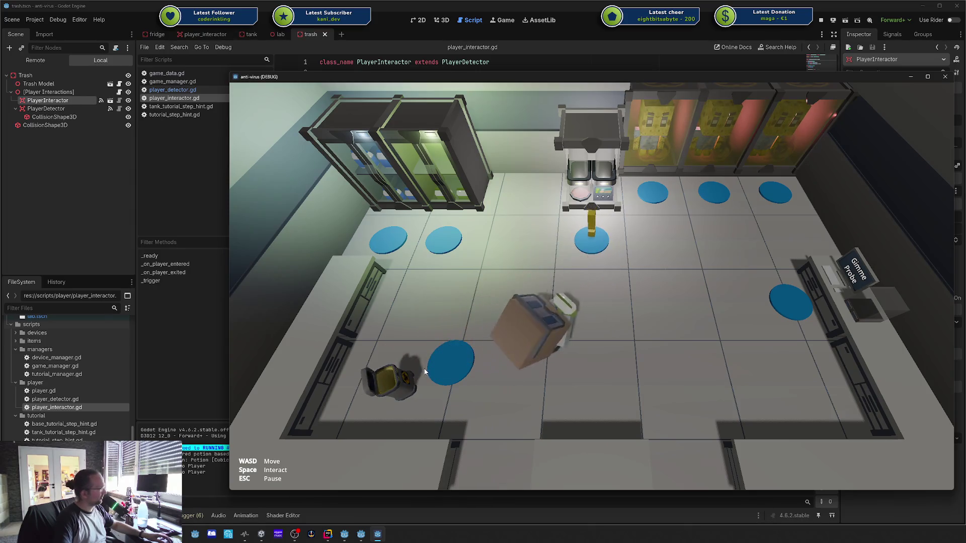
pyautogui.press('w')
pyautogui.press('a')
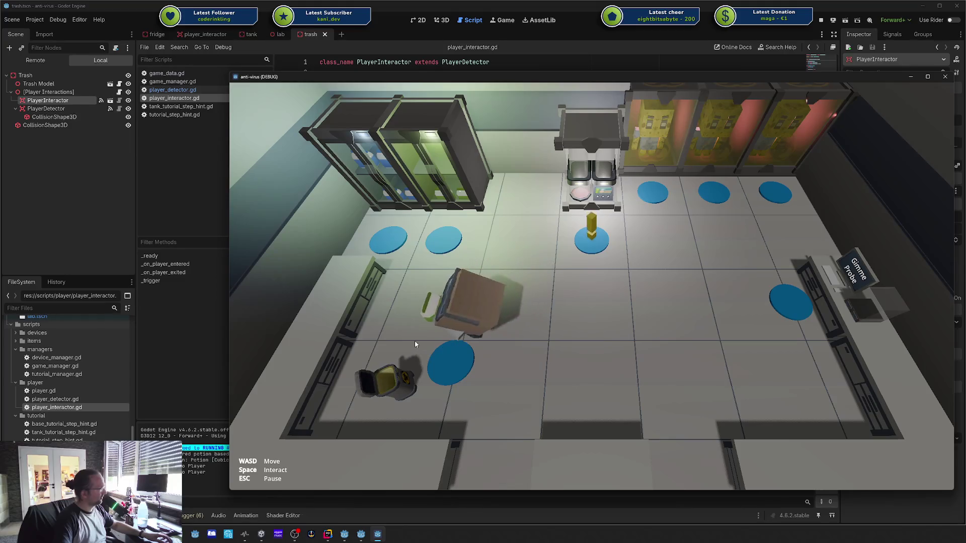
pyautogui.press('d')
pyautogui.press('w')
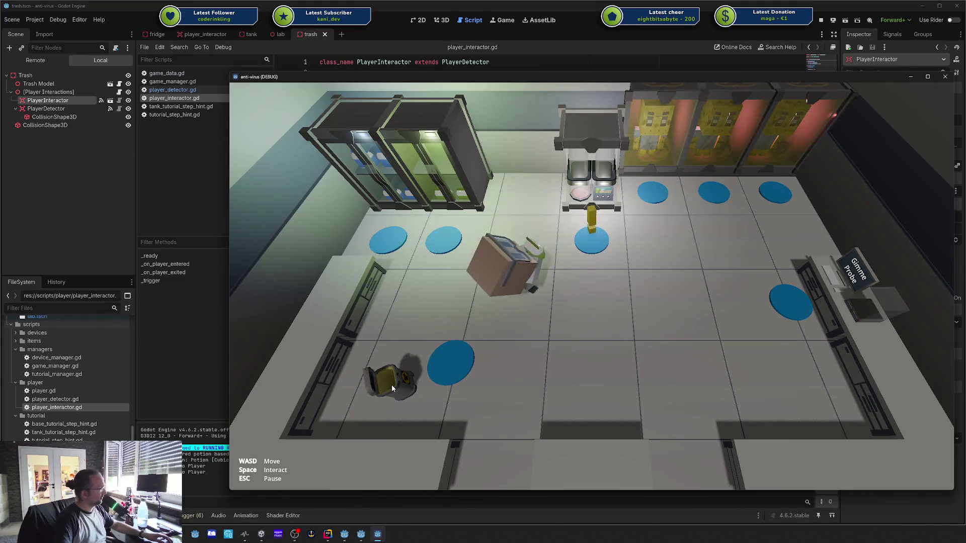
pyautogui.press('s')
pyautogui.press('d')
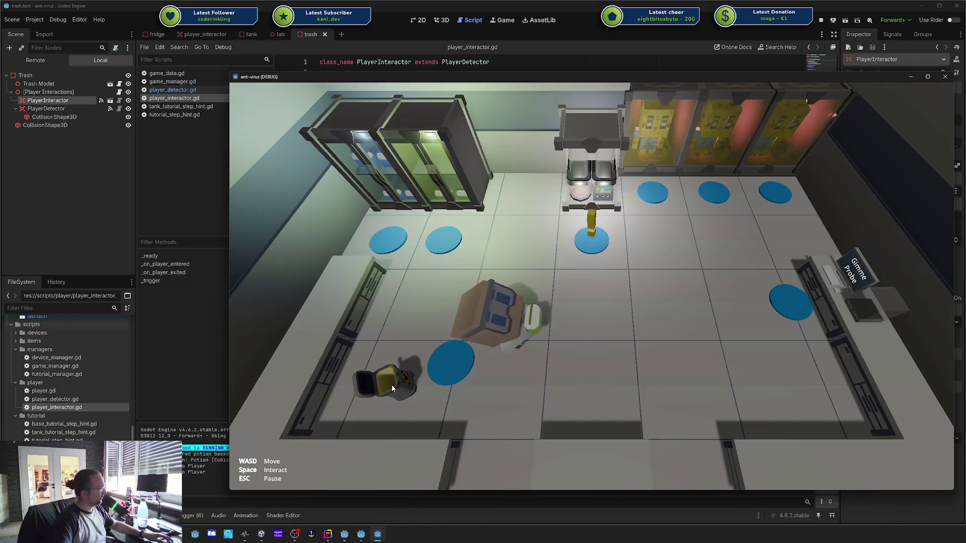
pyautogui.press('w')
# Step: Carry the box around the floor between the top-left shelf, potion station and trash can
pyautogui.press('a')
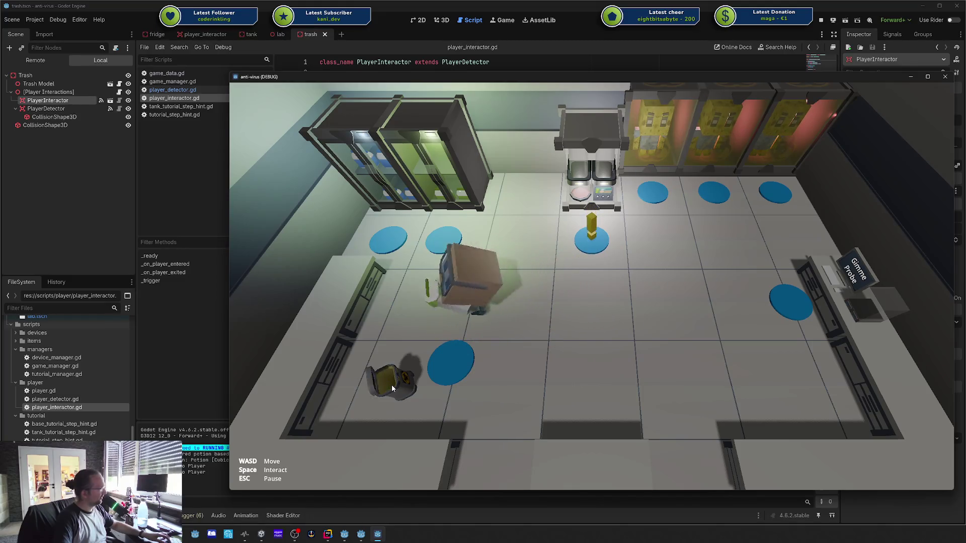
pyautogui.press('w')
pyautogui.press('d')
pyautogui.press('s')
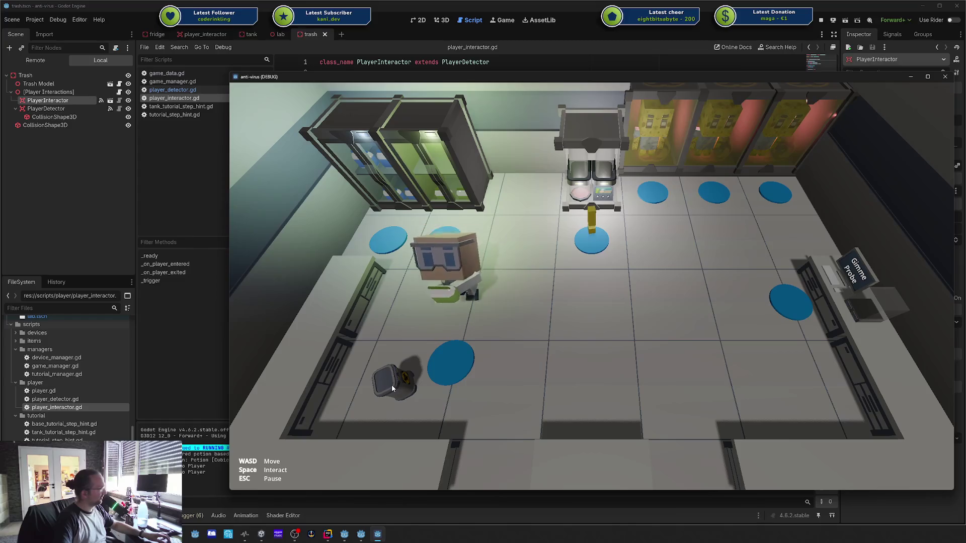
pyautogui.press('d')
pyautogui.press('d')
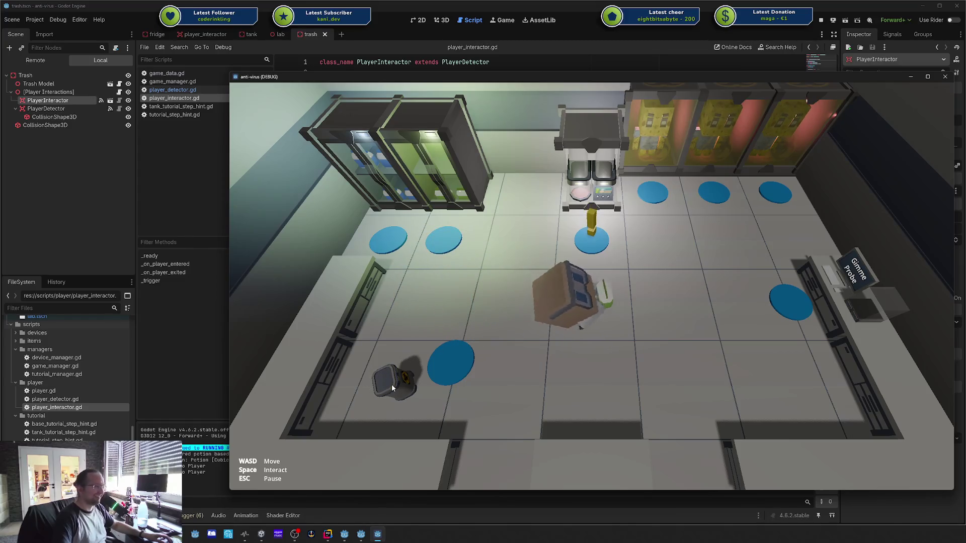
pyautogui.press('w')
pyautogui.press('a')
pyautogui.press('s')
pyautogui.press('d')
pyautogui.press('w')
pyautogui.press('a')
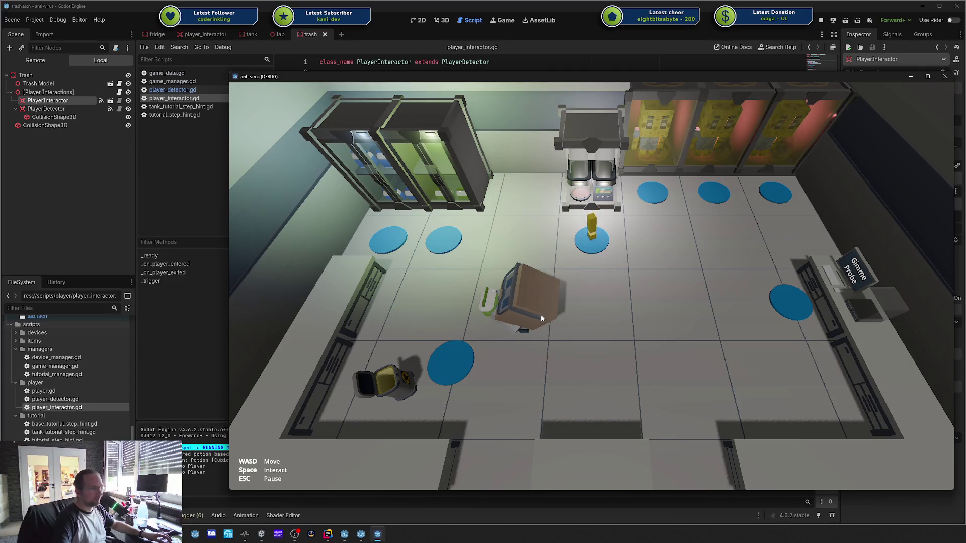
pyautogui.press('w')
pyautogui.press('a')
pyautogui.press('s')
pyautogui.press('s')
# Step: Carry the box across the floor to the top-left blue pad
pyautogui.press('w')
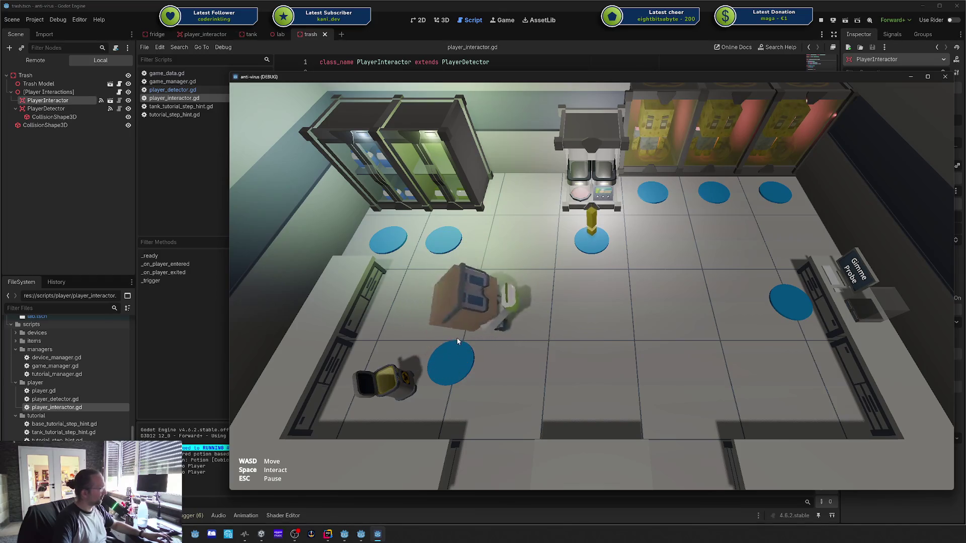
pyautogui.press('d')
pyautogui.press('w')
pyautogui.press('a')
pyautogui.press('s')
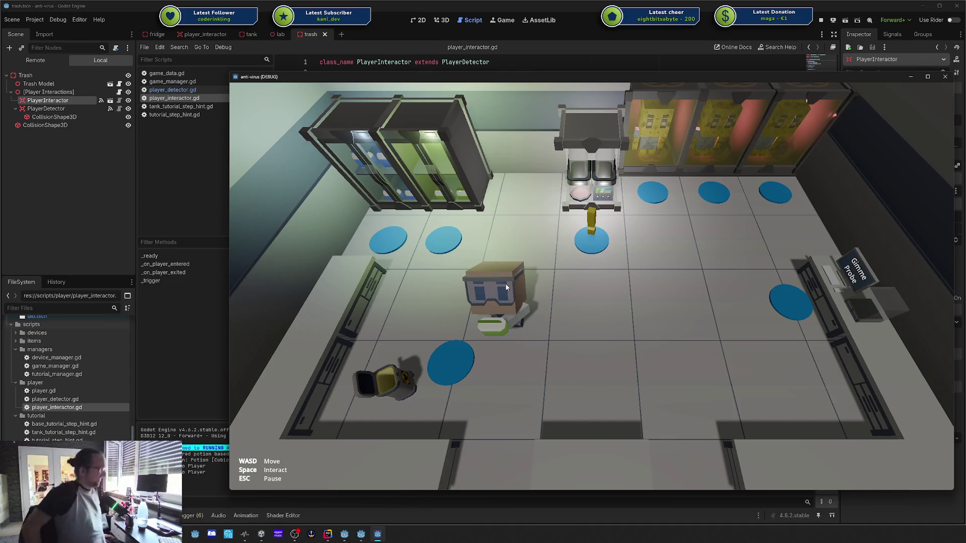
pyautogui.press('w')
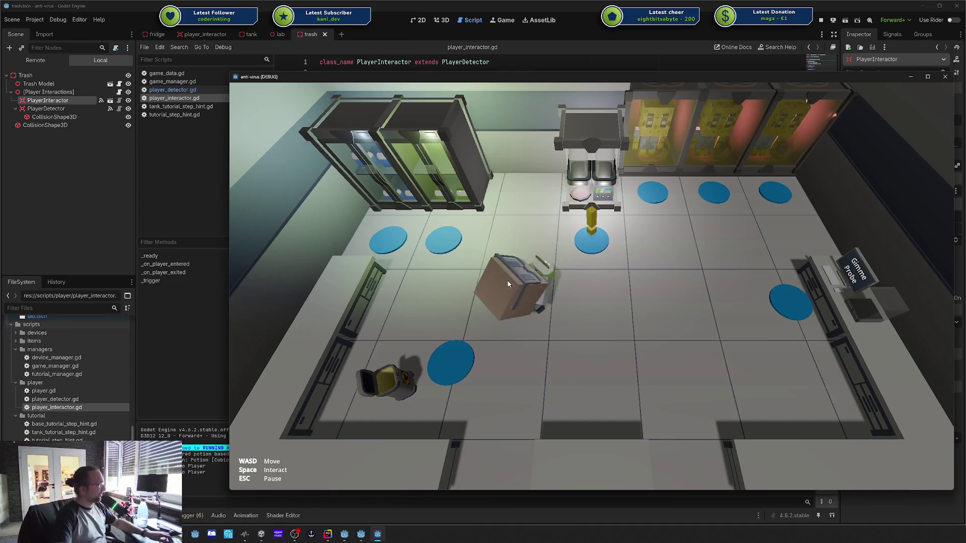
pyautogui.press('a')
pyautogui.press('d')
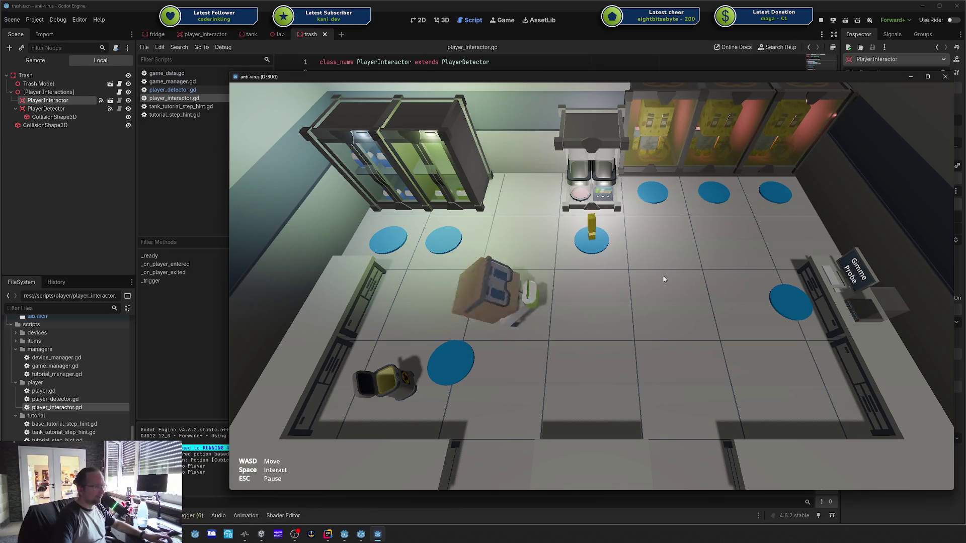
pyautogui.press('w')
pyautogui.press('s')
# Step: Walk the player past the fridge down to the trash can
pyautogui.press('w')
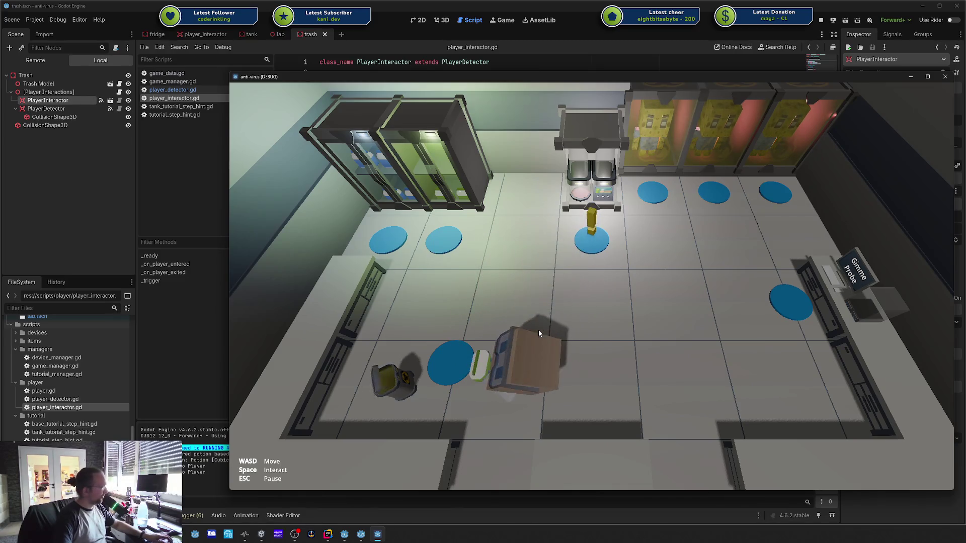
pyautogui.press('a')
pyautogui.press('s')
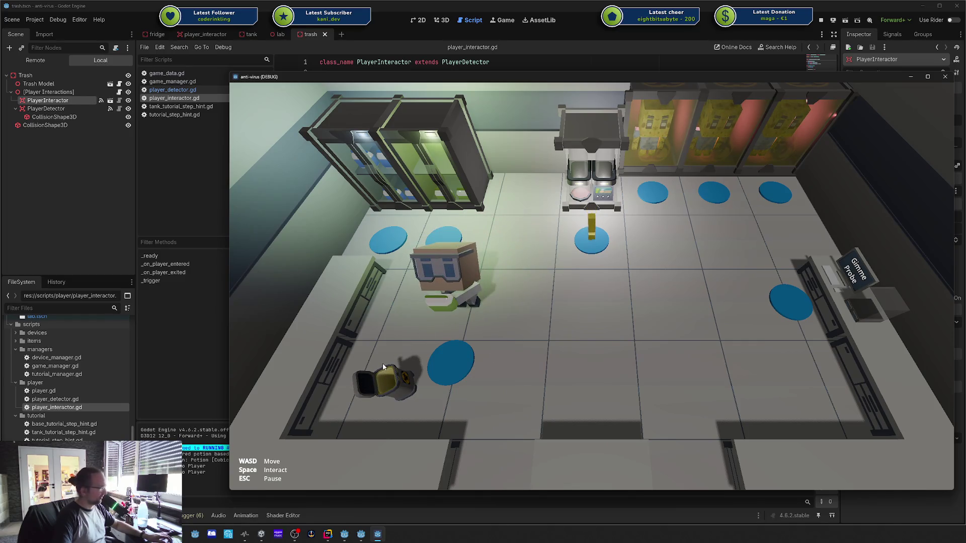
pyautogui.press('w')
pyautogui.press('s')
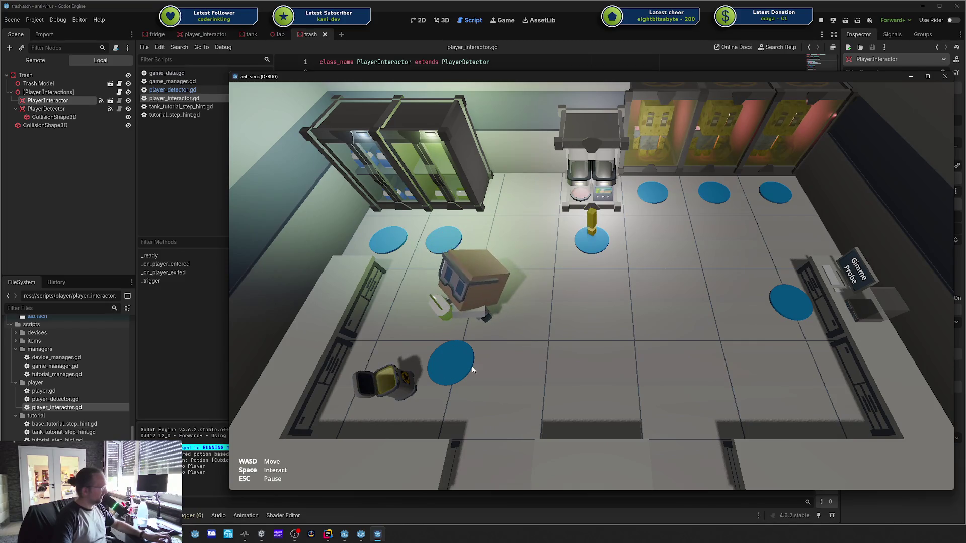
pyautogui.press('s')
pyautogui.press('w')
pyautogui.press('w')
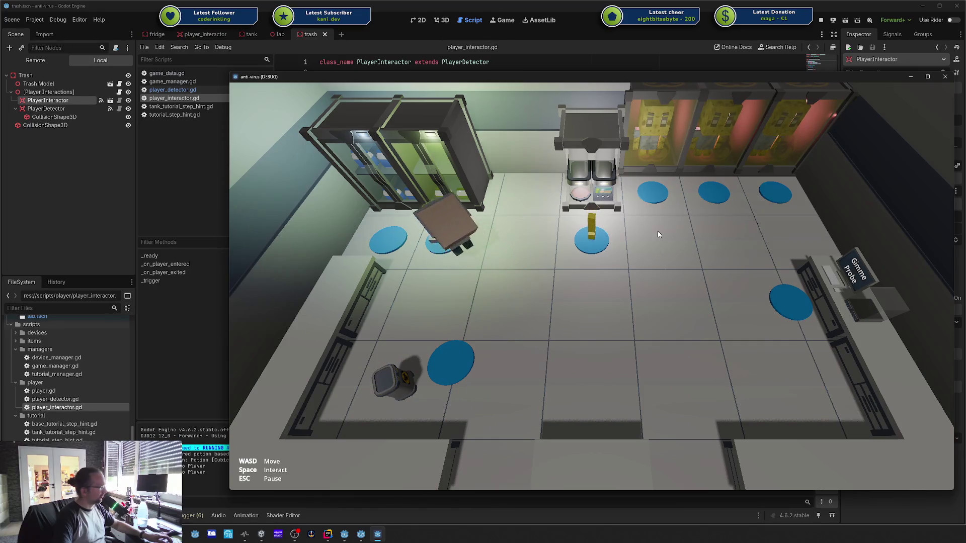
pyautogui.press('s')
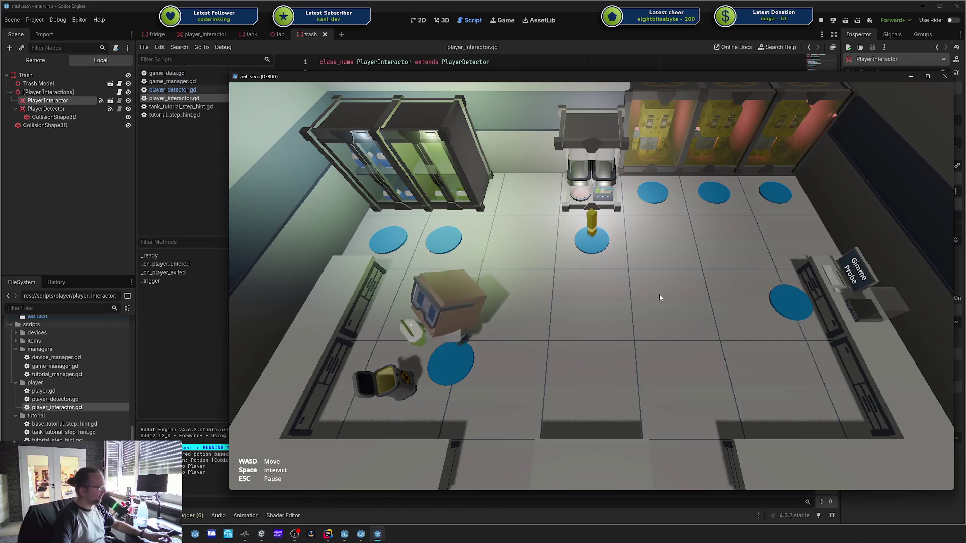
# Step: Carry the box up to the potion dispenser and interact with it to get a vessel
pyautogui.press('w')
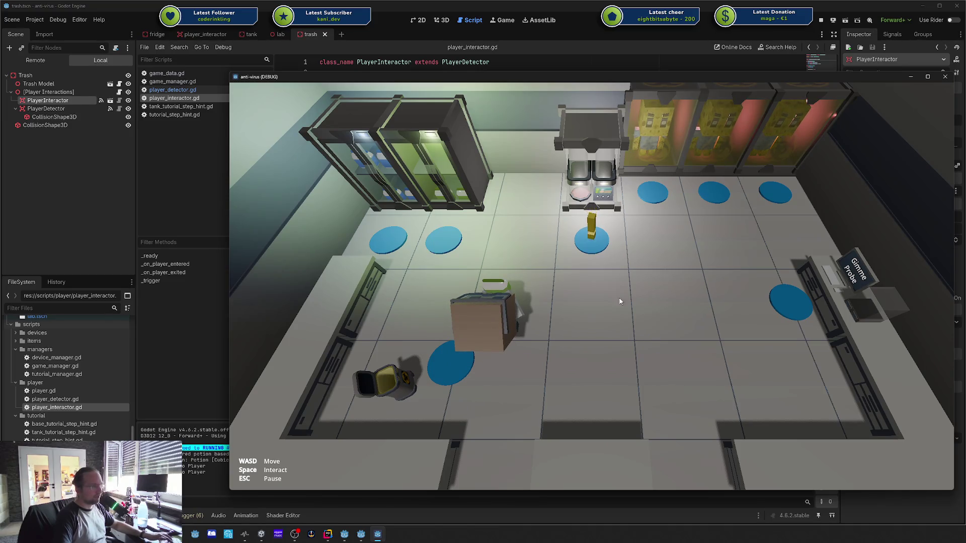
pyautogui.press('w')
pyautogui.press('s')
pyautogui.press('d')
pyautogui.press('w')
pyautogui.press('s')
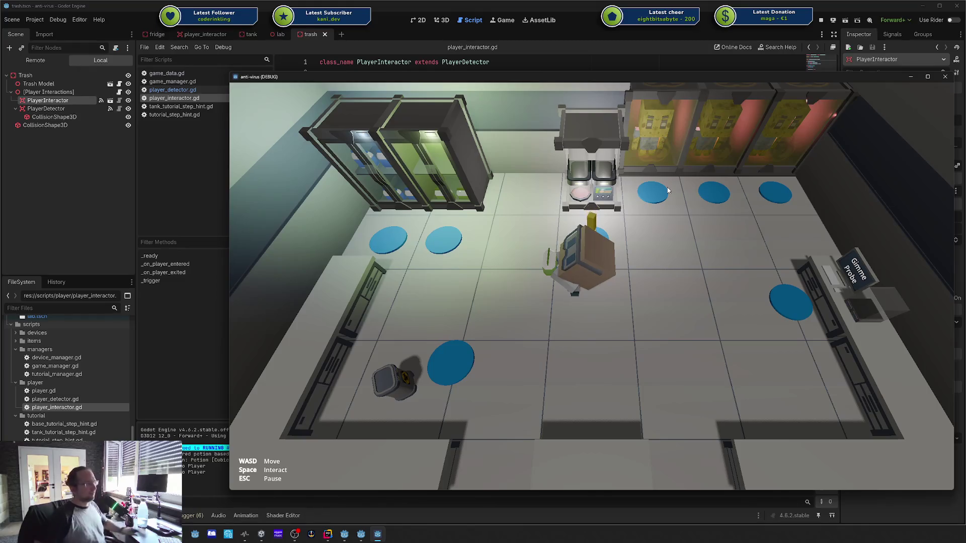
pyautogui.press('s')
pyautogui.press('w')
pyautogui.press('w')
pyautogui.press('d')
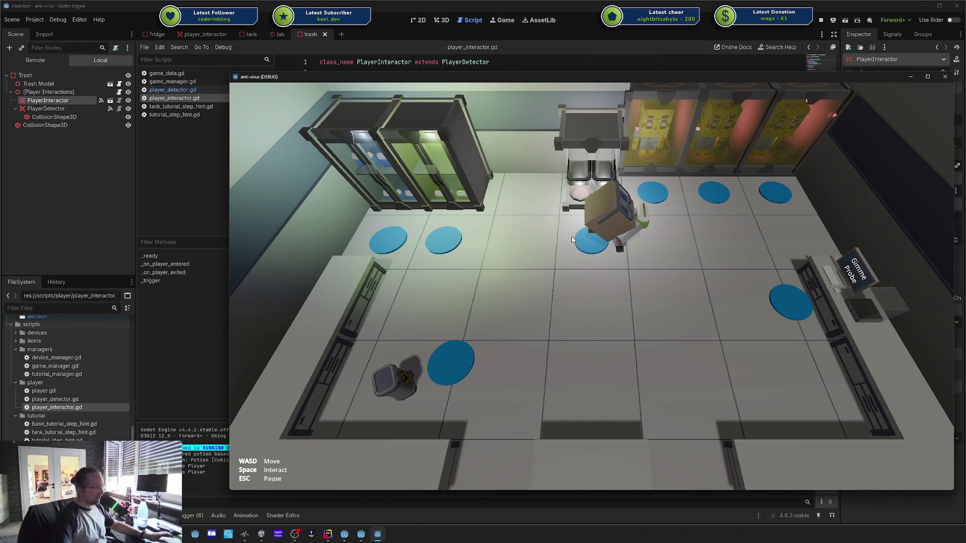
pyautogui.press('d')
pyautogui.press('s')
pyautogui.press('a')
pyautogui.press('w')
pyautogui.press('space')
# Step: Choose a different potion from the dispenser's in-game potion menu
pyautogui.press('a')
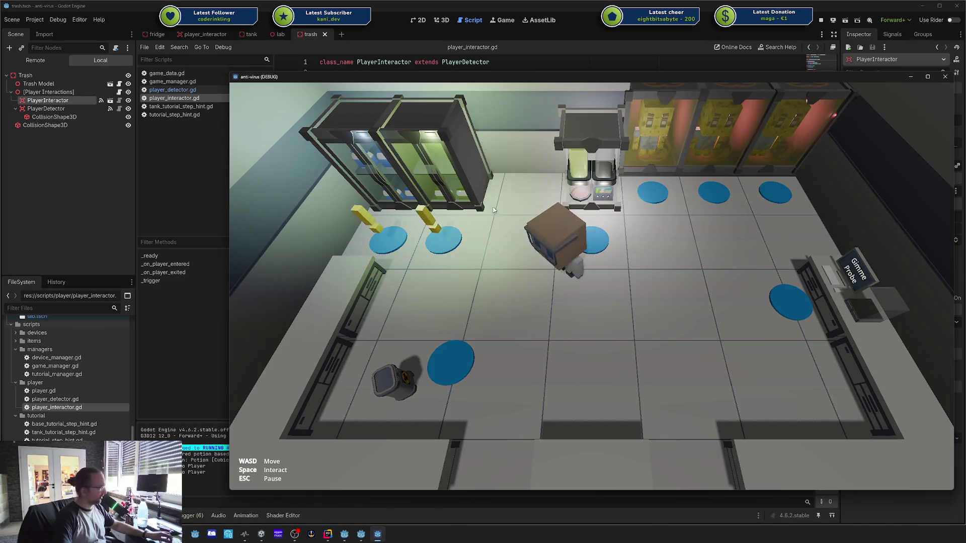
pyautogui.press('space')
pyautogui.press('Down')
pyautogui.press('Return')
# Step: Walk to the fridge and back, then drop the held item into the dispenser
pyautogui.press('w')
pyautogui.press('a')
pyautogui.press('d')
pyautogui.press('a')
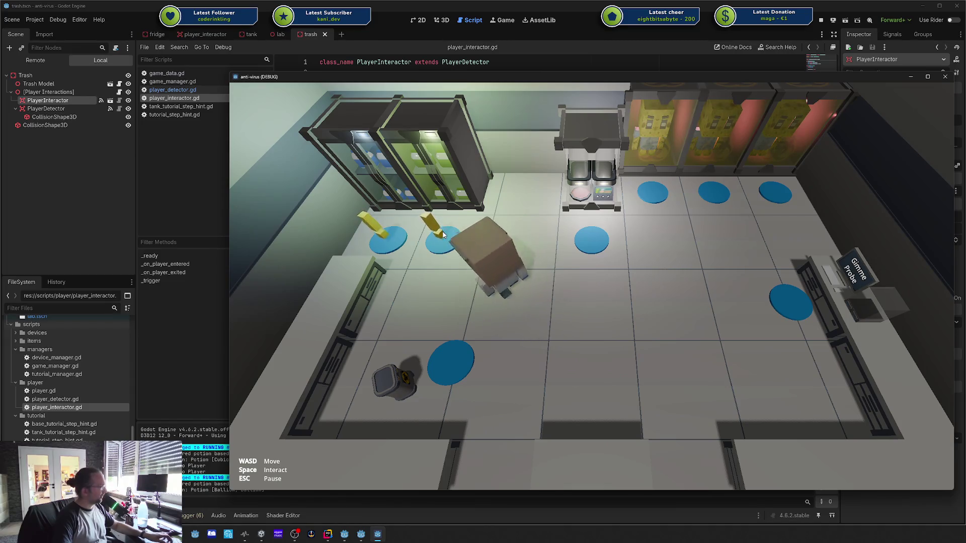
pyautogui.press('d')
pyautogui.press('w')
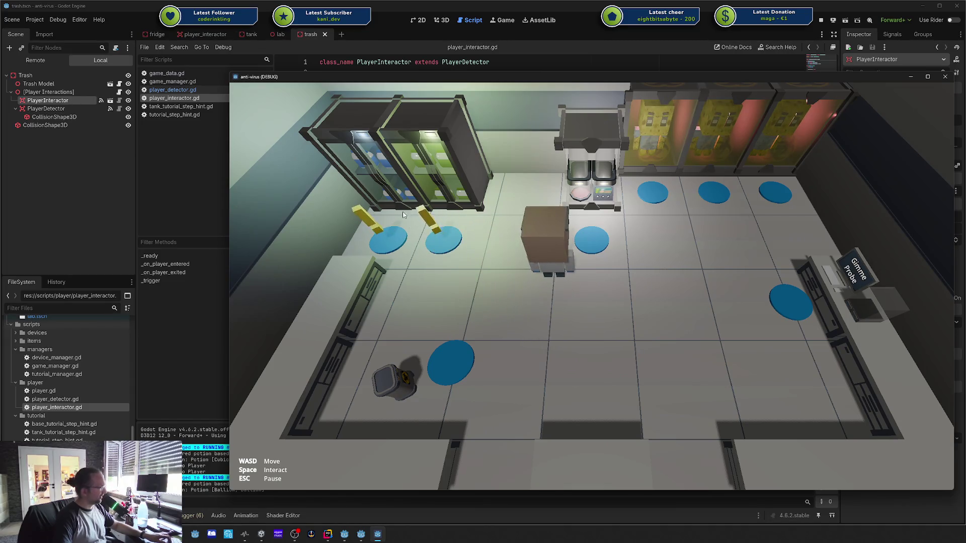
pyautogui.press('a')
pyautogui.press('s')
pyautogui.press('w')
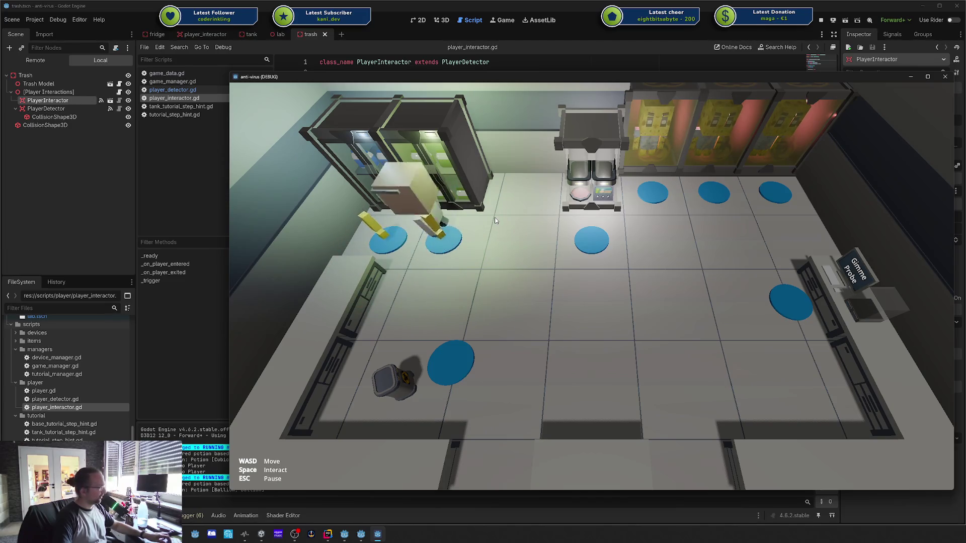
pyautogui.press('d')
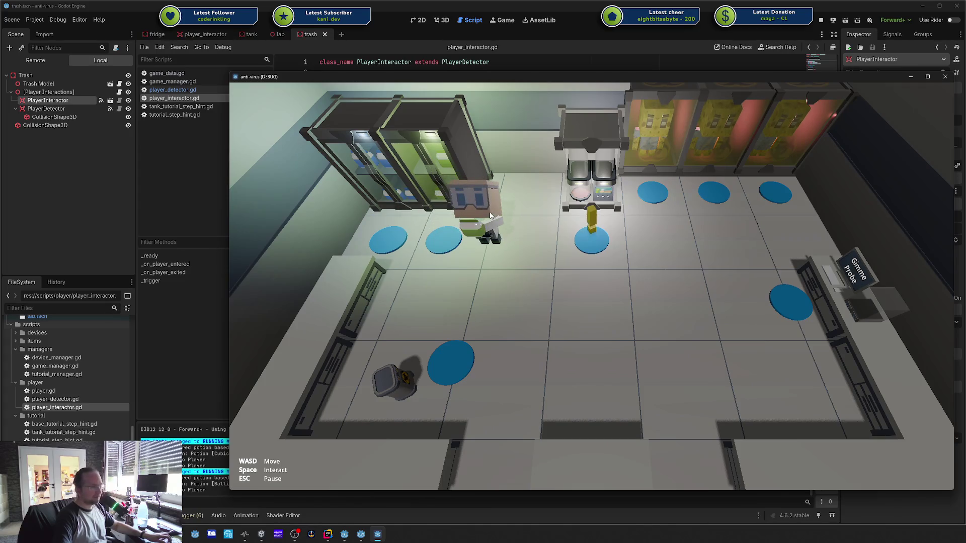
pyautogui.press('d')
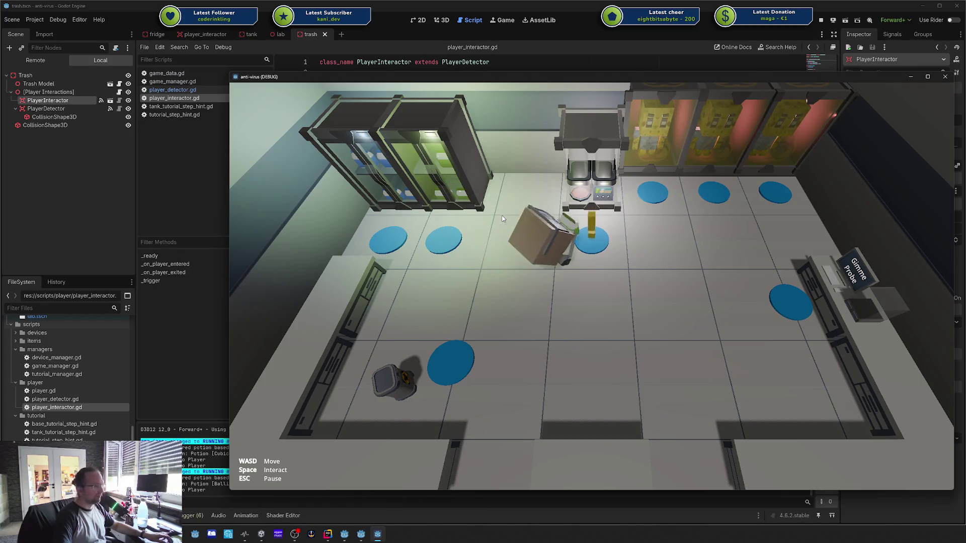
pyautogui.press('space')
# Step: Walk to the fridge pads and stand on the second pad facing the fridge
pyautogui.press('a')
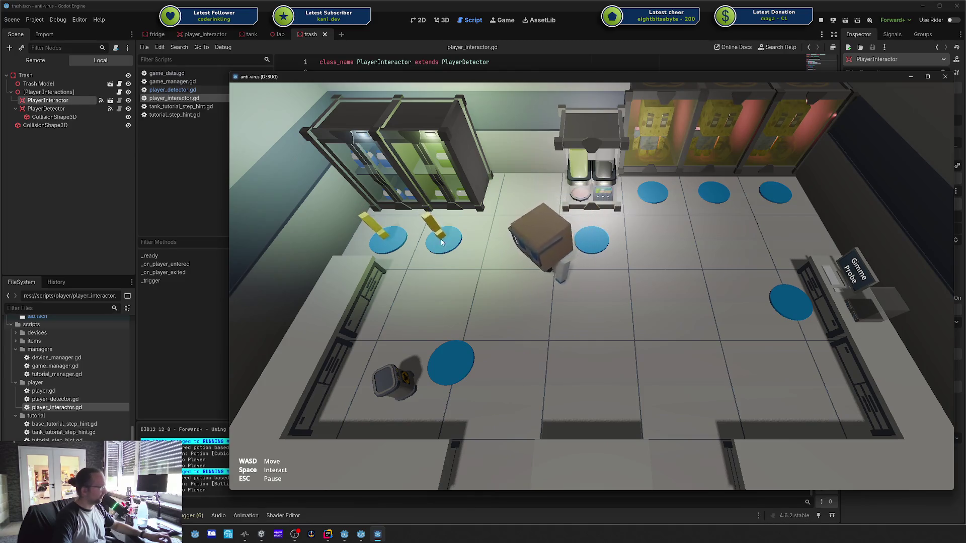
pyautogui.press('w')
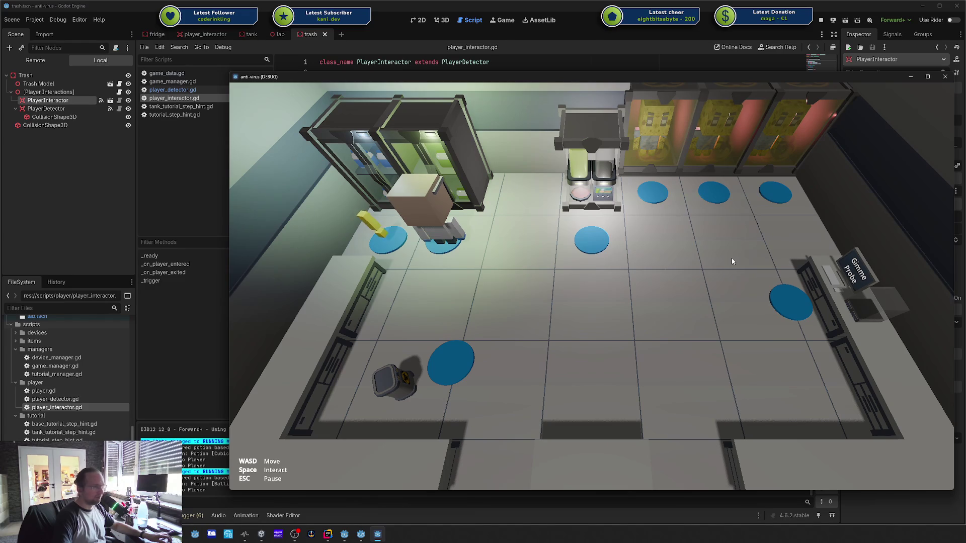
pyautogui.press('s')
pyautogui.press('d')
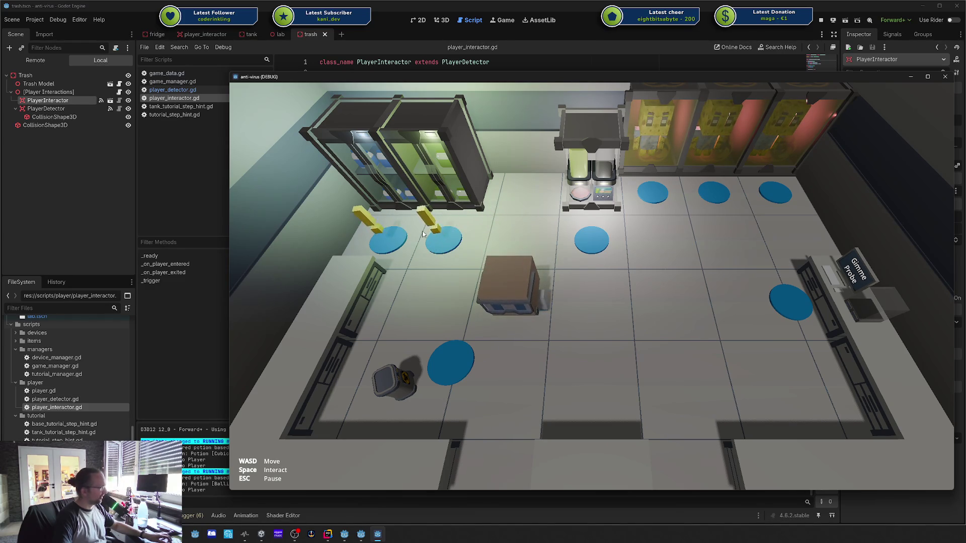
pyautogui.press('a')
pyautogui.press('w')
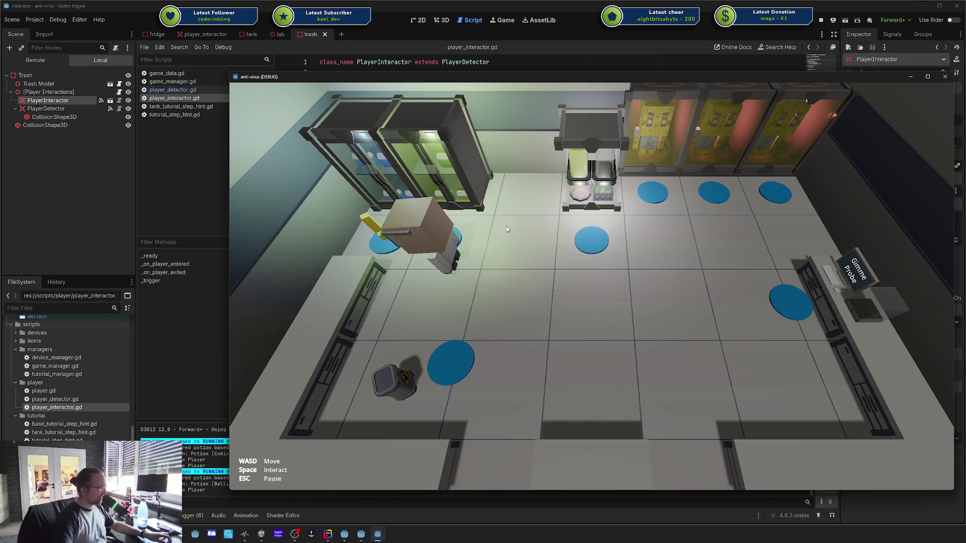
# Step: Take an ingredient from the fridge pads and bring it to the potion machine
pyautogui.press('d')
pyautogui.press('a')
pyautogui.press('w')
pyautogui.press('d')
pyautogui.moveTo(853, 76)
pyautogui.mouseDown()
pyautogui.moveTo(847, 98)
pyautogui.moveTo(859, 70)
pyautogui.mouseUp()
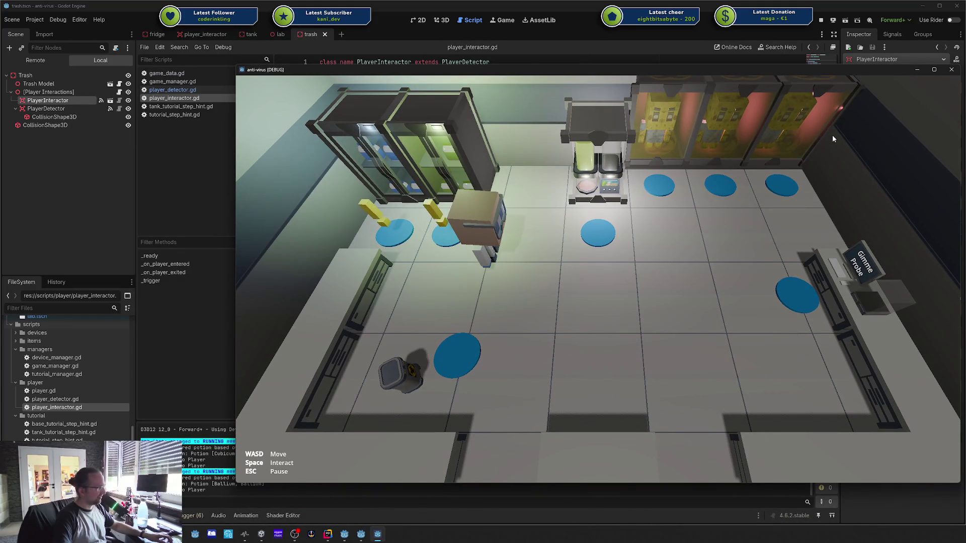
pyautogui.press('s')
pyautogui.press('d')
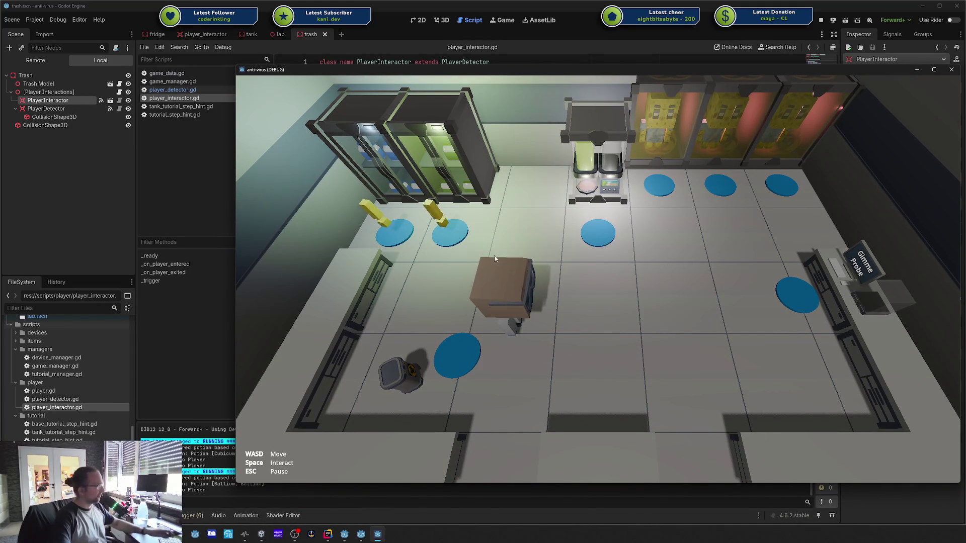
pyautogui.press('w')
pyautogui.press('a')
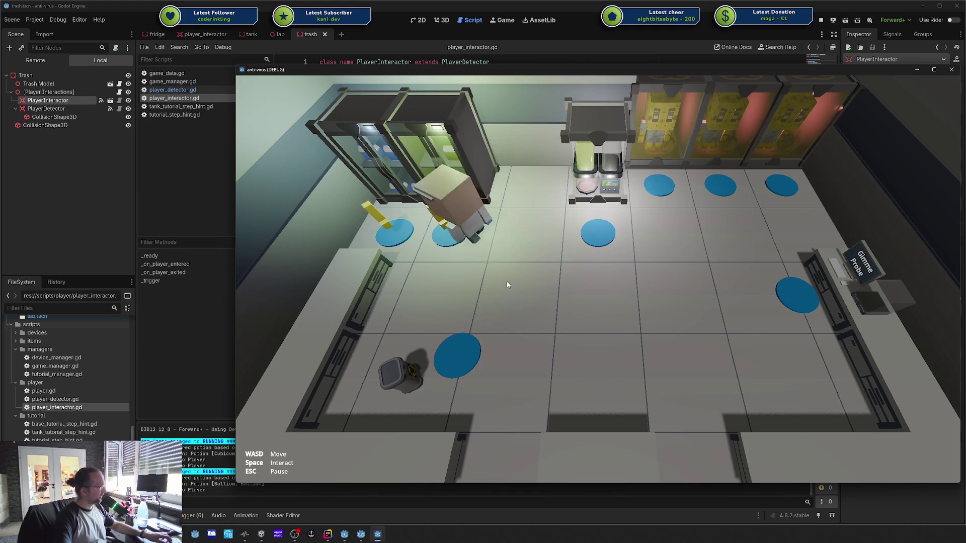
pyautogui.press('w')
pyautogui.press('d')
pyautogui.press('d')
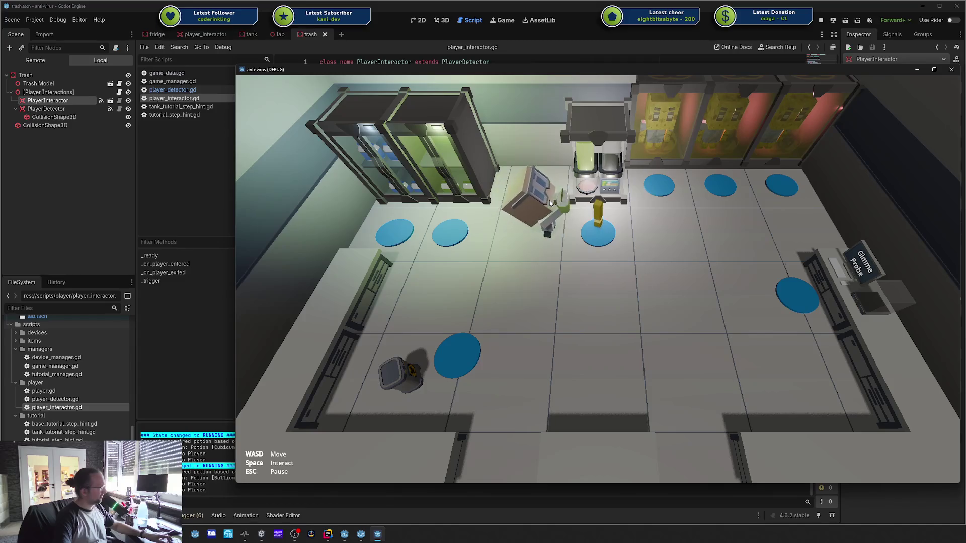
# Step: Pick up the brewed yellow potion and line up beside the machine
pyautogui.press('space')
pyautogui.press('a')
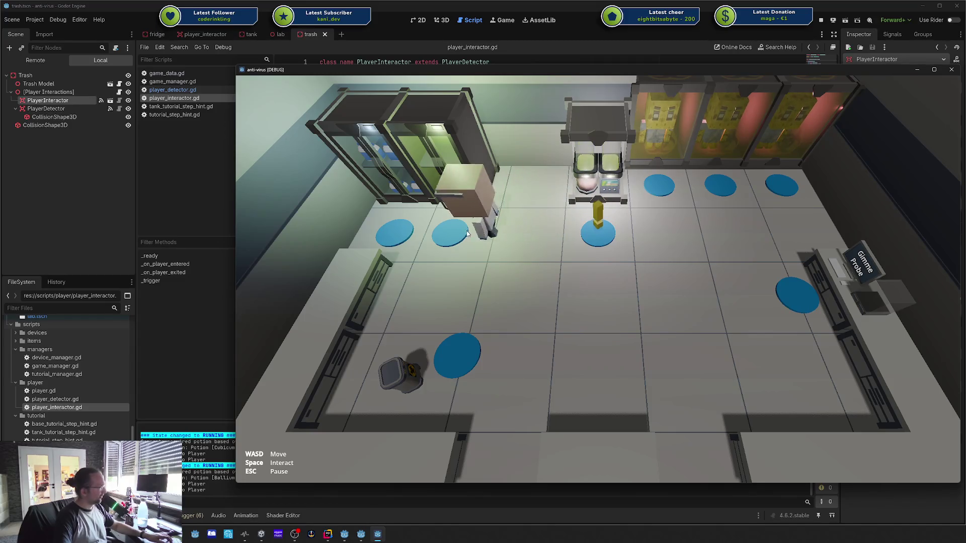
pyautogui.press('d')
pyautogui.press('w')
pyautogui.press('d')
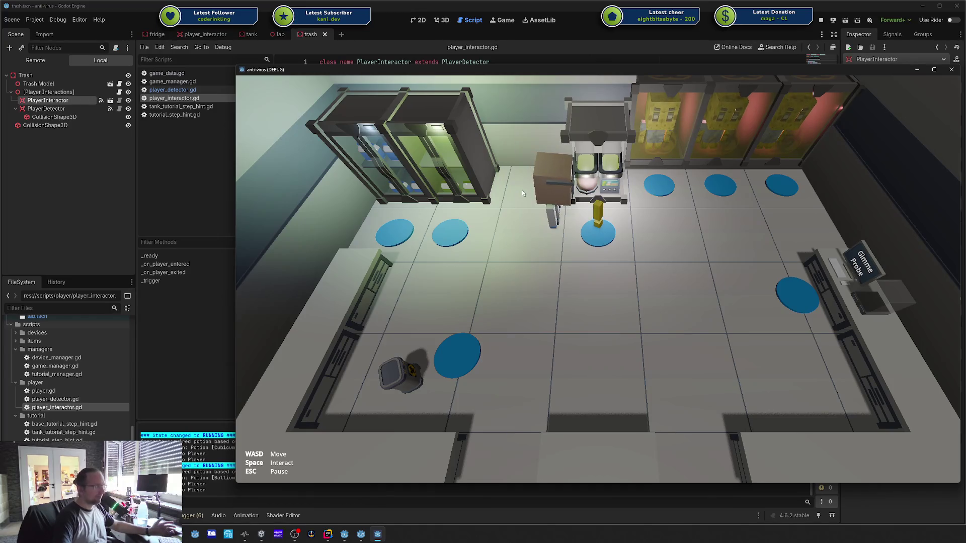
pyautogui.press('a')
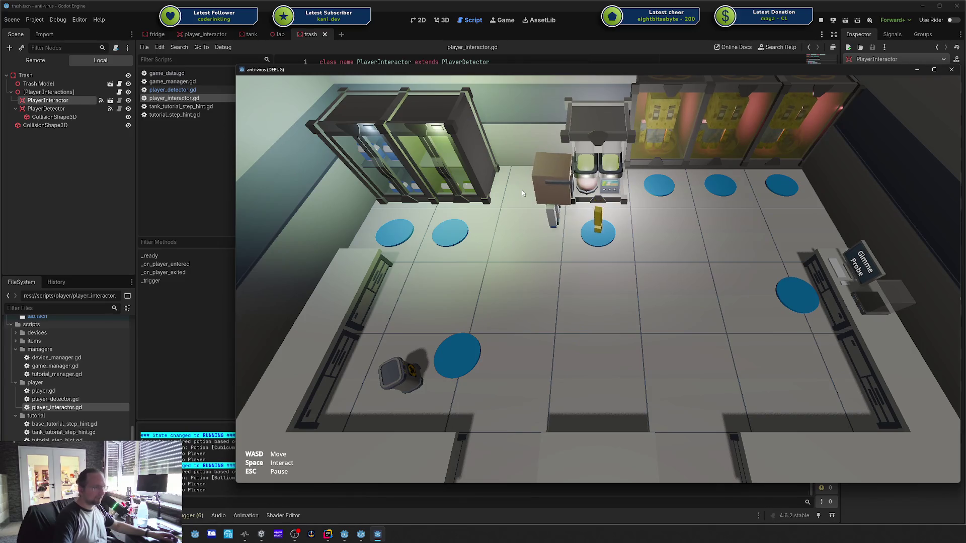
# Step: Carry the yellow potion to the Gimme Probe analyzer and drop it in
pyautogui.press('d')
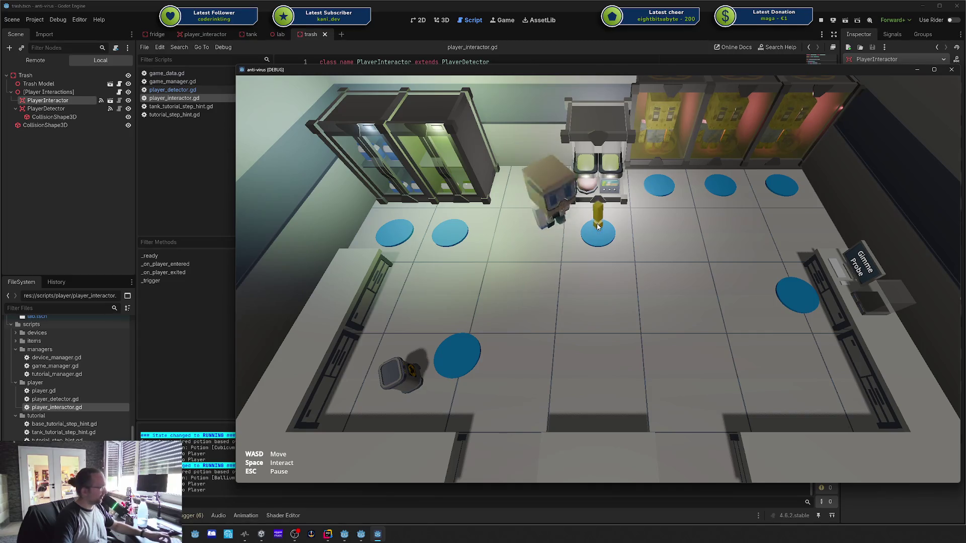
pyautogui.press('s')
pyautogui.press('d')
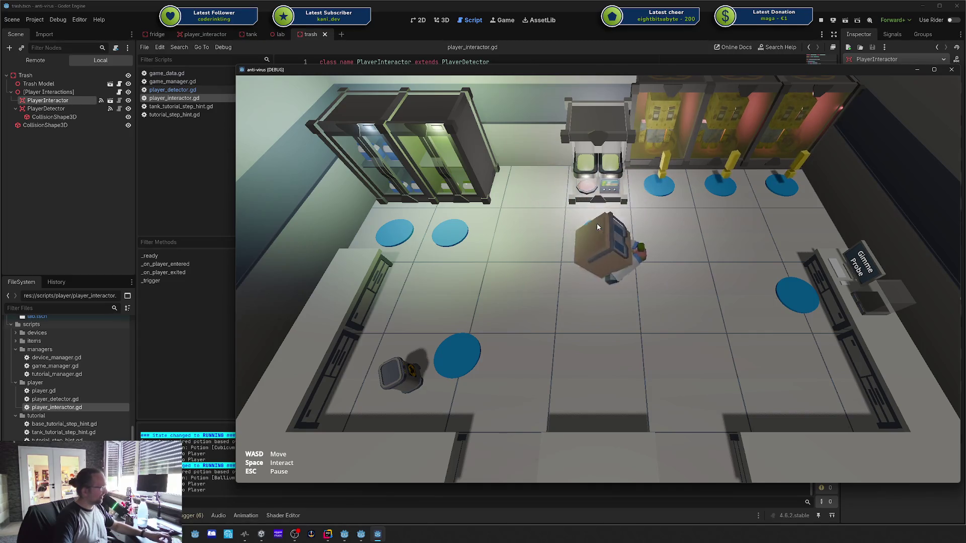
pyautogui.press('w')
pyautogui.press('d')
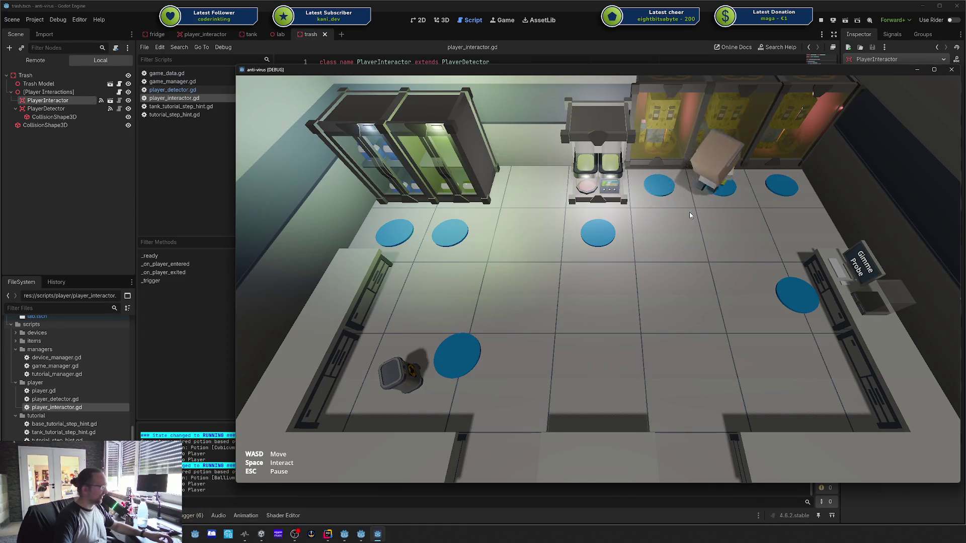
pyautogui.press('d')
pyautogui.press('s')
pyautogui.press('space')
pyautogui.press('a')
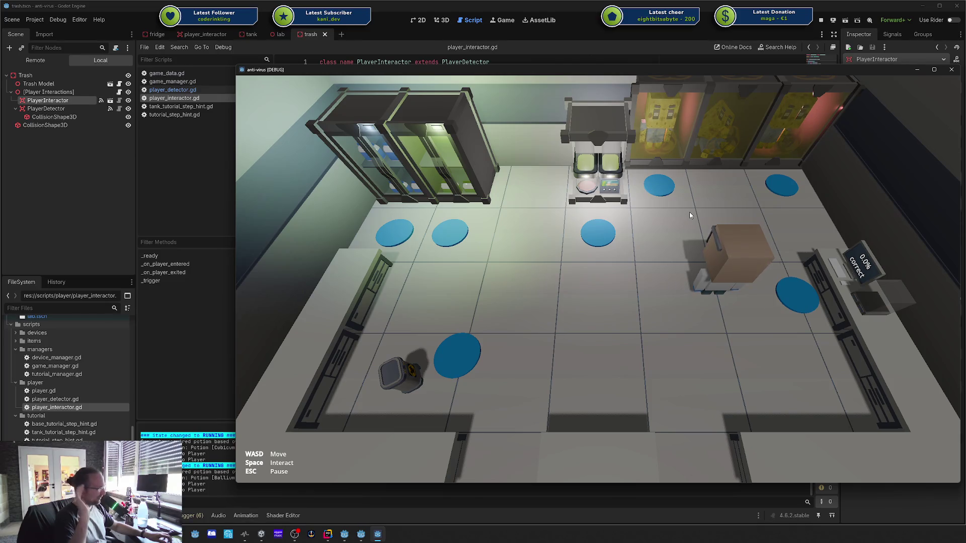
# Step: Walk back from the analyzer to the potion machine and enlarge the game window
pyautogui.press('a')
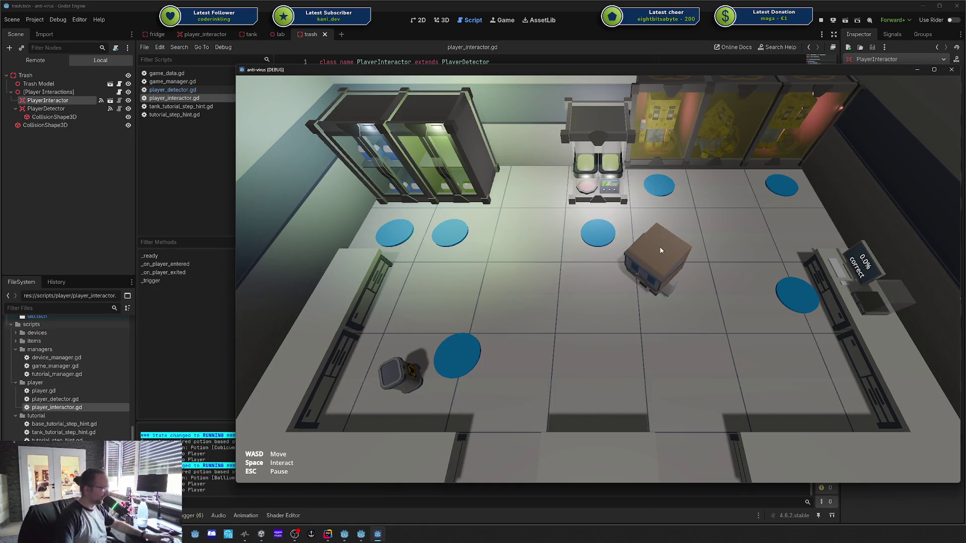
pyautogui.press('w')
pyautogui.press('a')
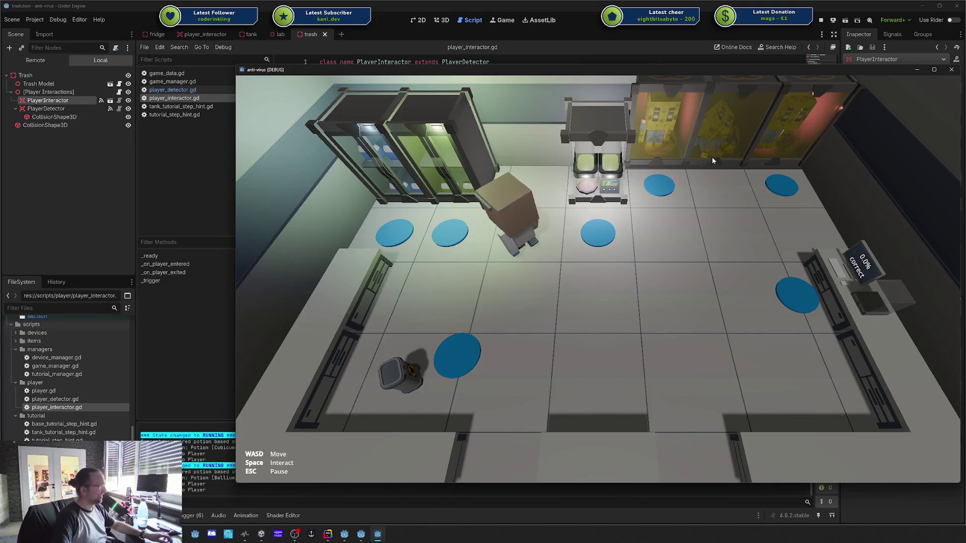
pyautogui.press('d')
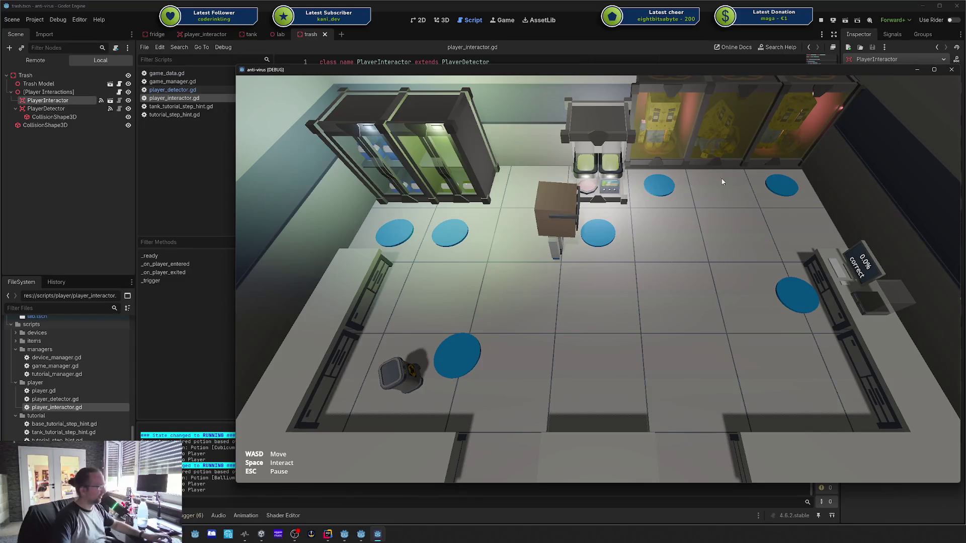
pyautogui.press('a')
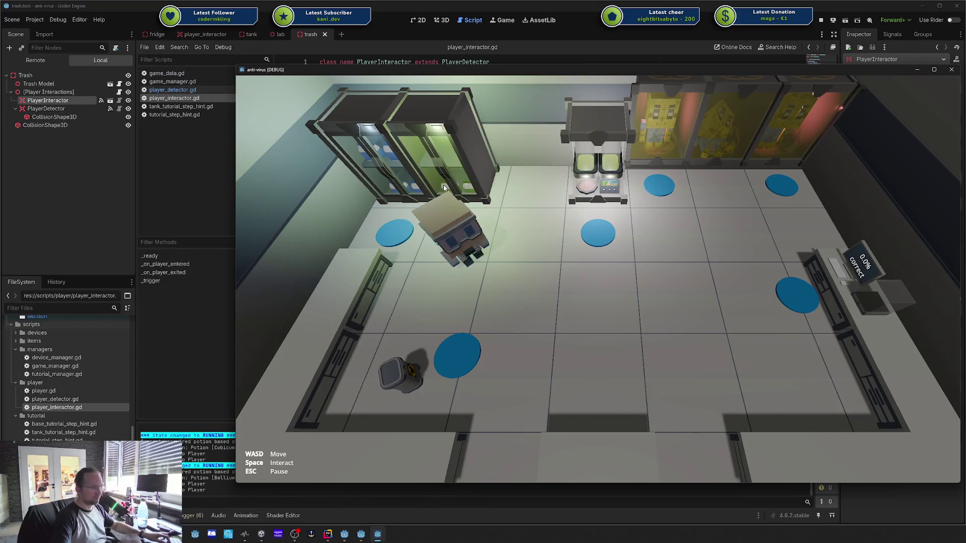
pyautogui.press('d')
pyautogui.press('w')
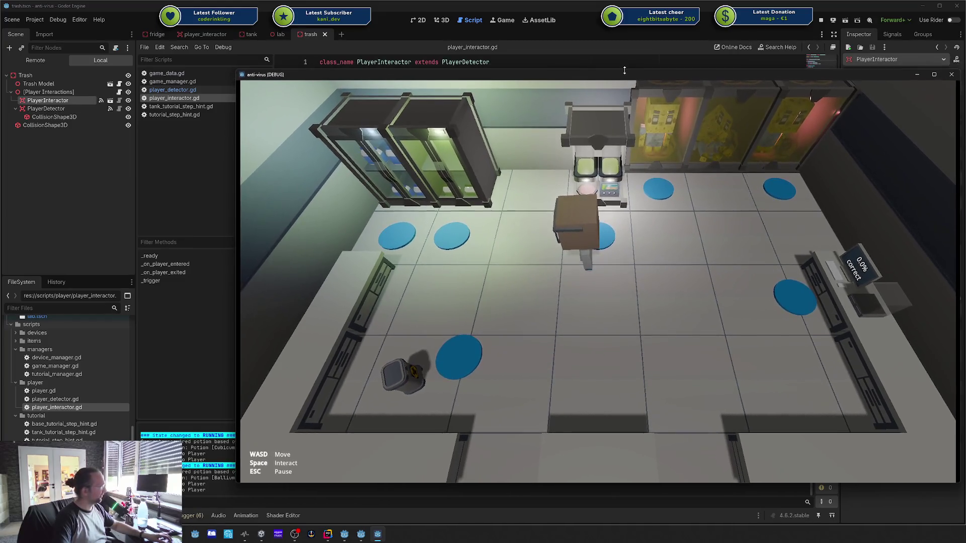
pyautogui.moveTo(626, 65)
pyautogui.mouseDown()
pyautogui.moveTo(627, 46)
pyautogui.moveTo(624, 67)
pyautogui.mouseUp()
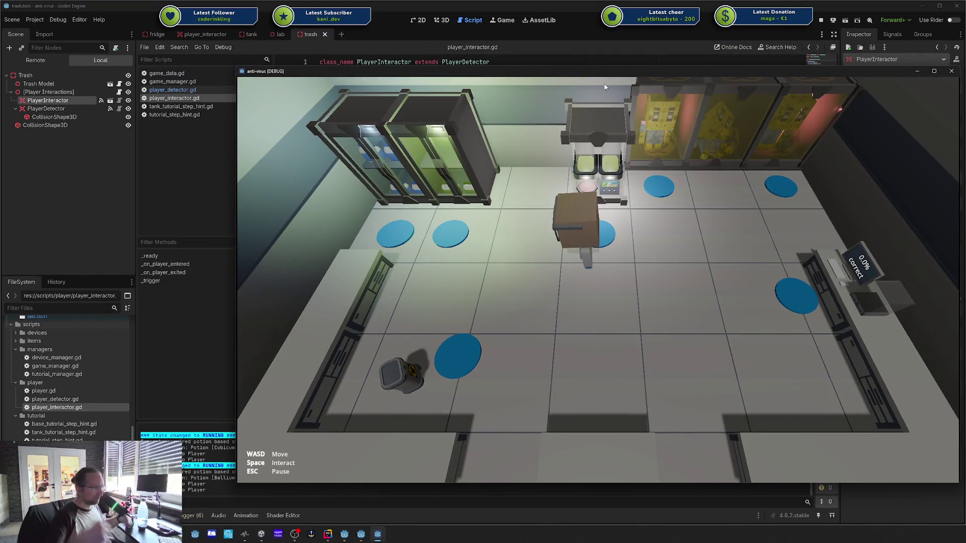
# Step: Peek at the script behind the game window, then walk onto a blue pad by the machine
pyautogui.moveTo(578, 73)
pyautogui.mouseDown()
pyautogui.moveTo(898, 63)
pyautogui.moveTo(744, 68)
pyautogui.moveTo(791, 59)
pyautogui.mouseUp()
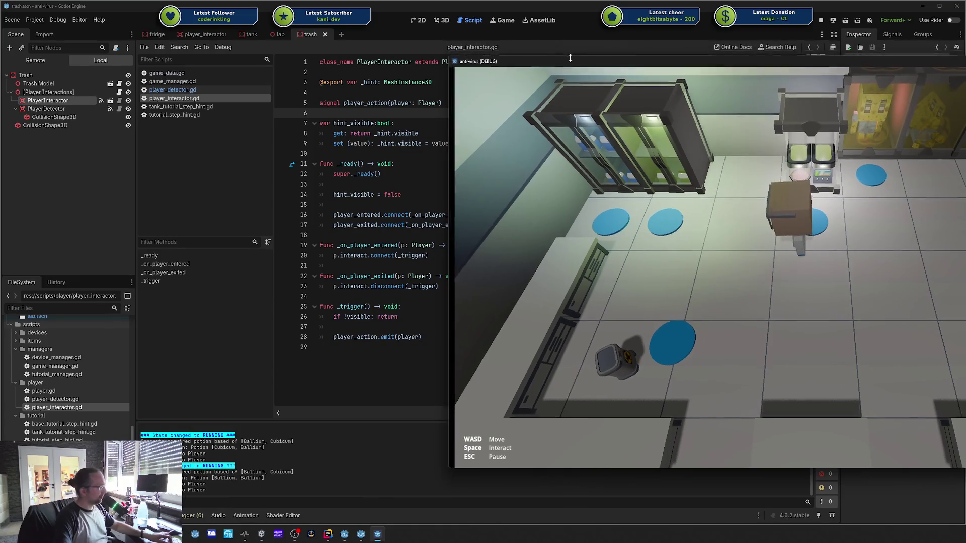
pyautogui.moveTo(600, 59)
pyautogui.mouseDown()
pyautogui.moveTo(295, 40)
pyautogui.moveTo(343, 75)
pyautogui.mouseUp()
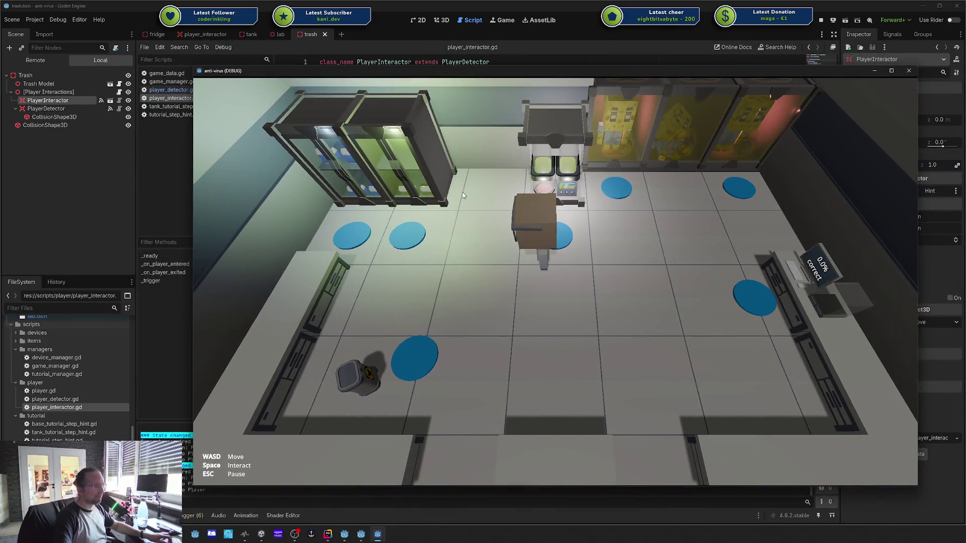
pyautogui.press('a')
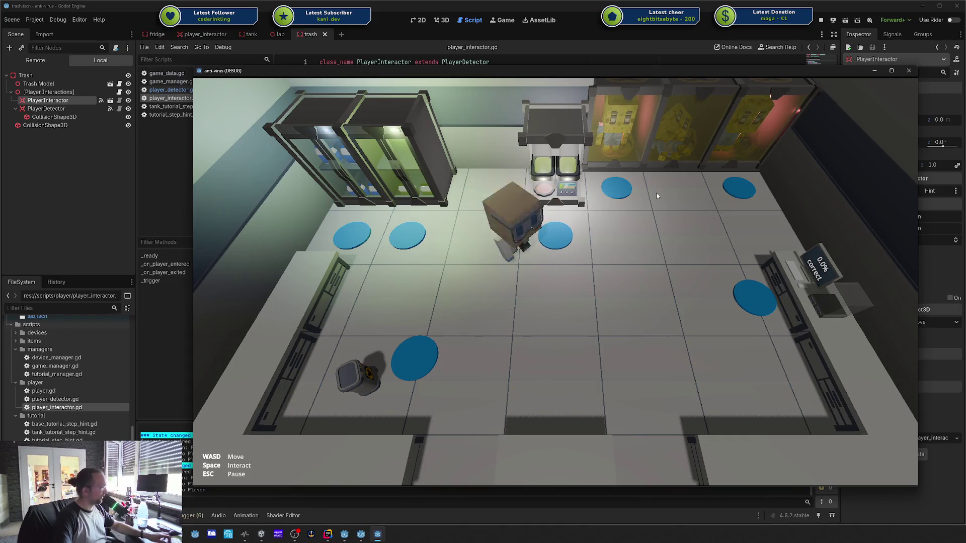
pyautogui.press('d')
pyautogui.press('d')
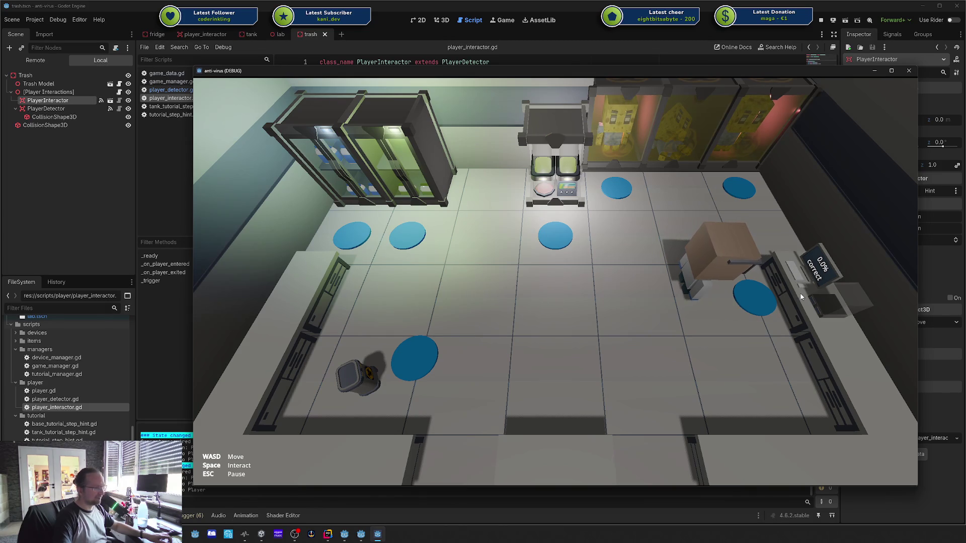
pyautogui.press('a')
pyautogui.press('d')
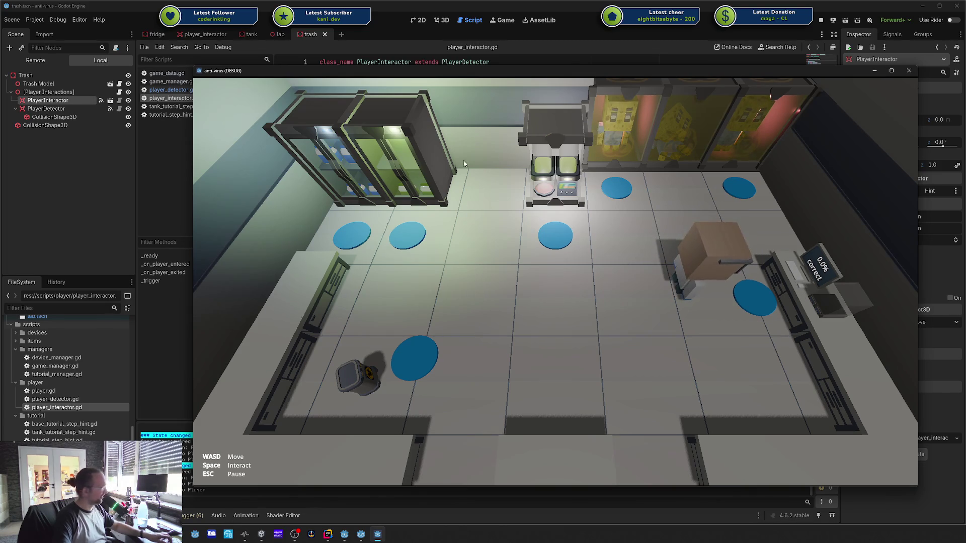
pyautogui.press('w')
pyautogui.press('a')
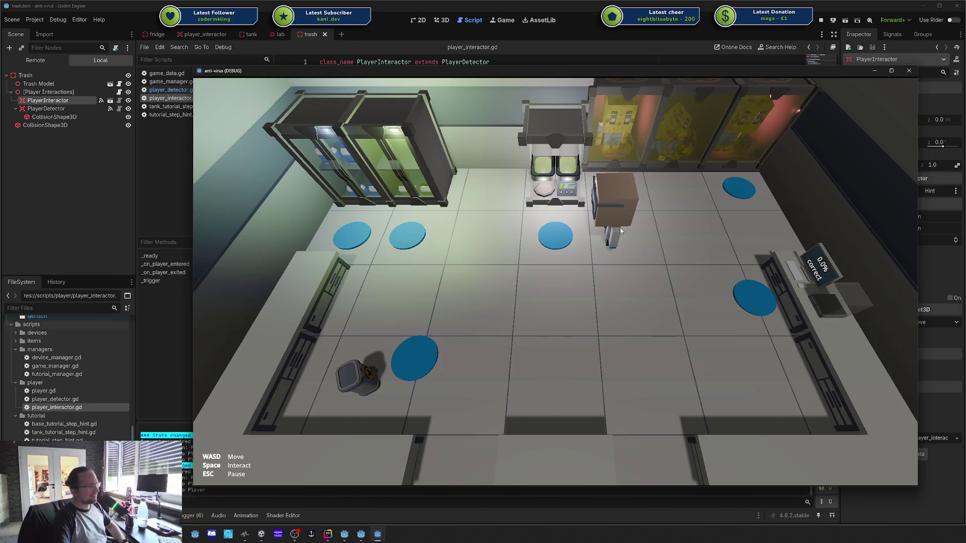
# Step: Walk across the upper potion pads and back to face the central machine
pyautogui.press('w')
pyautogui.press('d')
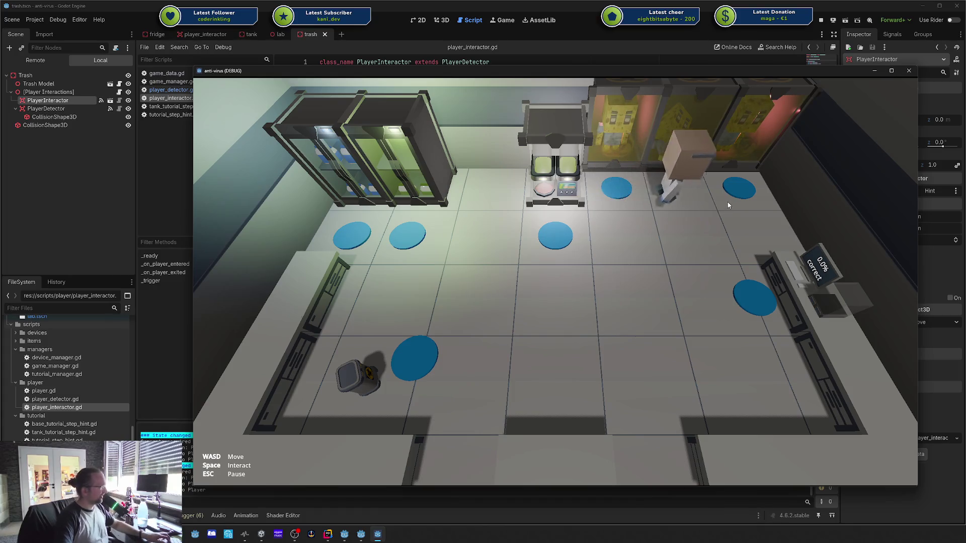
pyautogui.press('d')
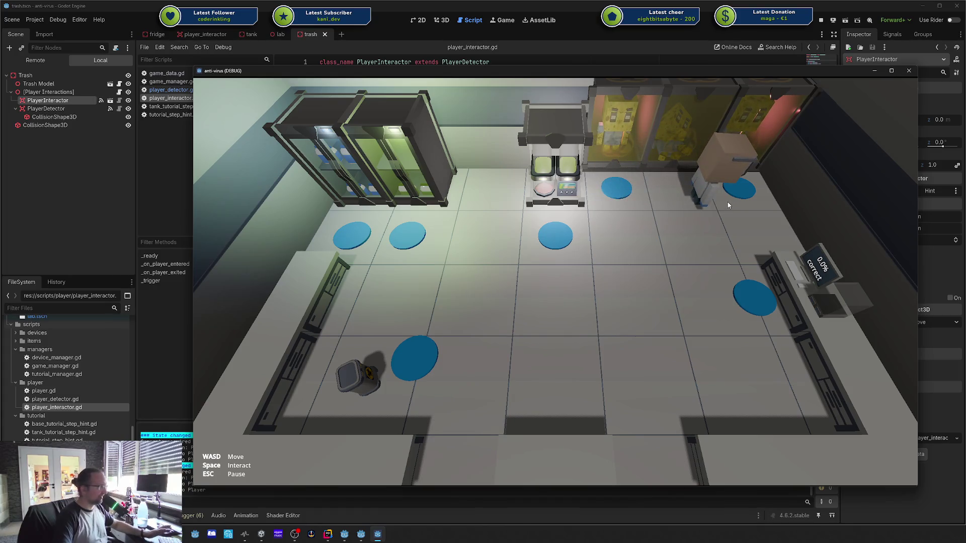
pyautogui.press('a')
pyautogui.press('s')
pyautogui.press('a')
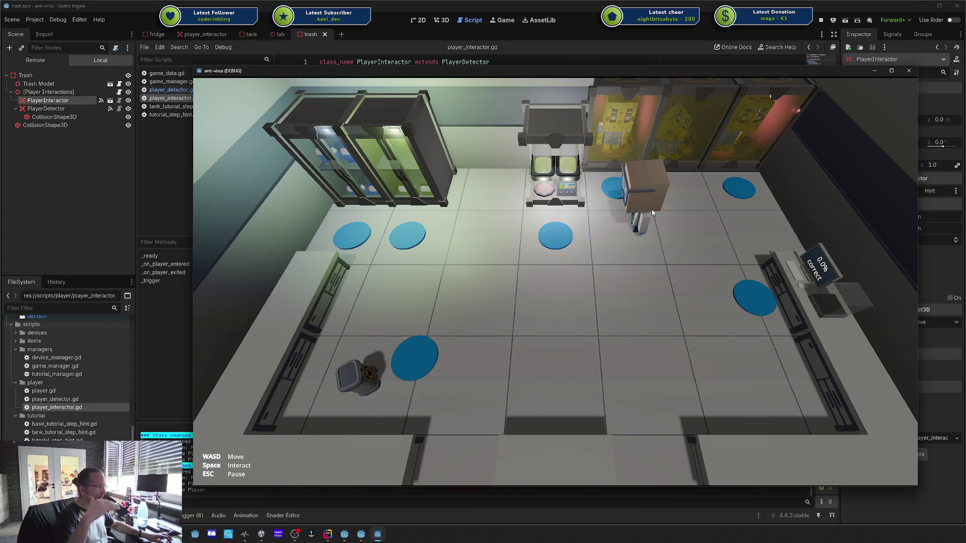
pyautogui.press('a')
pyautogui.press('a')
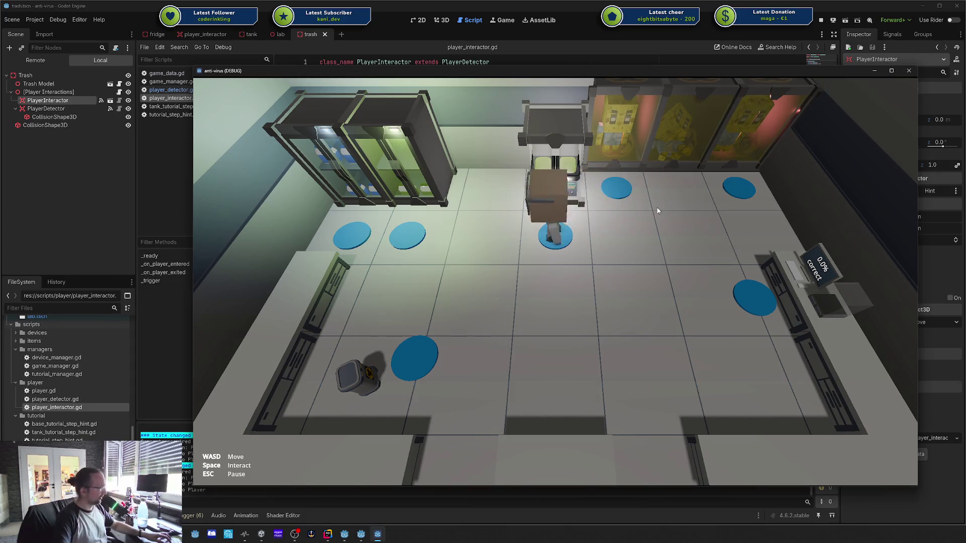
pyautogui.press('d')
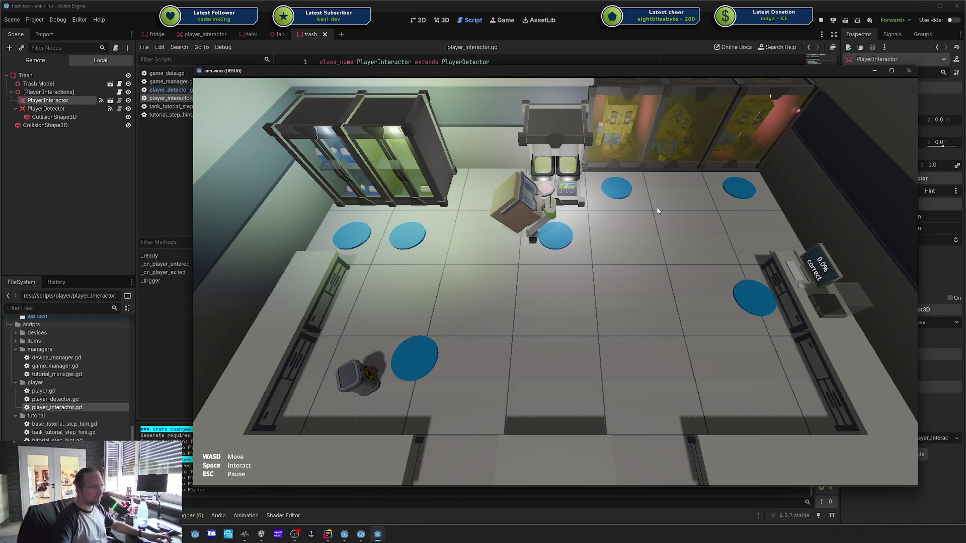
pyautogui.press('w')
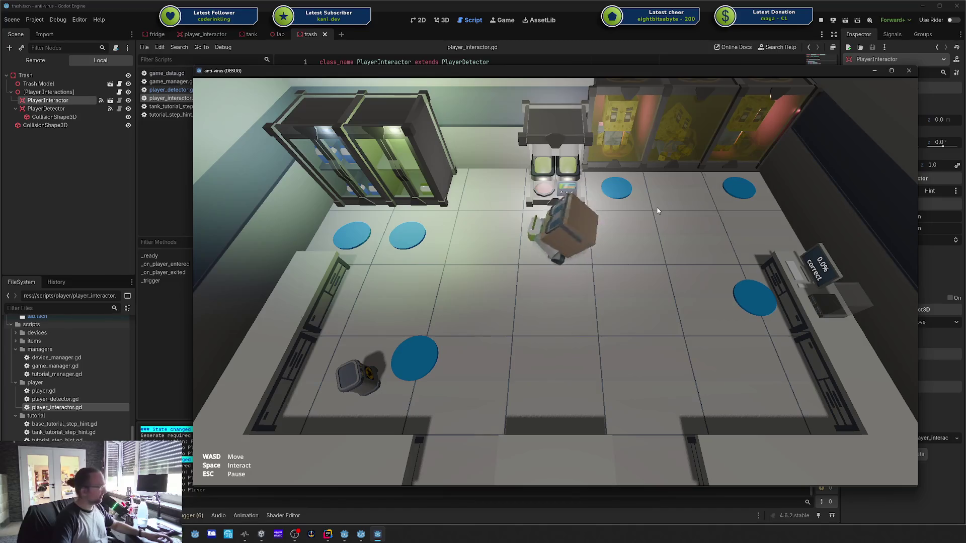
# Step: Drop carried items into the central machine twice
pyautogui.press('space')
pyautogui.press('s')
pyautogui.press('a')
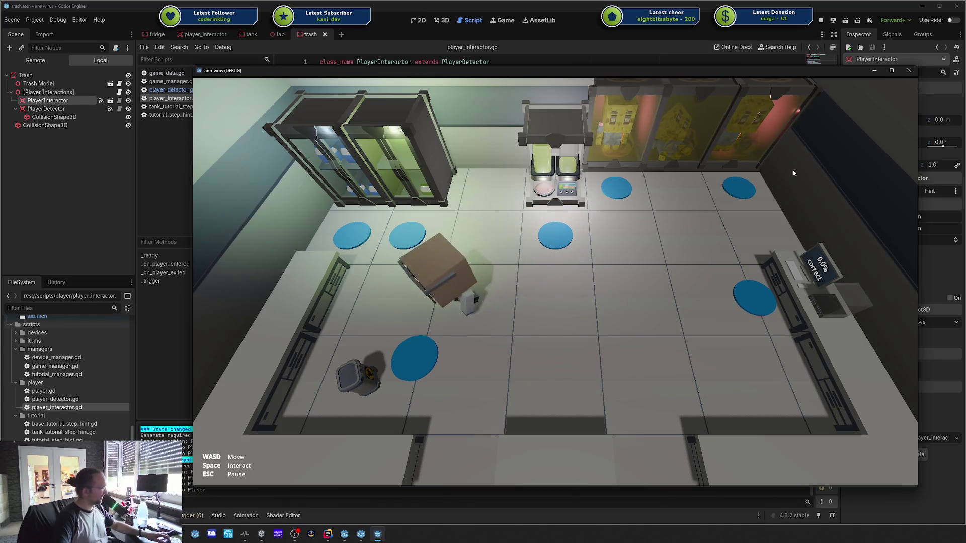
pyautogui.press('w')
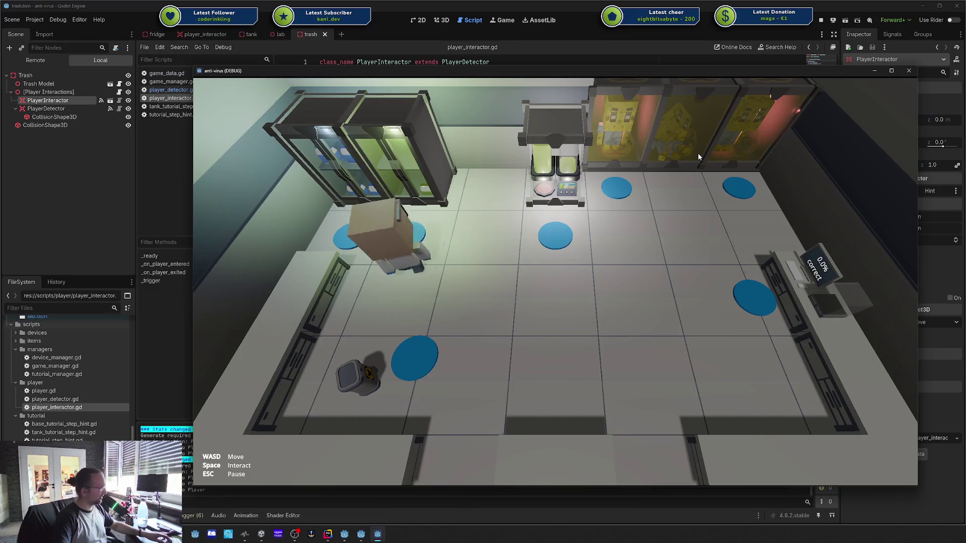
pyautogui.press('d')
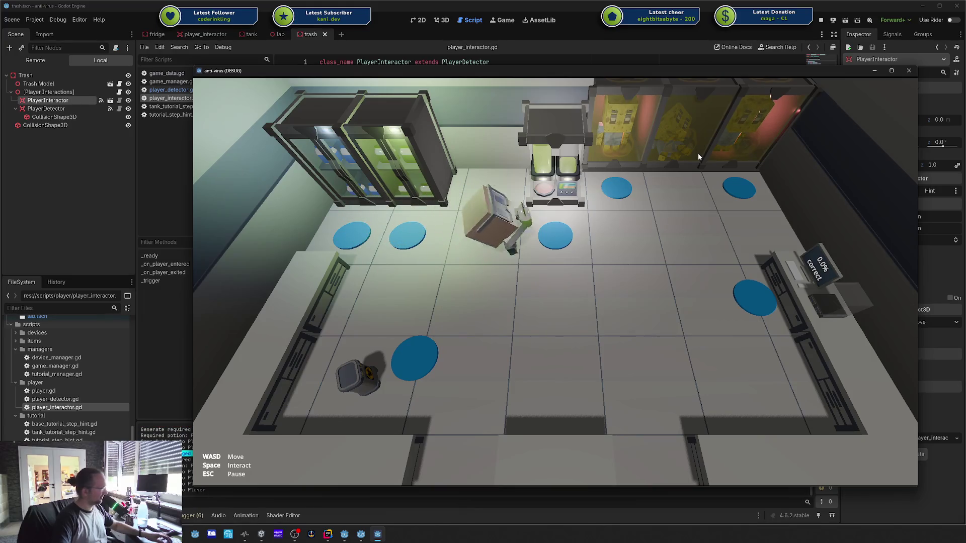
pyautogui.press('space')
pyautogui.press('s')
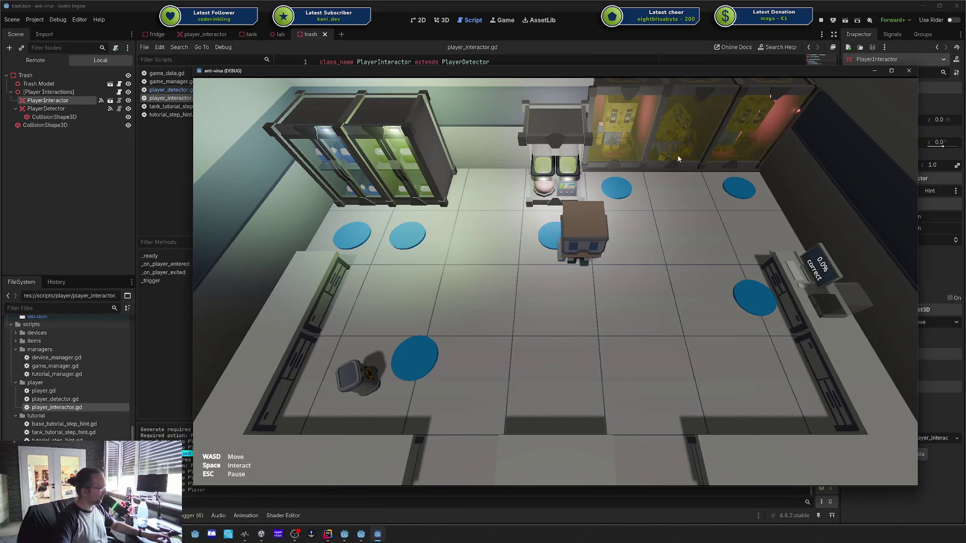
# Step: Pause the game, restart the level, and close the debug window
pyautogui.press('Escape')
pyautogui.click(554, 278)
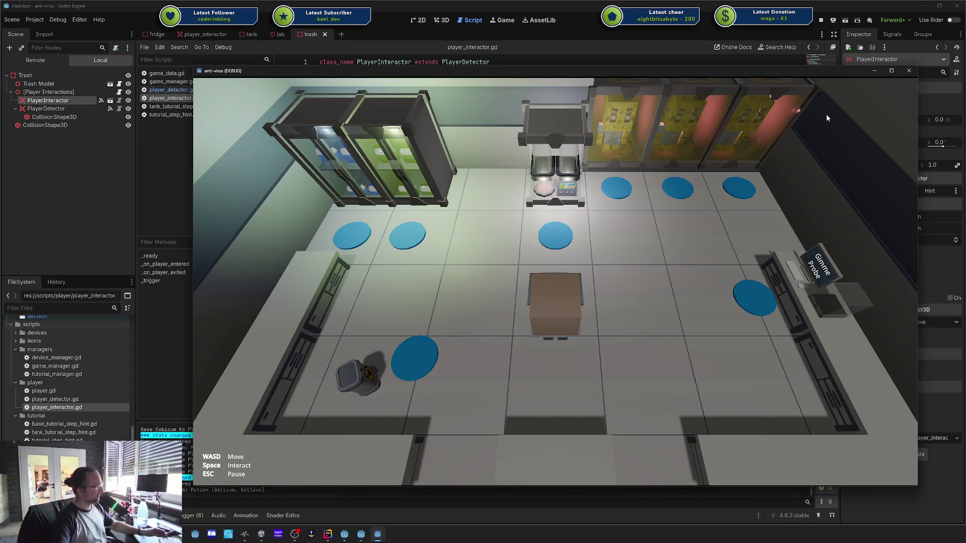
pyautogui.click(909, 71)
# Step: Review player_interactor.gd lines 3, 8, 12 and 16, then bring up the gladiator project's portal.tscn
pyautogui.press('Down')
pyautogui.press('Down')
pyautogui.press('End')
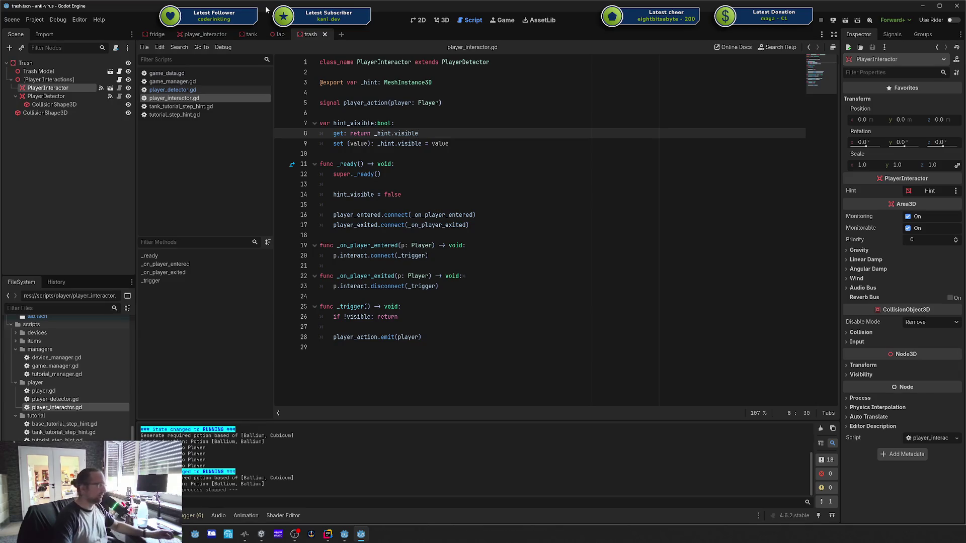
pyautogui.click(551, 173)
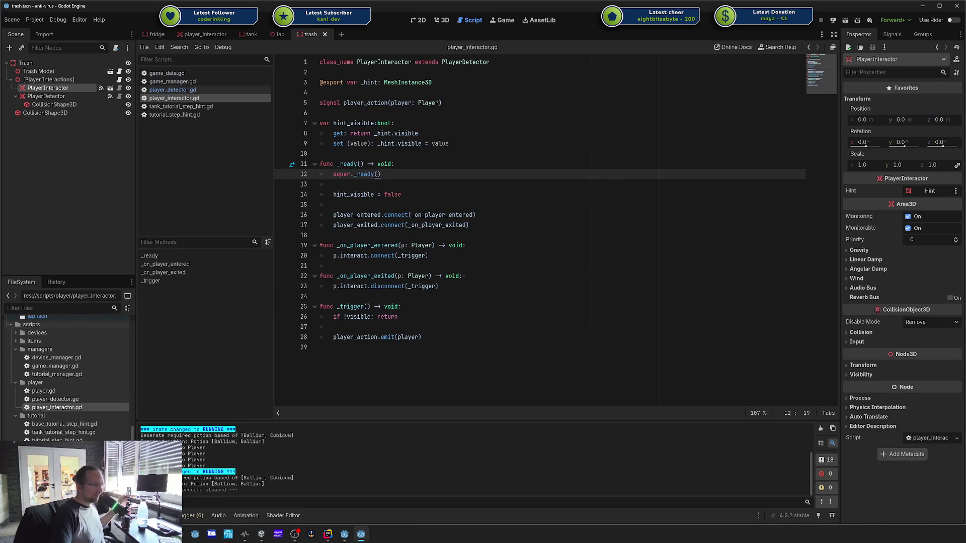
pyautogui.hotkey('alt', 'Tab')
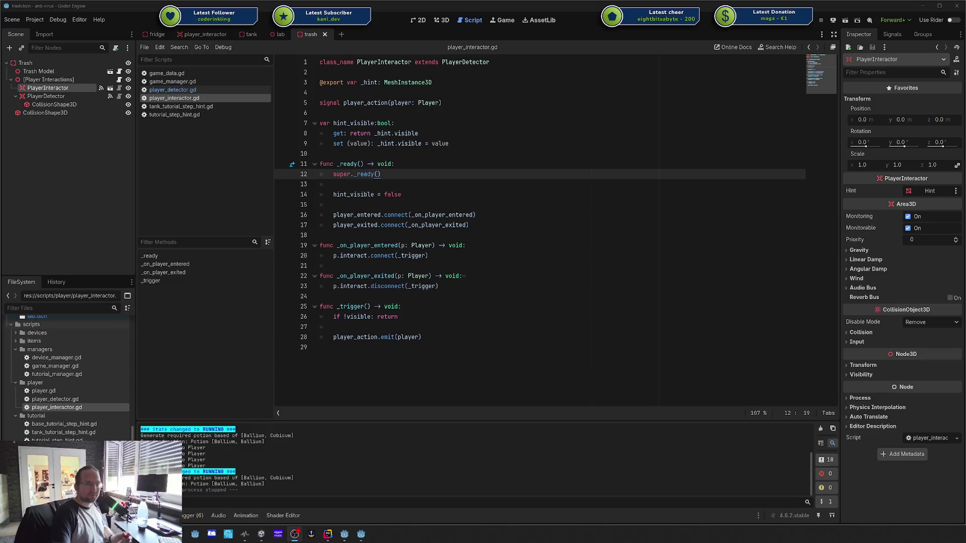
pyautogui.click(643, 215)
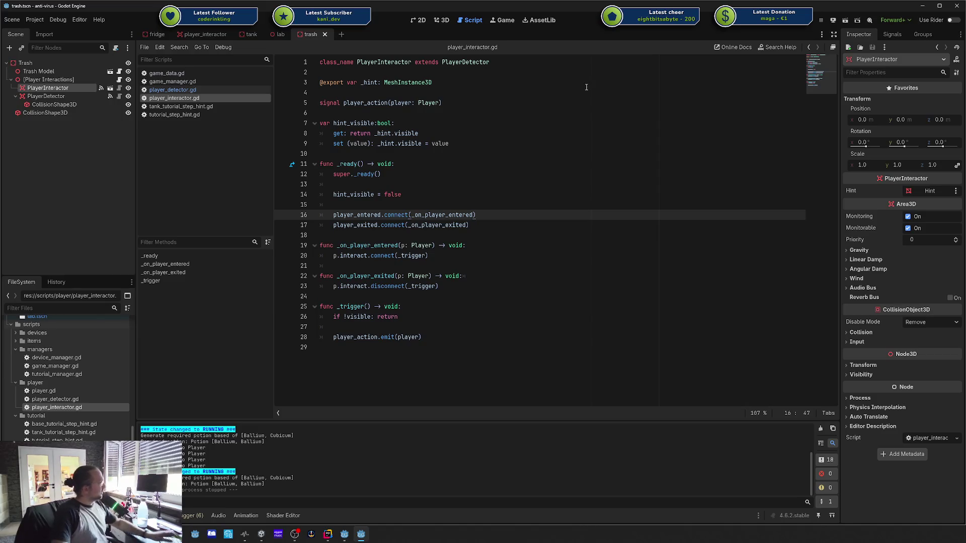
pyautogui.click(730, 82)
pyautogui.click(922, 5)
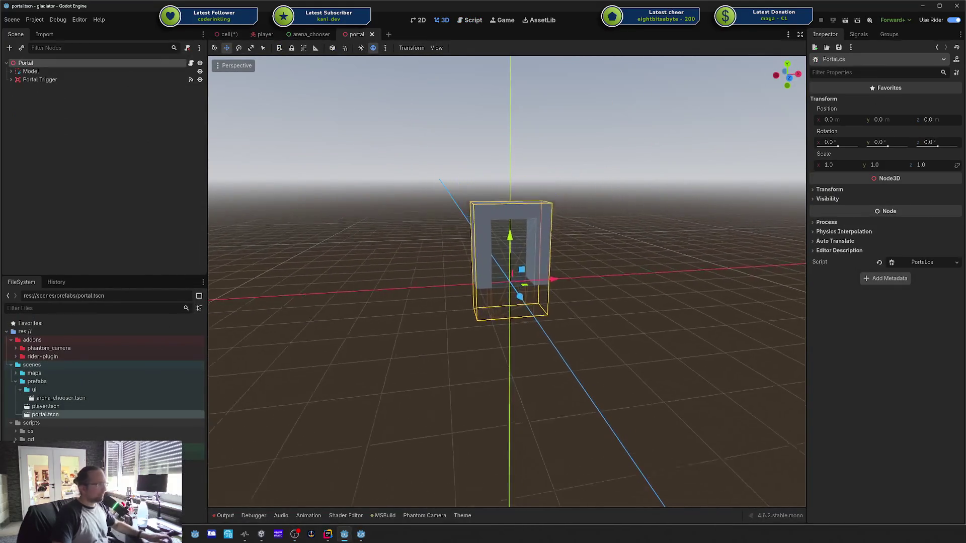
# Step: Deselect the portal archway and look it over from a slightly orbited view
pyautogui.click(416, 84)
pyautogui.scroll(5, 416, 84)
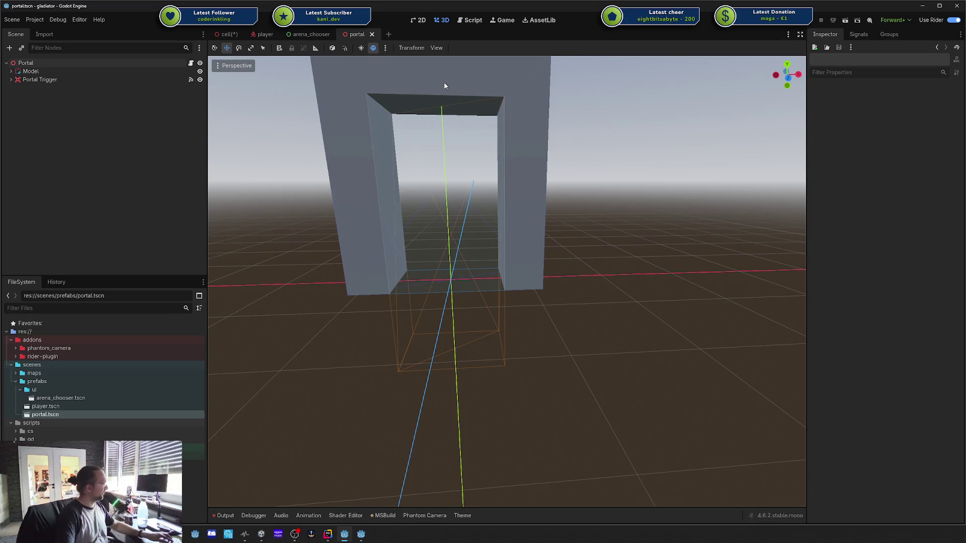
pyautogui.scroll(-5, 493, 84)
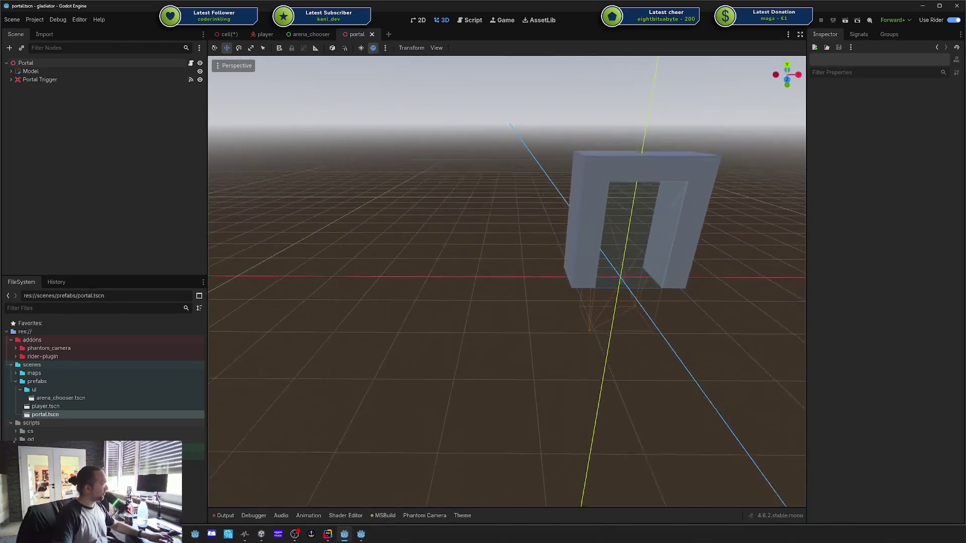
pyautogui.moveTo(552, 164); pyautogui.dragTo(560, 164)
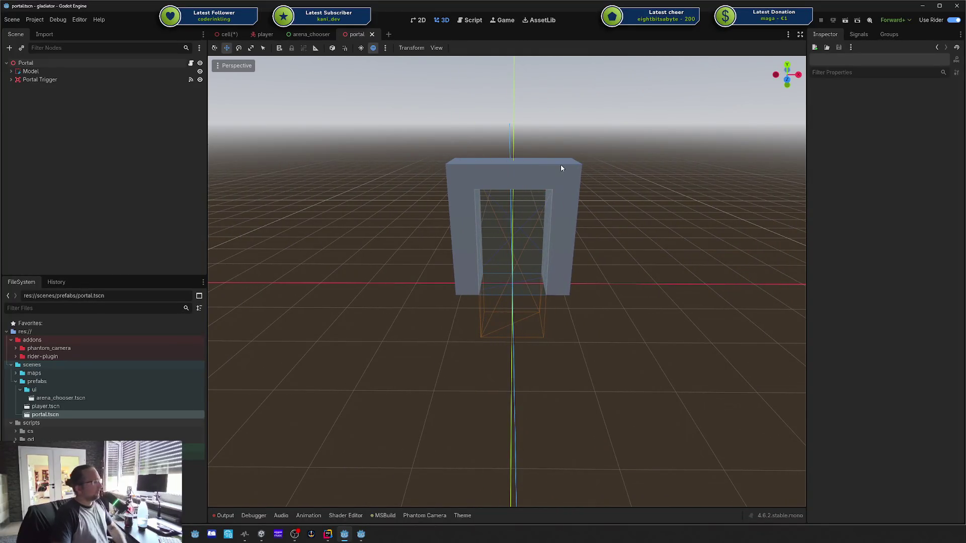
# Step: Switch to cell.tscn, view the walls, light and portal from above, and show the Output log
pyautogui.click(226, 33)
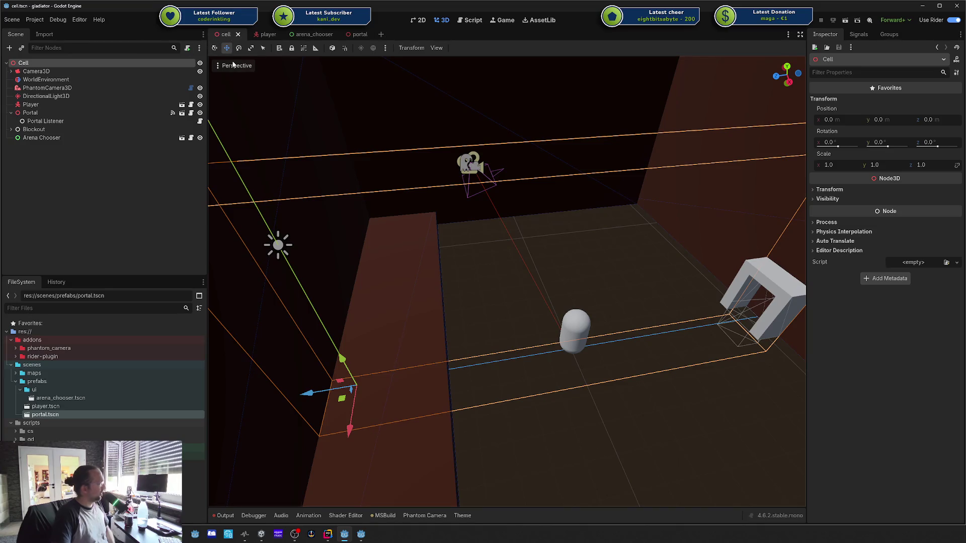
pyautogui.moveTo(233, 64); pyautogui.dragTo(390, 137)
pyautogui.scroll(-2, 379, 174)
pyautogui.moveTo(380, 174)
pyautogui.mouseDown()
pyautogui.moveTo(302, 241)
pyautogui.moveTo(312, 216)
pyautogui.moveTo(342, 232)
pyautogui.moveTo(522, 187)
pyautogui.mouseUp()
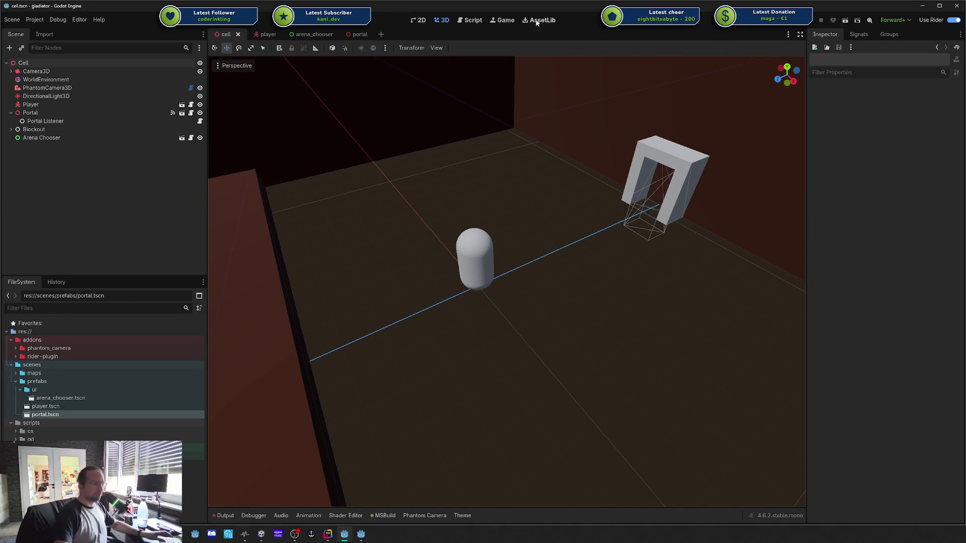
pyautogui.moveTo(573, 264)
pyautogui.mouseDown()
pyautogui.moveTo(513, 209)
pyautogui.moveTo(493, 236)
pyautogui.mouseUp()
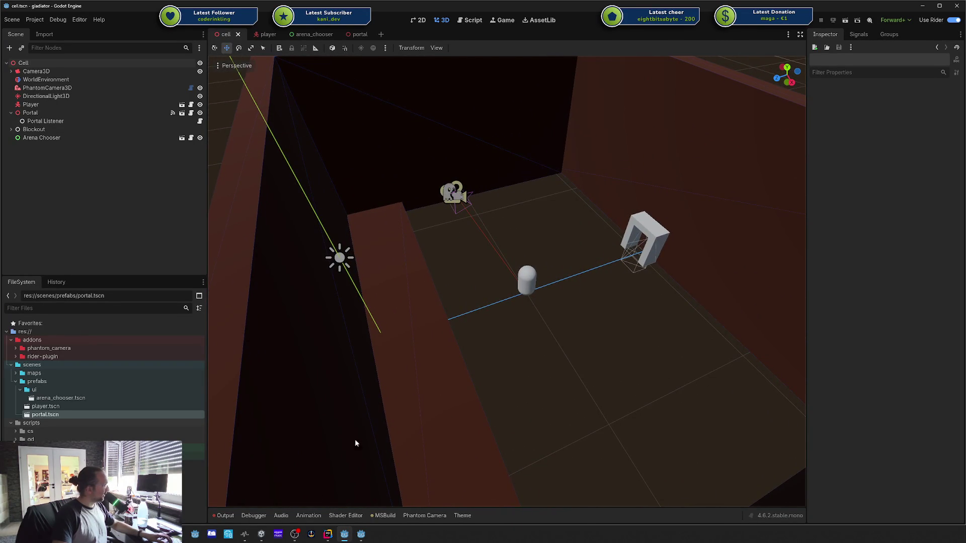
pyautogui.click(226, 514)
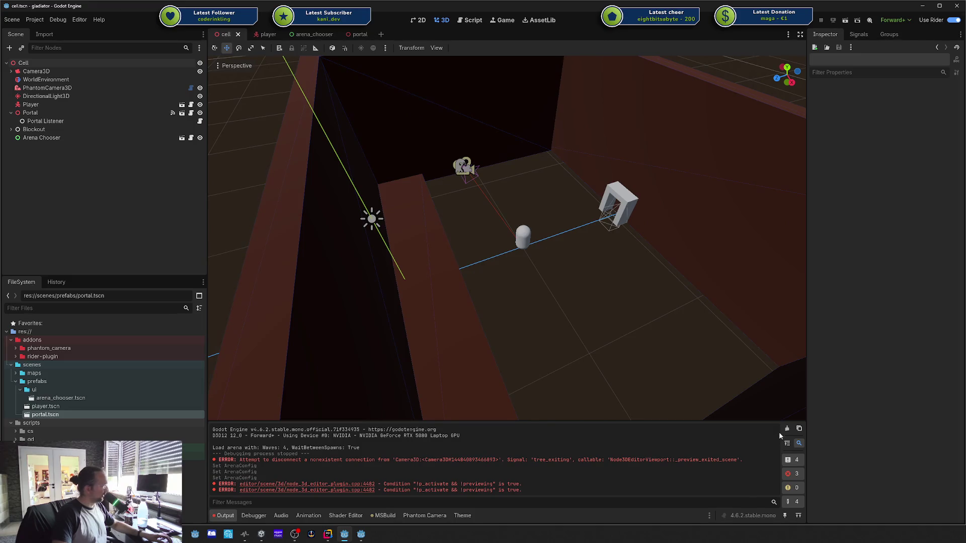
# Step: Clear the output log, collapse its panel, and orbit around the walled cell, capsule and portal
pyautogui.click(786, 429)
pyautogui.click(229, 518)
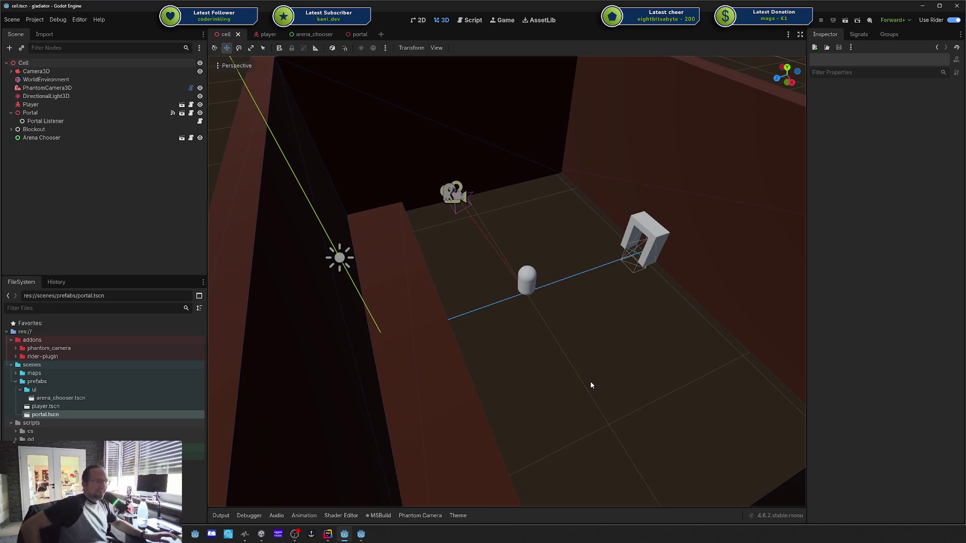
pyautogui.moveTo(644, 320); pyautogui.dragTo(554, 282)
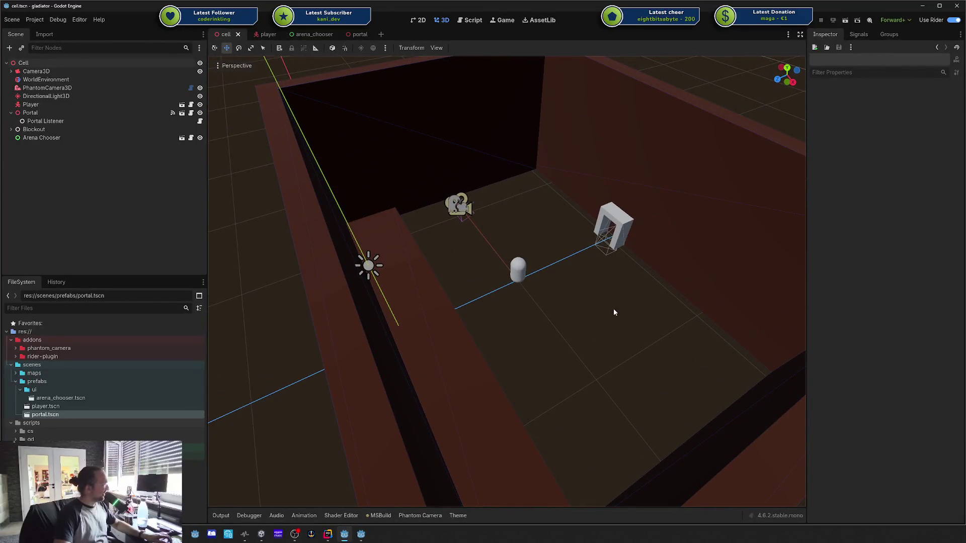
pyautogui.moveTo(613, 309)
pyautogui.mouseDown()
pyautogui.moveTo(633, 304)
pyautogui.moveTo(584, 306)
pyautogui.moveTo(599, 313)
pyautogui.mouseUp()
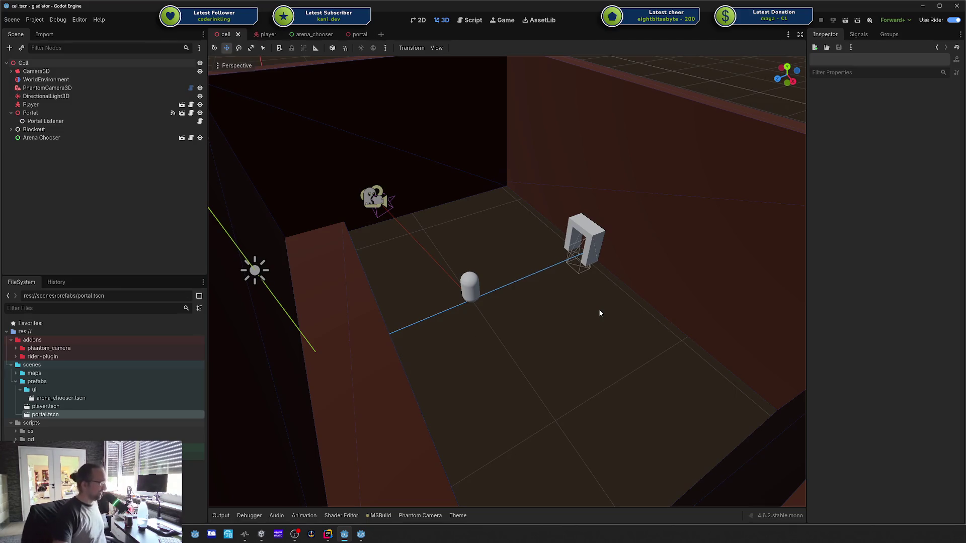
pyautogui.moveTo(591, 317); pyautogui.dragTo(599, 312)
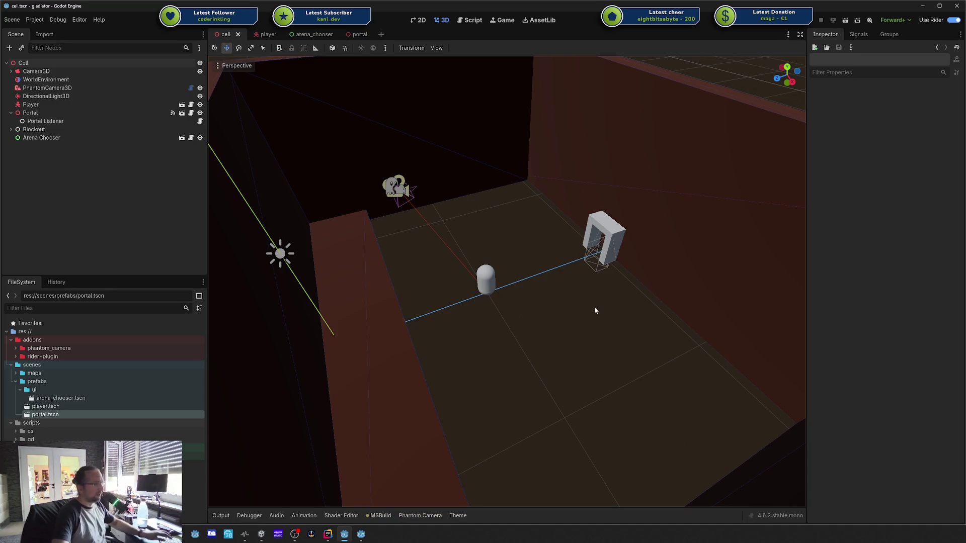
pyautogui.moveTo(595, 307)
pyautogui.mouseDown()
pyautogui.moveTo(604, 302)
pyautogui.moveTo(604, 336)
pyautogui.moveTo(581, 338)
pyautogui.moveTo(535, 368)
pyautogui.moveTo(603, 336)
pyautogui.moveTo(563, 341)
pyautogui.mouseUp()
pyautogui.scroll(-10, 507, 281)
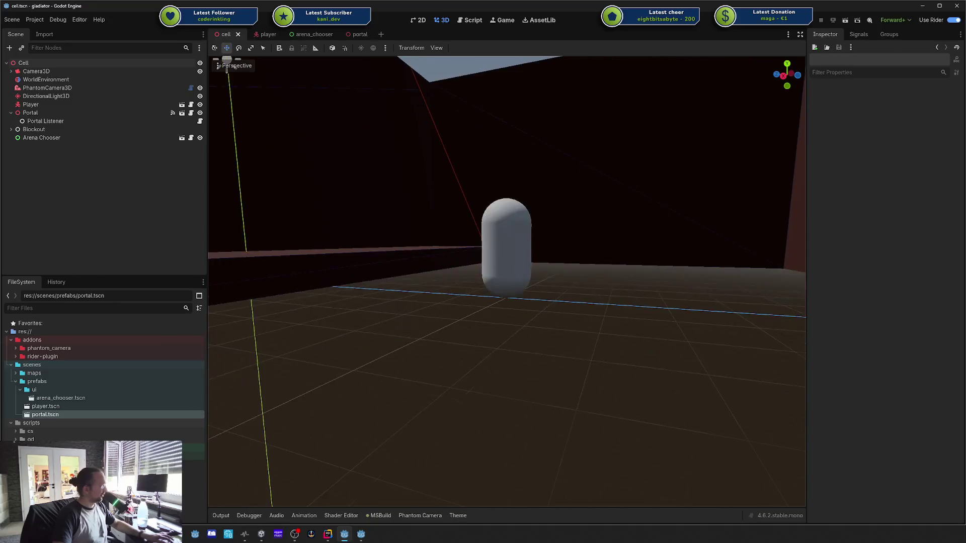
pyautogui.scroll(10, 507, 281)
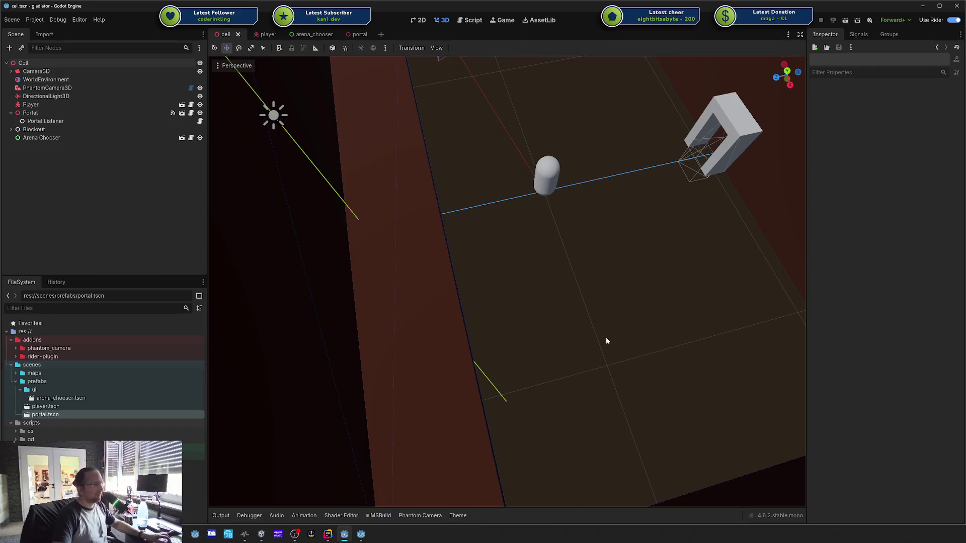
pyautogui.scroll(-5, 607, 338)
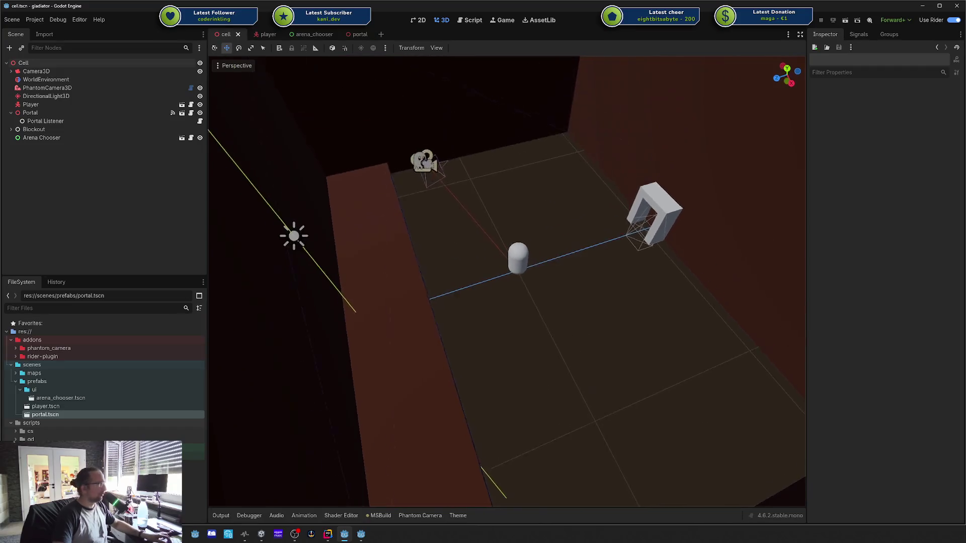
pyautogui.scroll(-2, 606, 325)
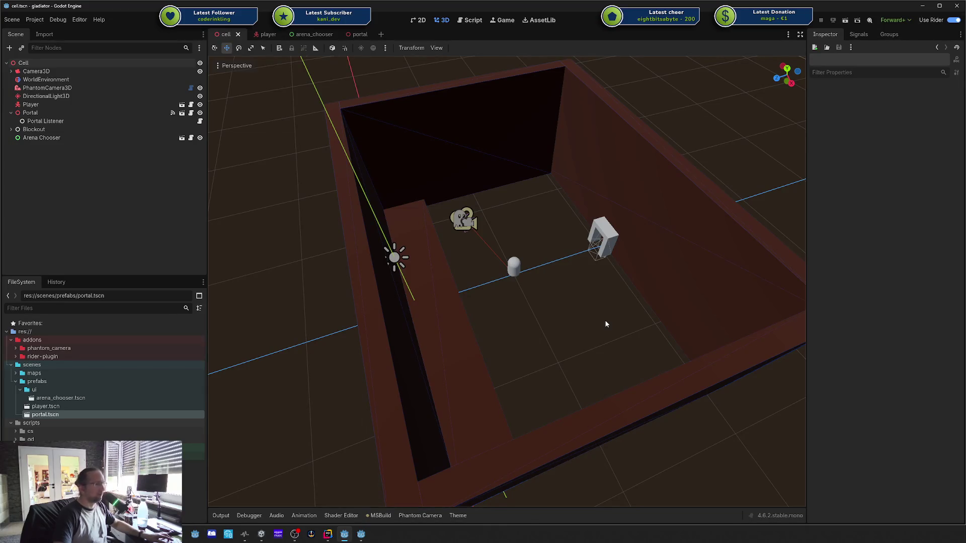
pyautogui.scroll(-3, 507, 281)
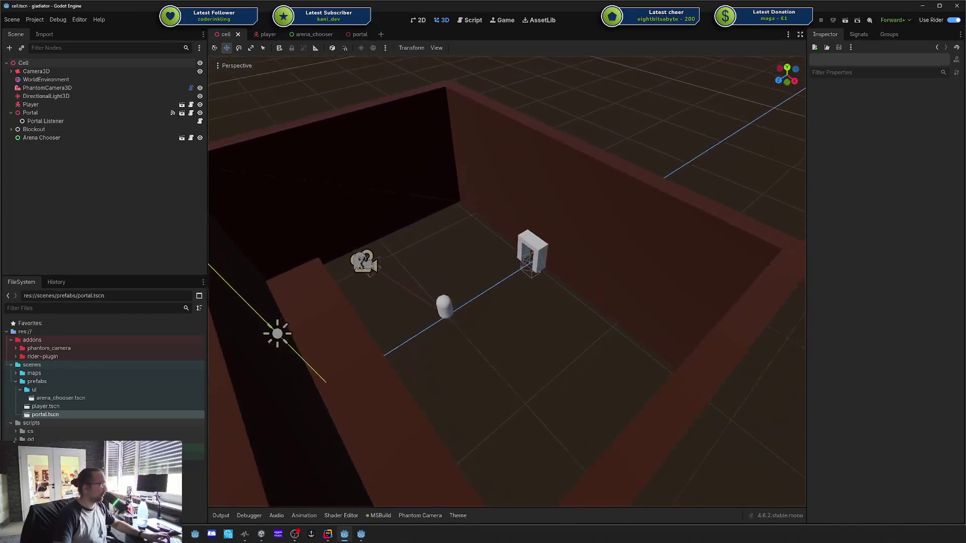
pyautogui.scroll(3, 507, 281)
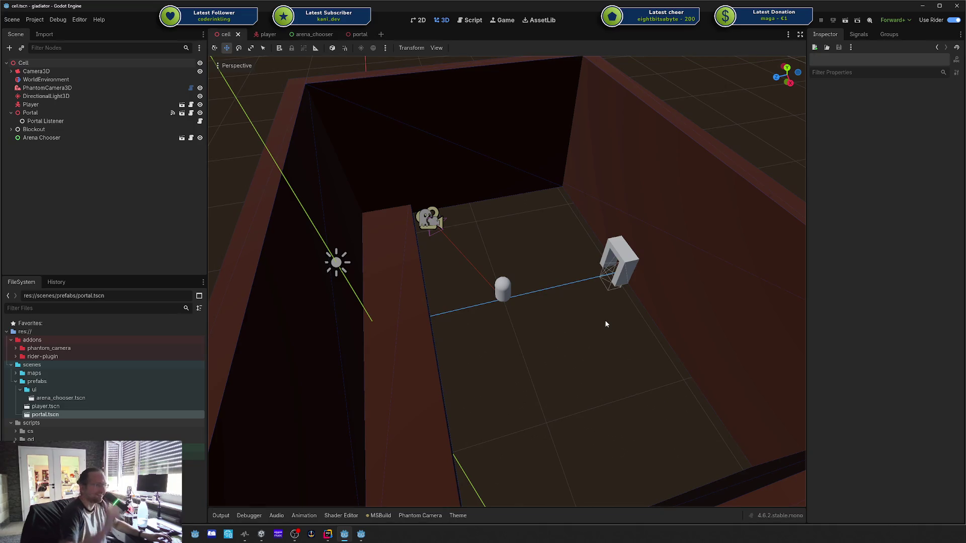
pyautogui.scroll(-3, 572, 336)
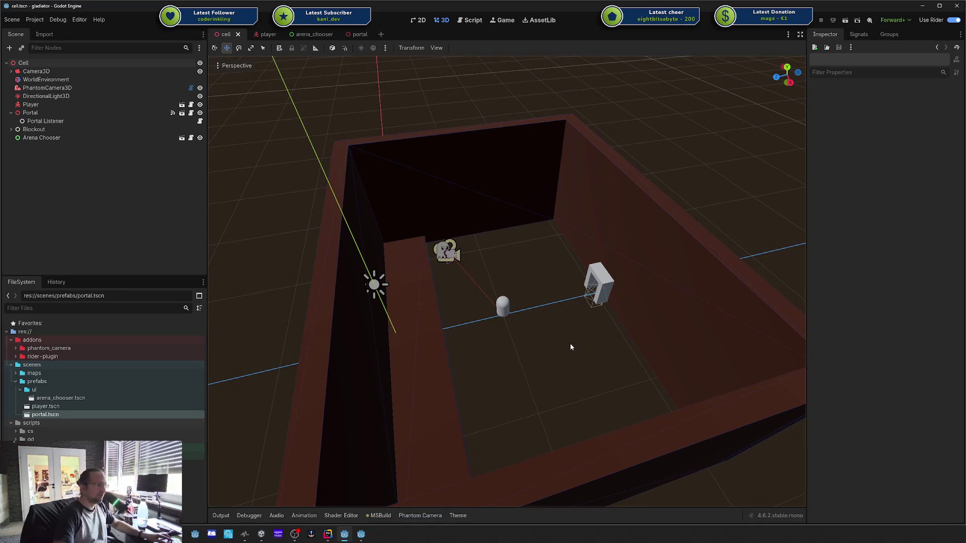
pyautogui.moveTo(569, 343)
pyautogui.mouseDown()
pyautogui.moveTo(553, 327)
pyautogui.moveTo(573, 339)
pyautogui.mouseUp()
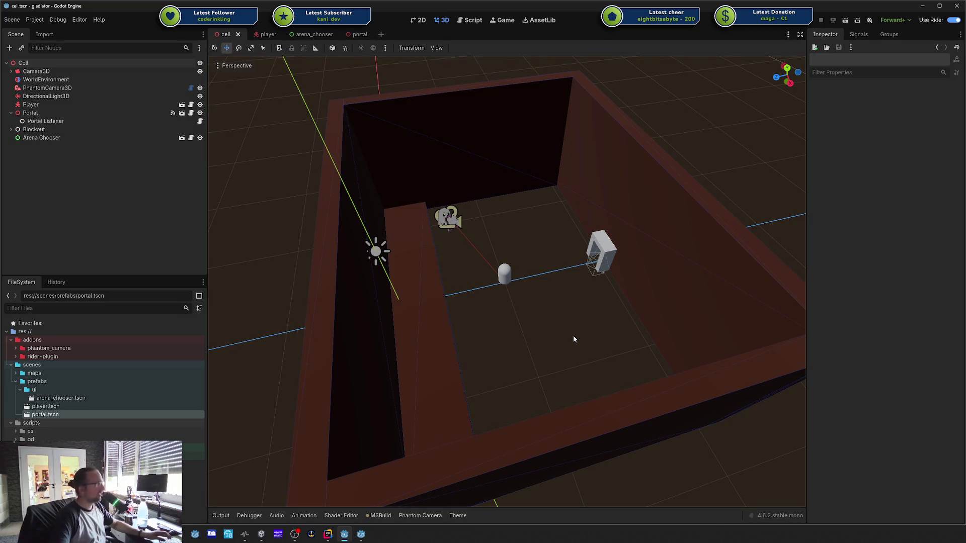
pyautogui.press('w')
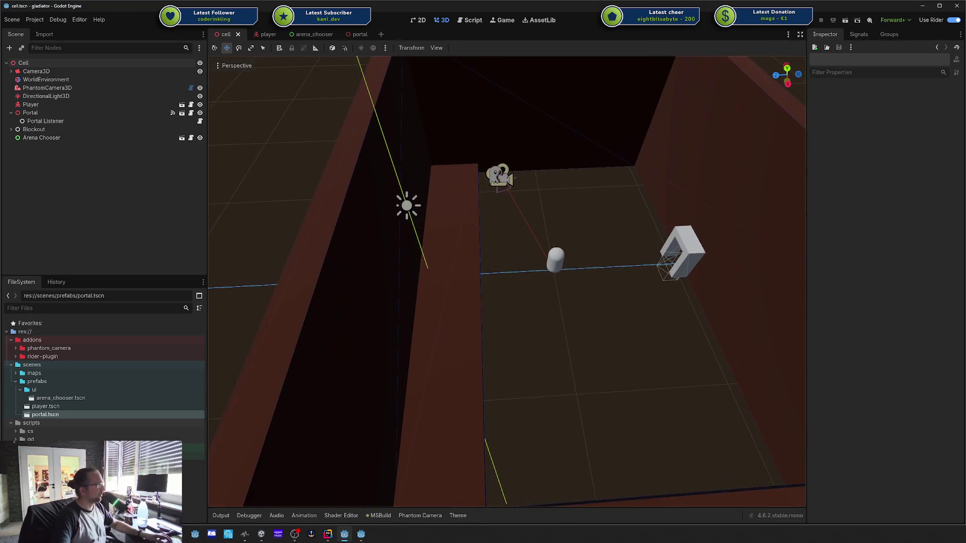
pyautogui.press('a')
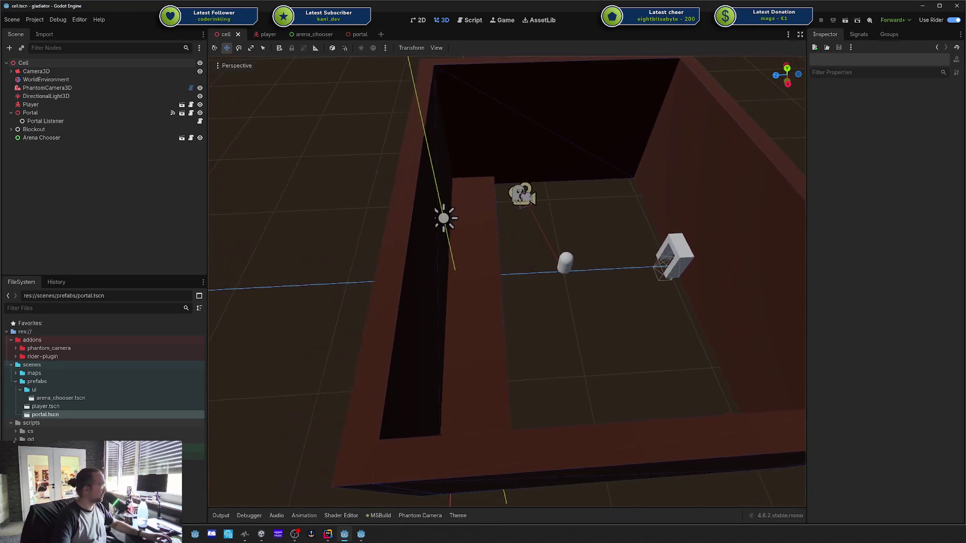
pyautogui.press('s')
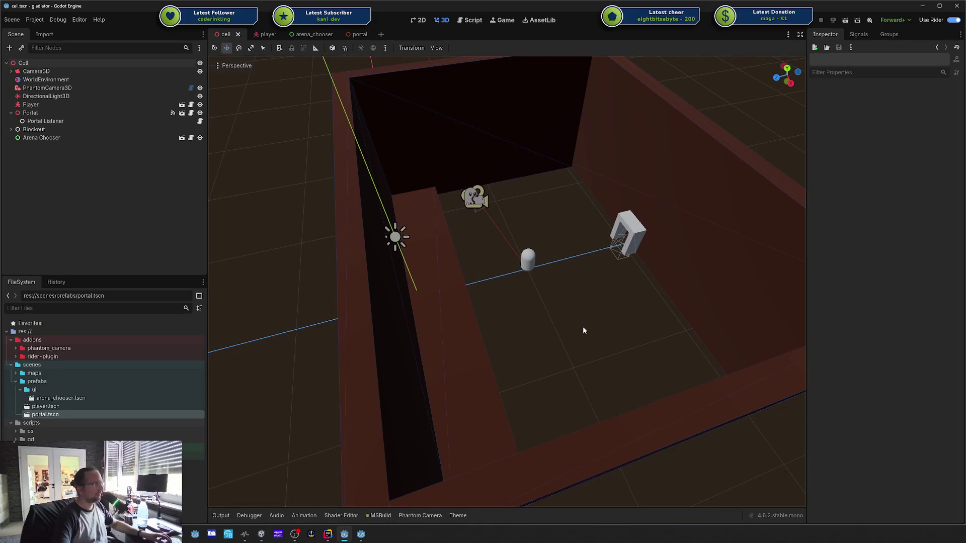
pyautogui.press('d')
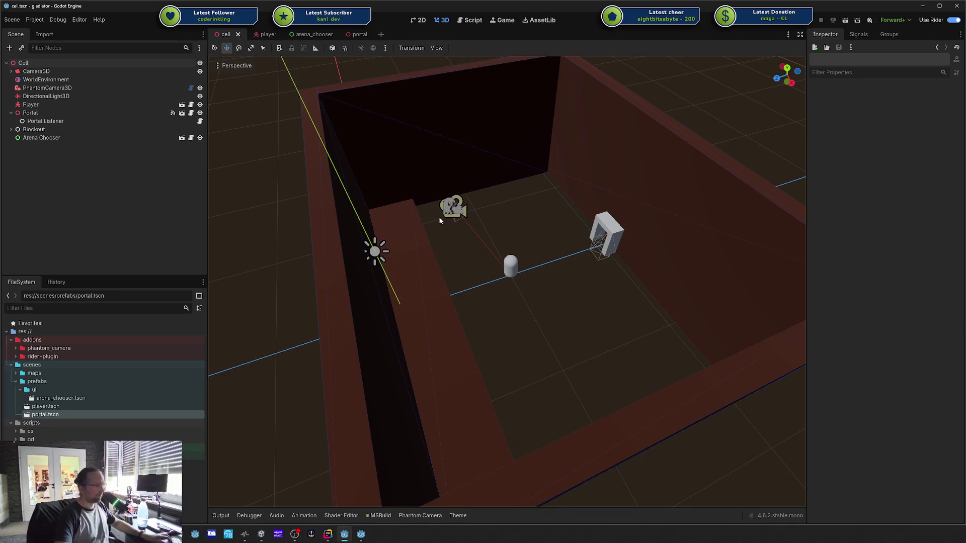
pyautogui.press('w')
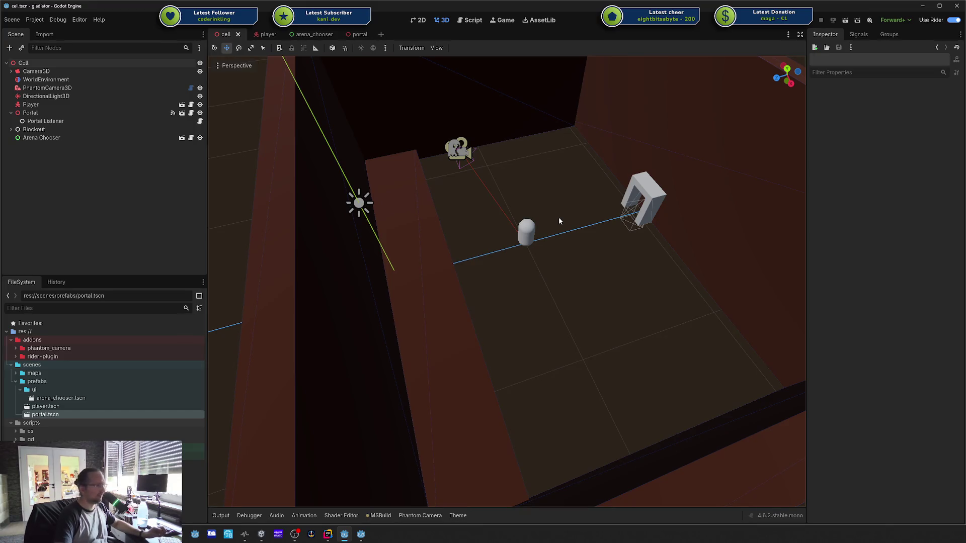
pyautogui.press('w')
pyautogui.press('s')
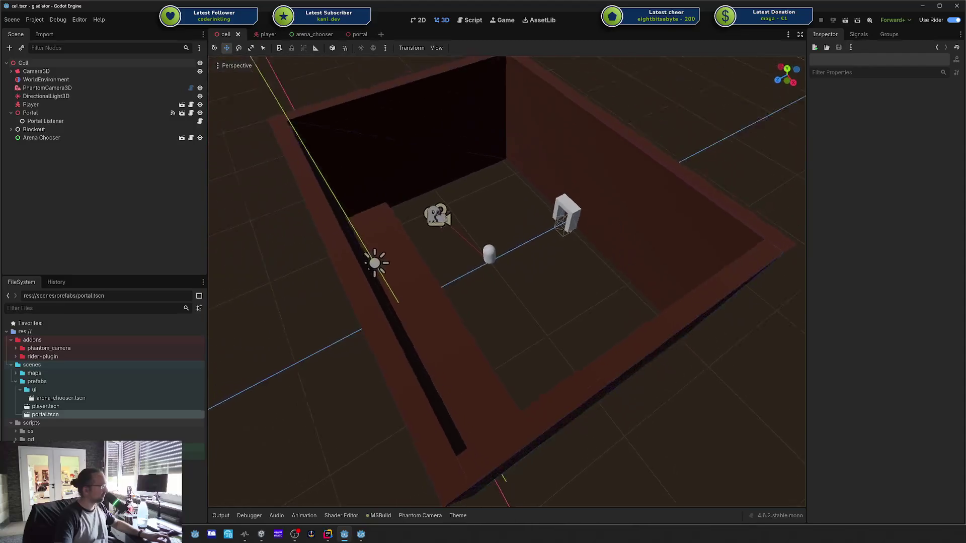
pyautogui.press('a')
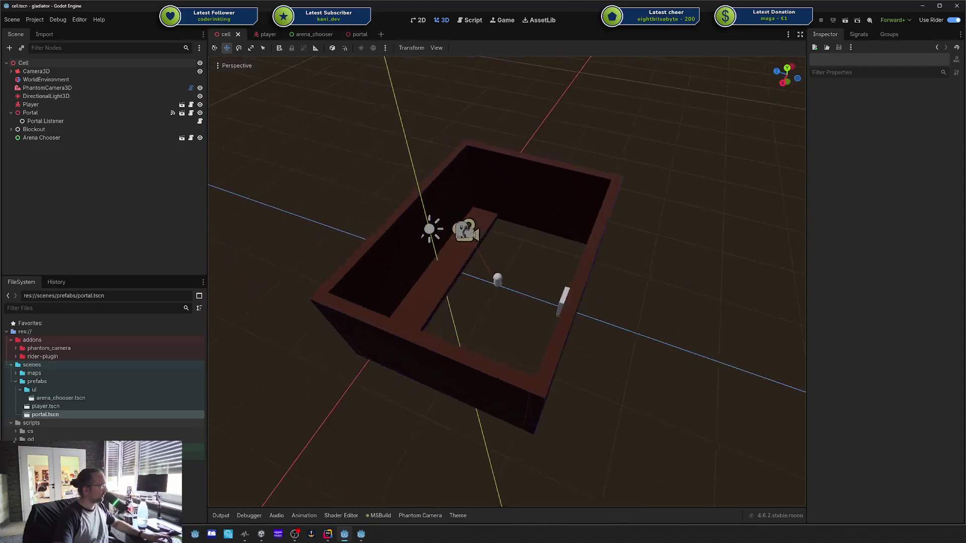
pyautogui.press('w')
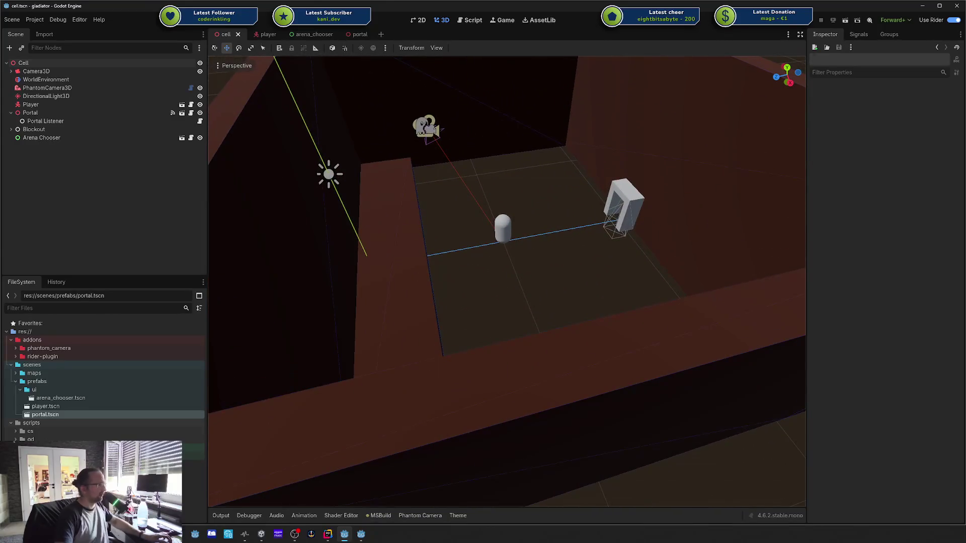
pyautogui.press('s')
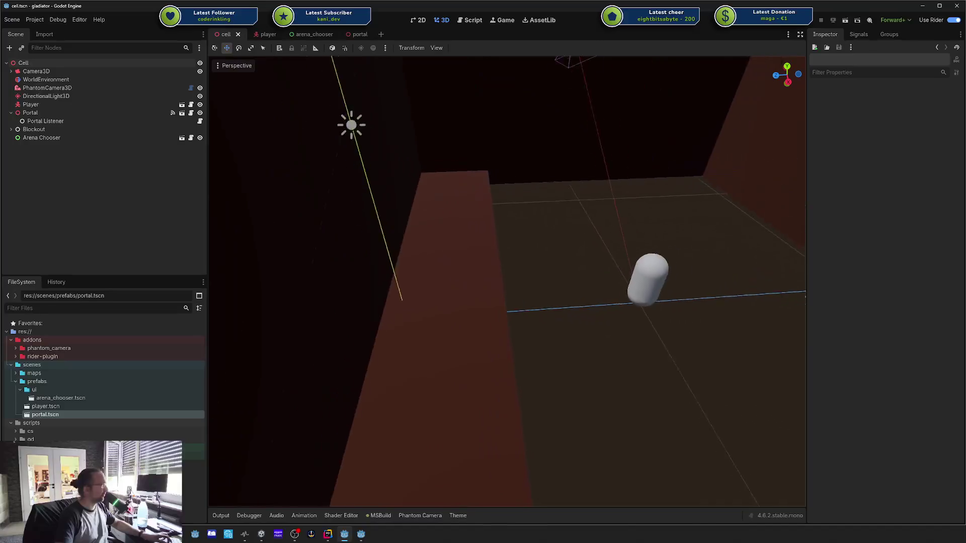
pyautogui.press('s')
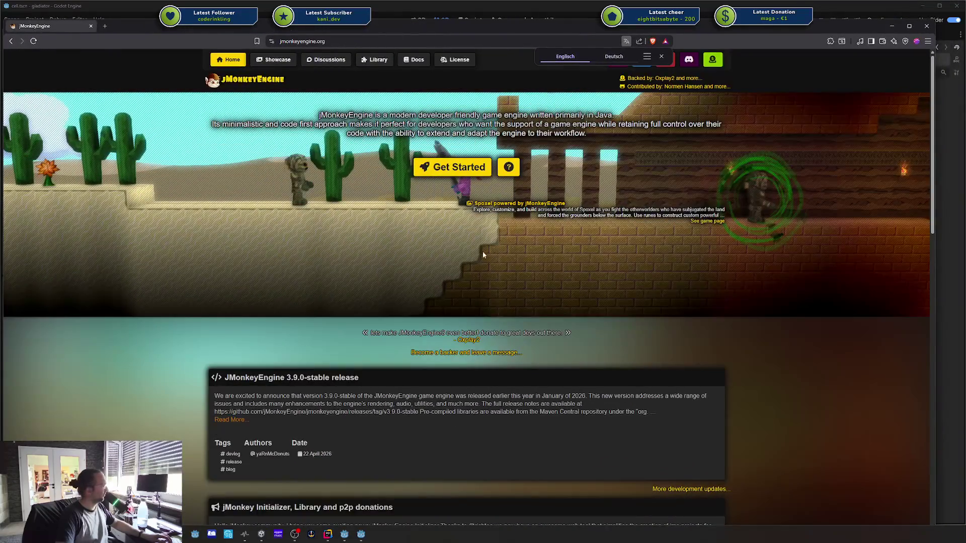
# Step: Scroll the home page and briefly select the year 2026 in the release post
pyautogui.scroll(-1, 467, 257)
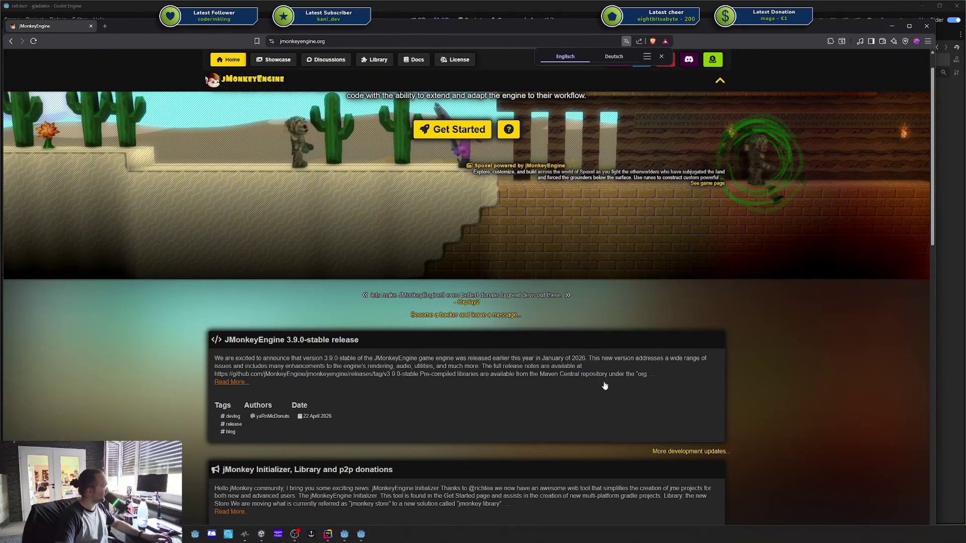
pyautogui.doubleClick(326, 417)
pyautogui.click(348, 403)
pyautogui.scroll(1, 348, 403)
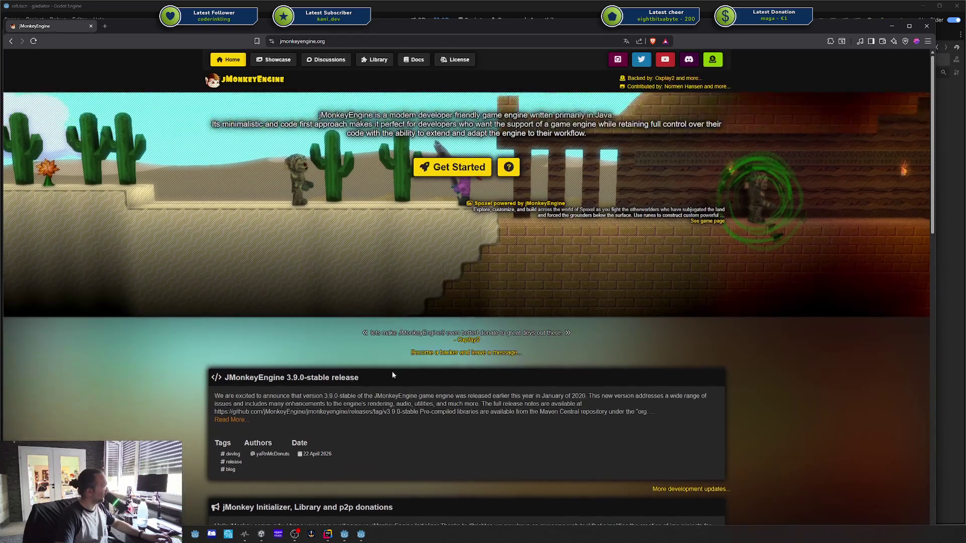
# Step: Look over the Quick Start getting-started form, then go to the Showcase page
pyautogui.click(453, 167)
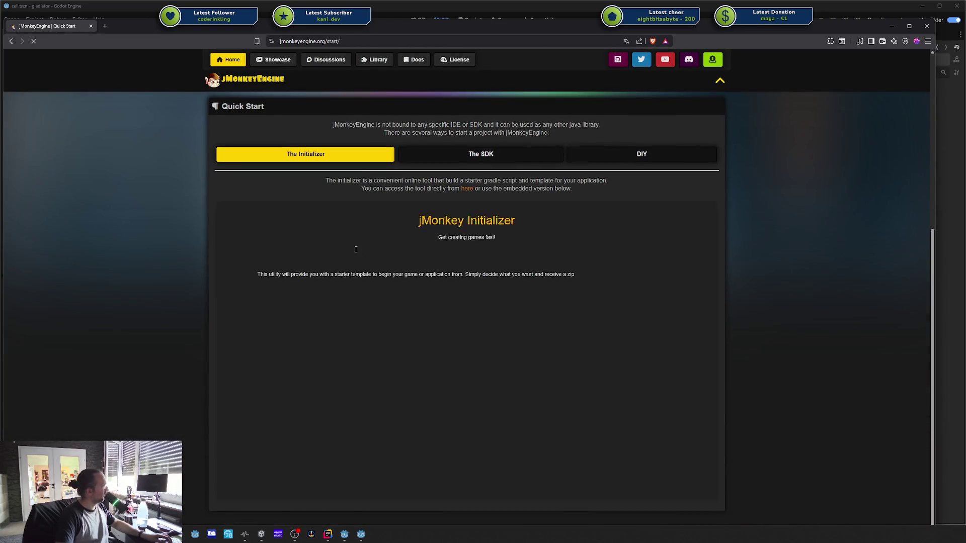
pyautogui.scroll(-7, 369, 240)
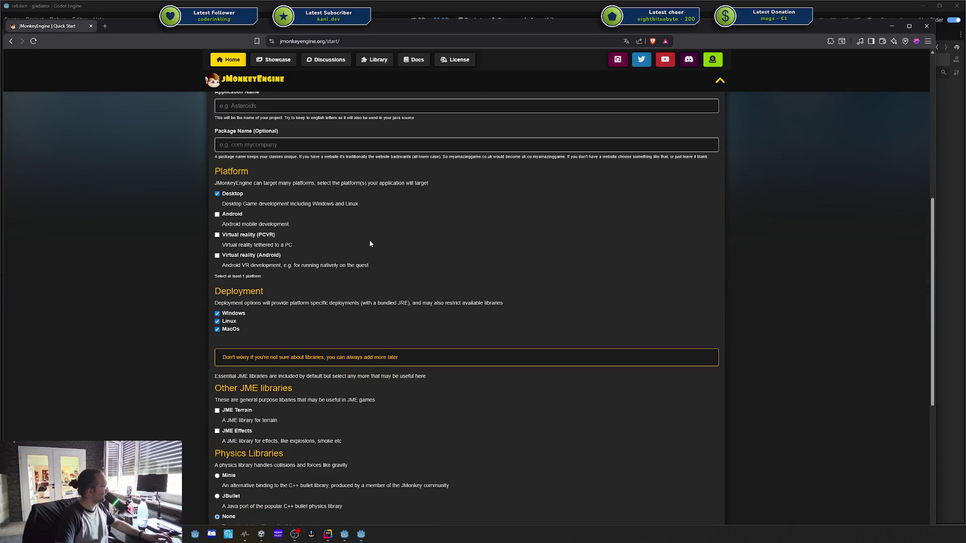
pyautogui.scroll(-5, 365, 246)
pyautogui.scroll(5, 364, 246)
pyautogui.scroll(15, 364, 246)
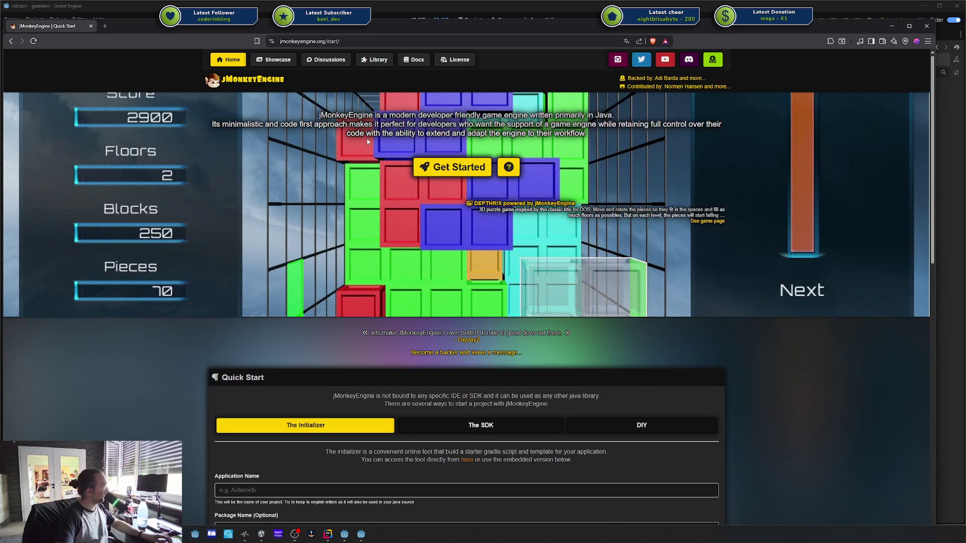
pyautogui.click(277, 62)
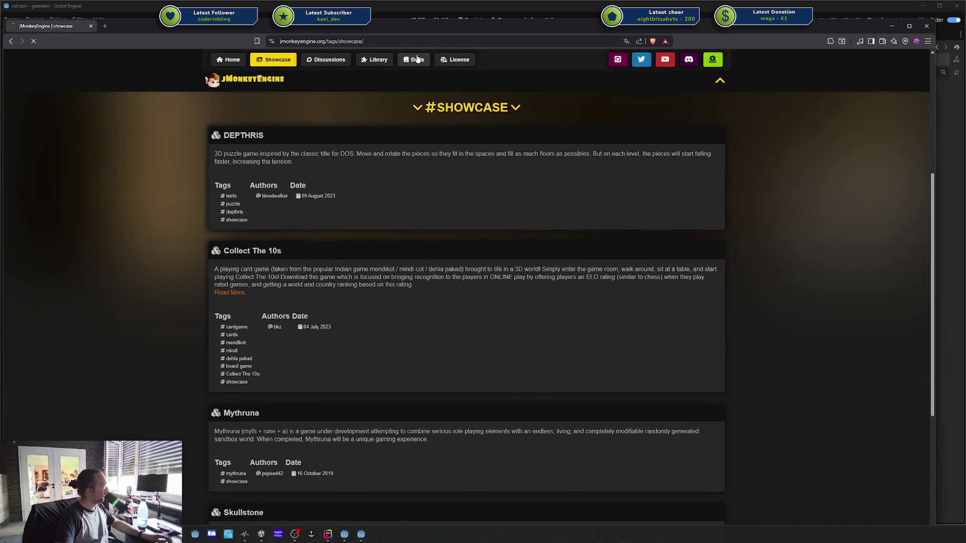
# Step: Browse the Docs overview list and follow the Engine Wiki link
pyautogui.click(406, 62)
pyautogui.scroll(-5, 267, 202)
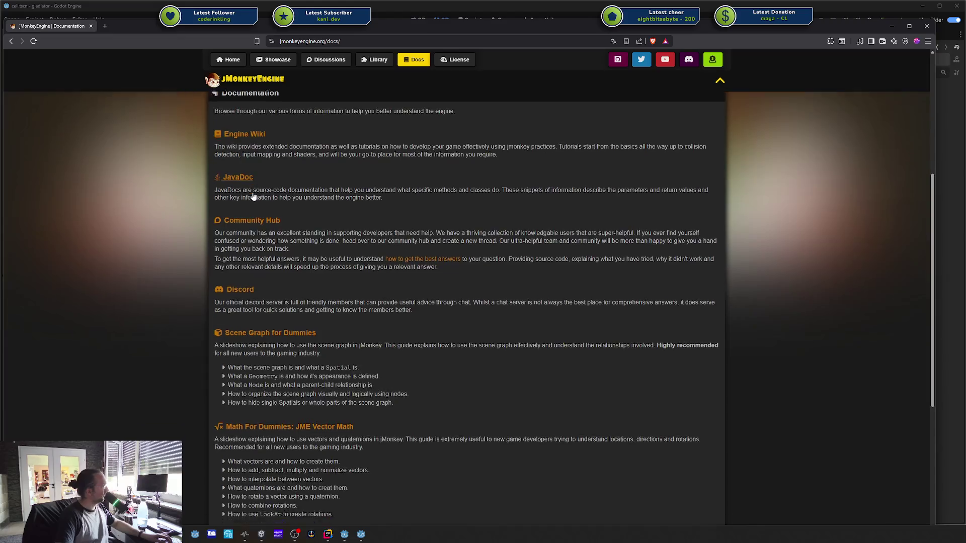
pyautogui.scroll(-4, 253, 193)
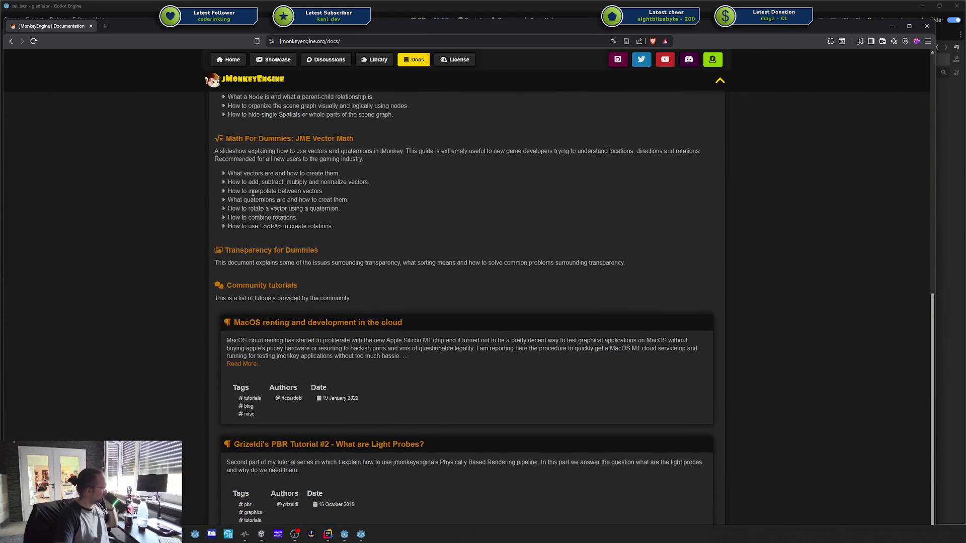
pyautogui.scroll(-1, 253, 193)
pyautogui.scroll(10, 275, 236)
pyautogui.scroll(5, 281, 240)
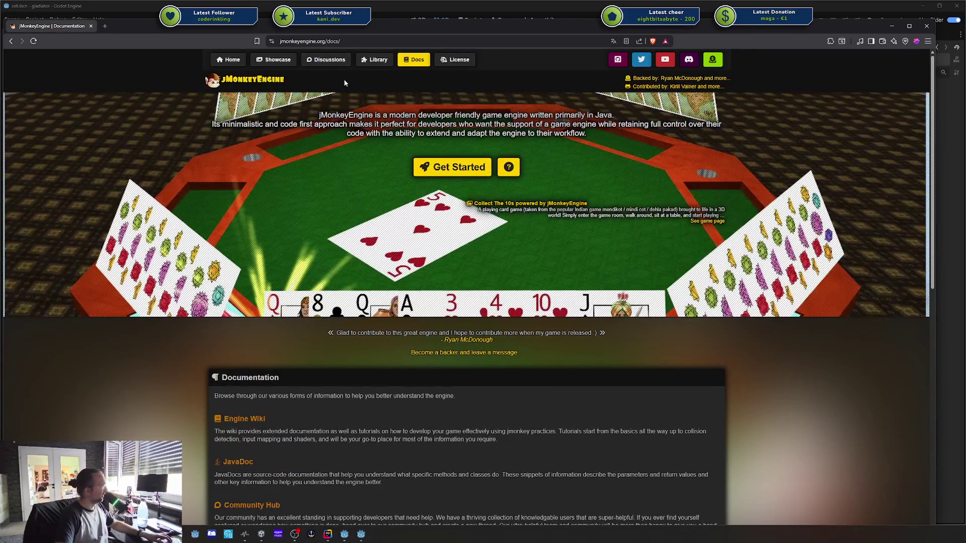
pyautogui.click(251, 419)
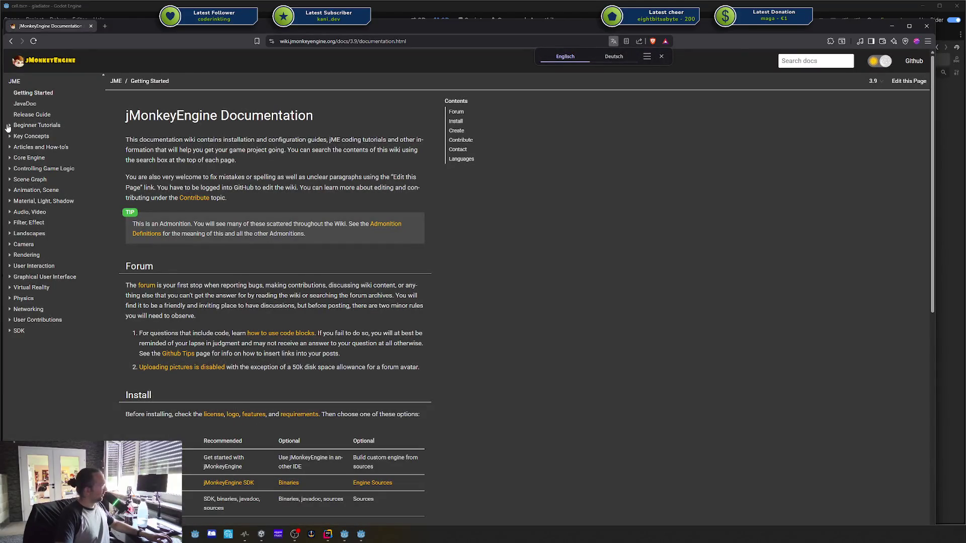
# Step: Expand Beginner Tutorials and go from Hello SimpleApplication to the Hello Asset tutorial
pyautogui.click(8, 127)
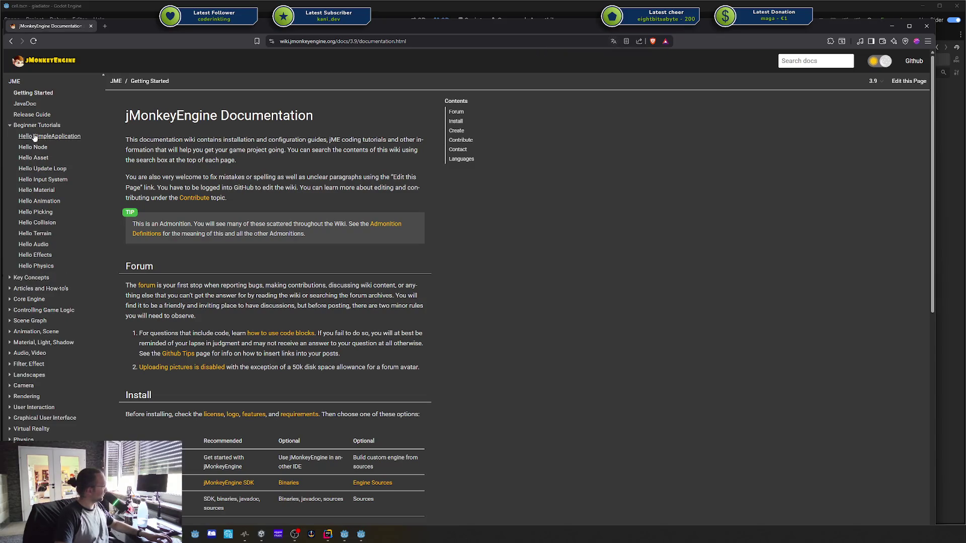
pyautogui.click(41, 137)
pyautogui.scroll(-20, 288, 184)
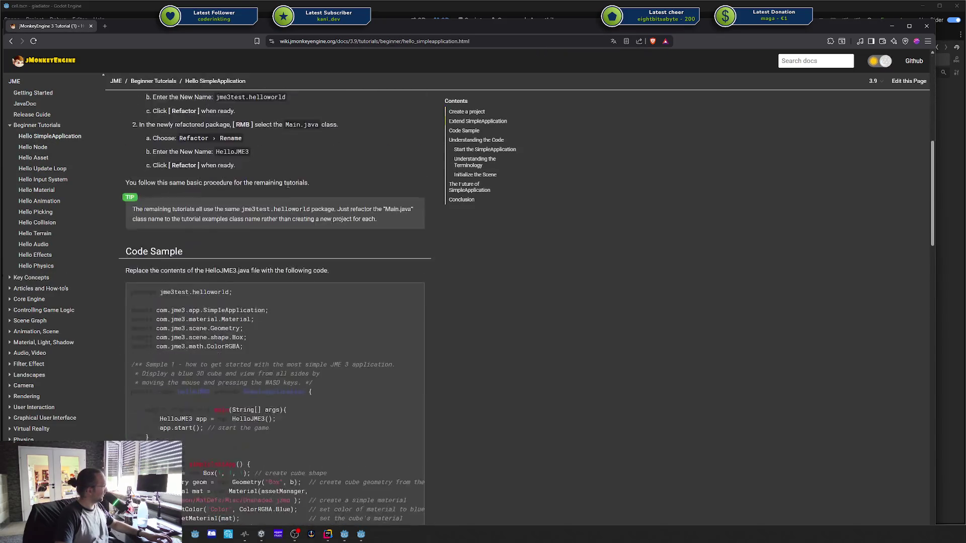
pyautogui.scroll(-10, 284, 189)
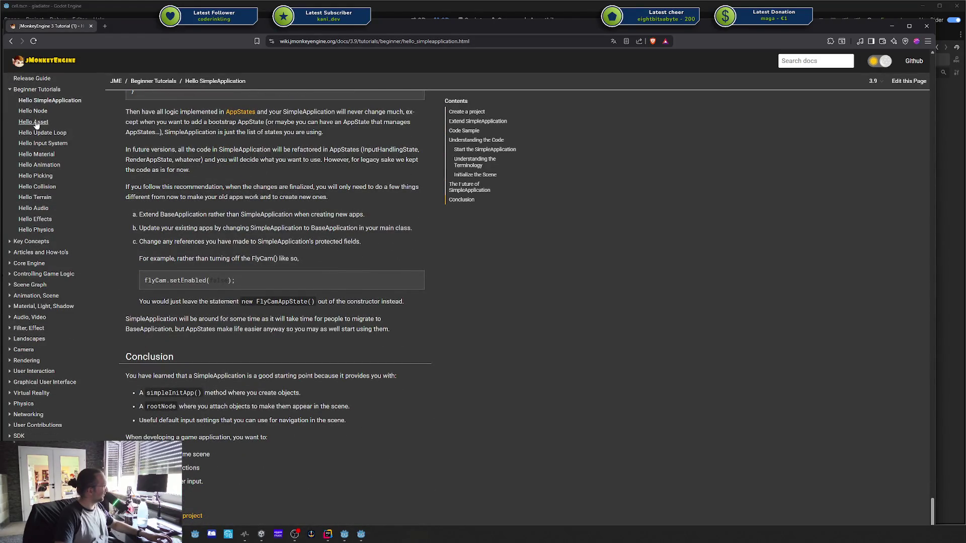
pyautogui.click(35, 123)
pyautogui.scroll(1, 181, 176)
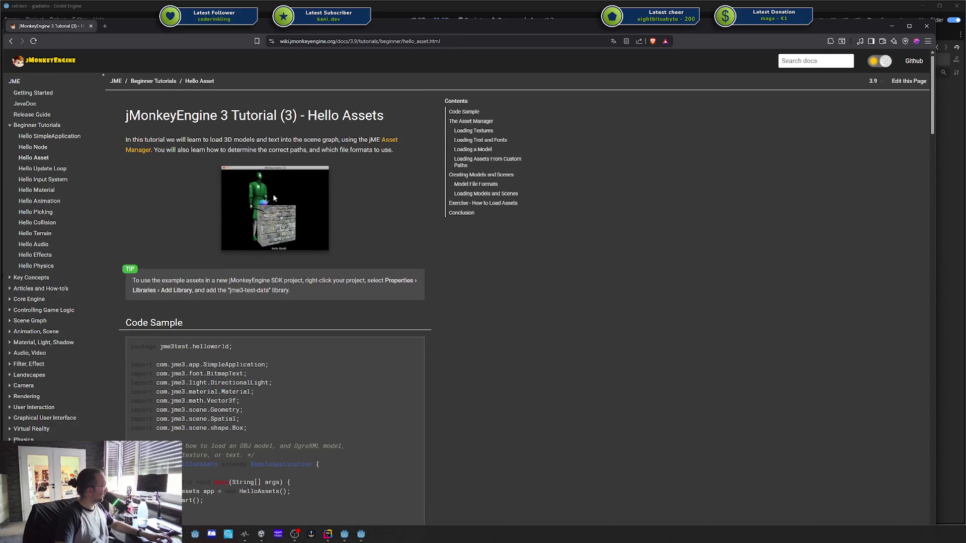
# Step: View the tutorial image full-size in a new tab, then close that tab
pyautogui.rightClick(261, 209)
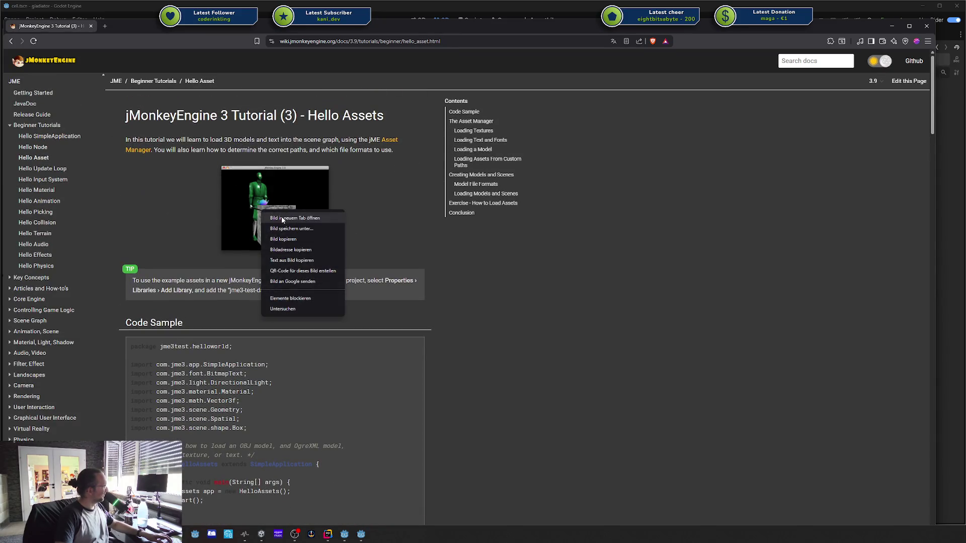
pyautogui.click(282, 217)
pyautogui.click(154, 30)
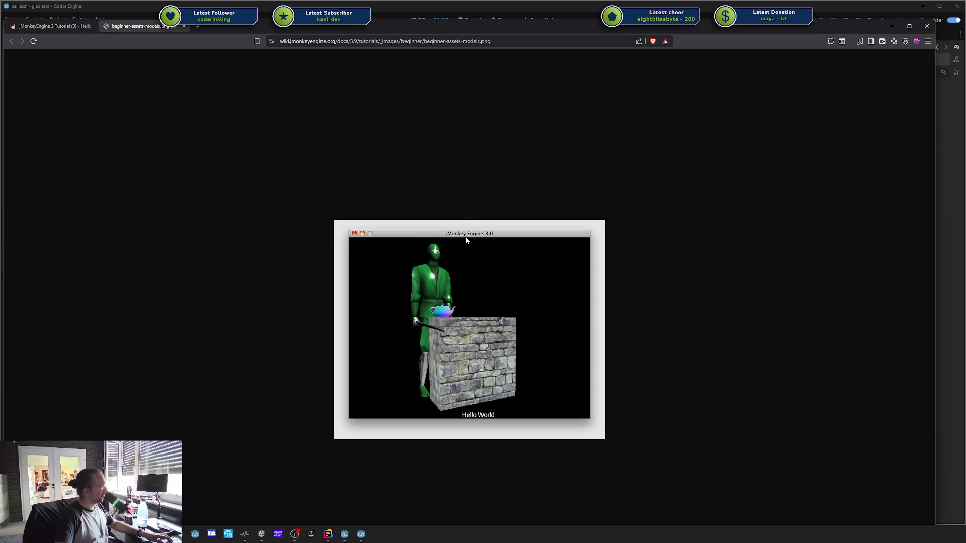
pyautogui.click(358, 235)
pyautogui.click(184, 26)
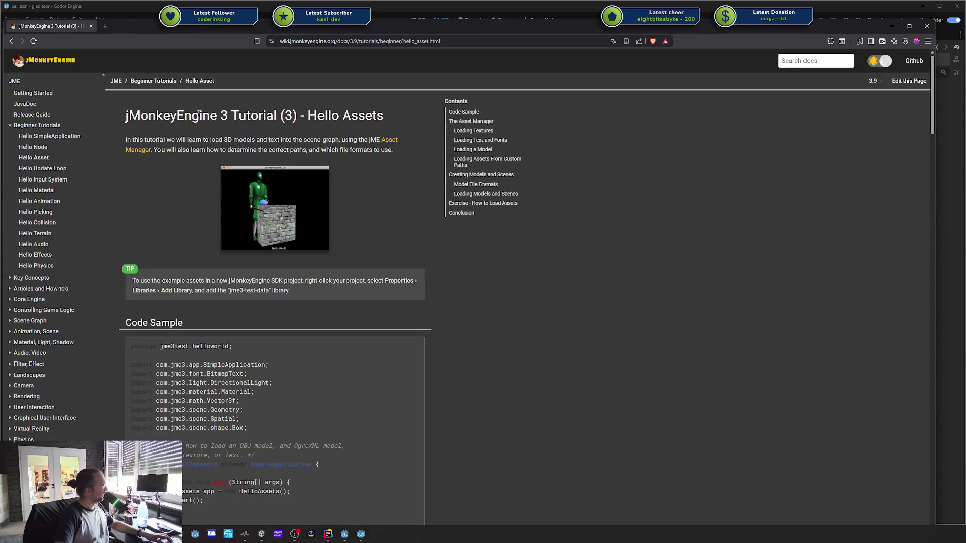
# Step: Check the documentation versions, keep 3.9, and read down the Hello Assets page
pyautogui.click(874, 81)
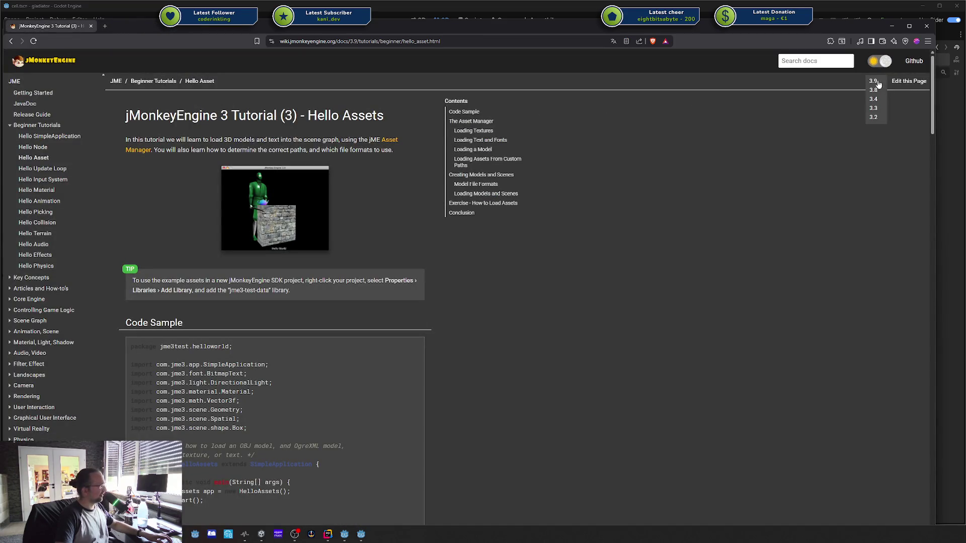
pyautogui.click(831, 111)
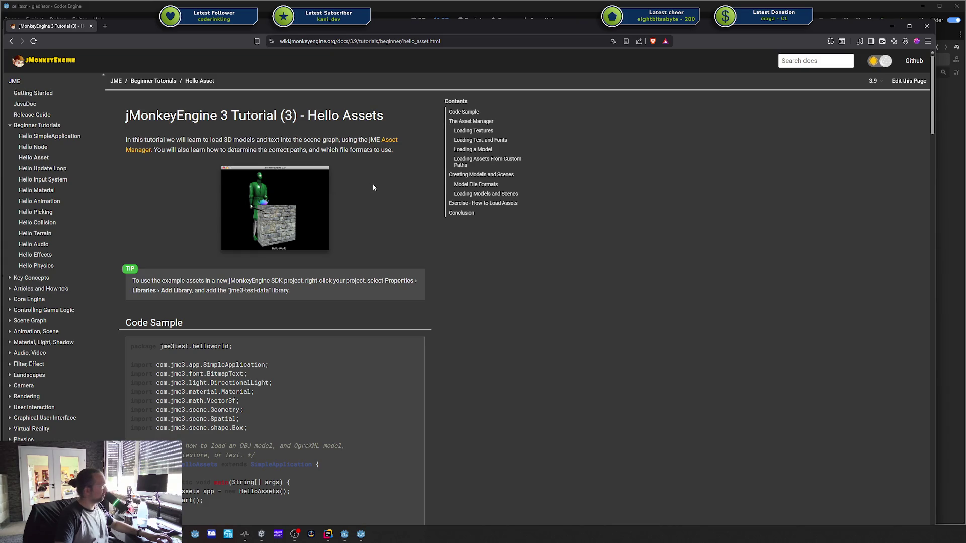
pyautogui.scroll(-6, 373, 188)
pyautogui.scroll(-15, 373, 187)
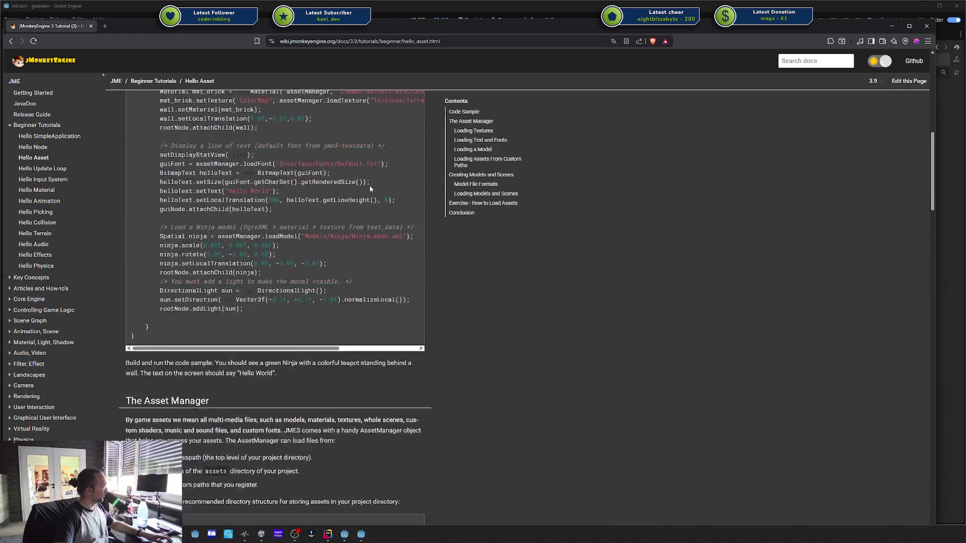
pyautogui.scroll(-10, 368, 186)
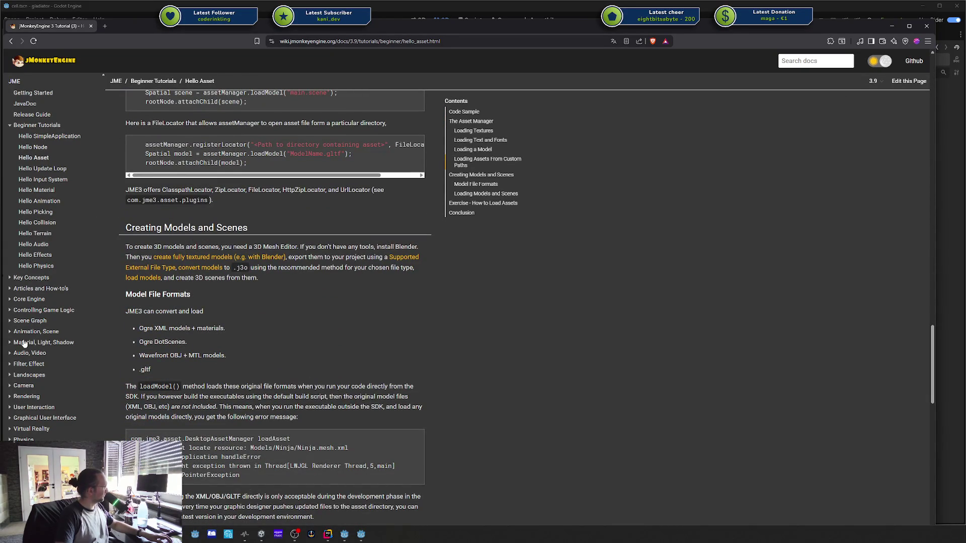
# Step: Visit the Traverse the SceneGraph page, then the User Interaction GUI page
pyautogui.click(23, 321)
pyautogui.click(38, 332)
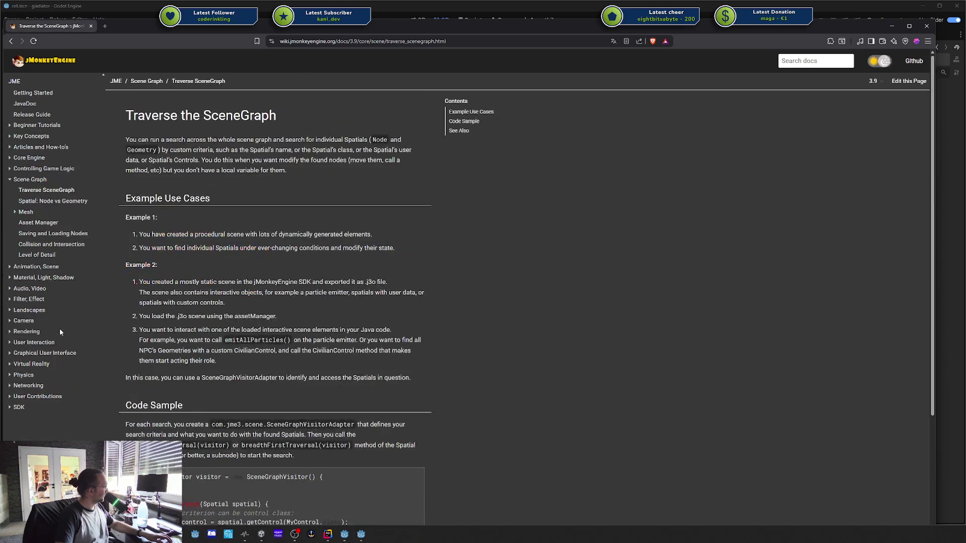
pyautogui.scroll(-5, 206, 328)
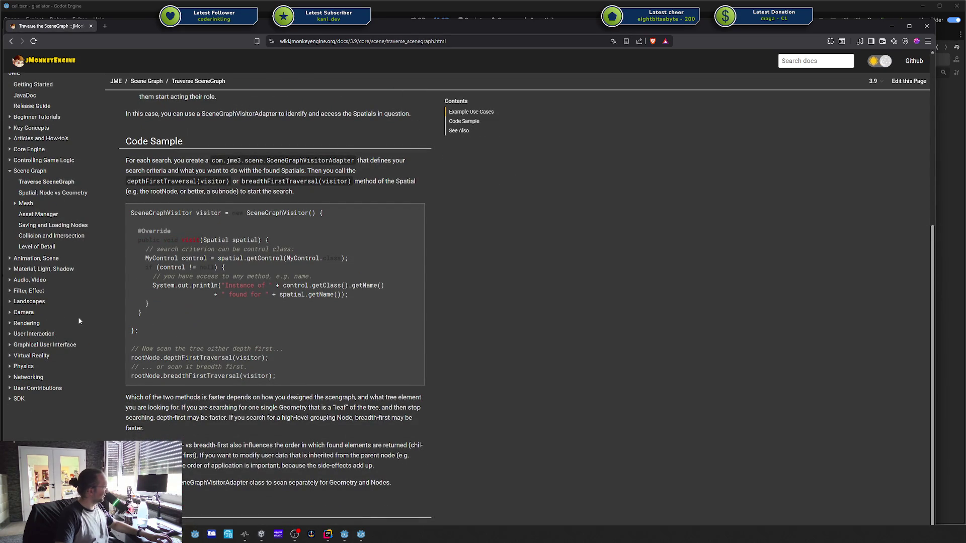
pyautogui.click(16, 334)
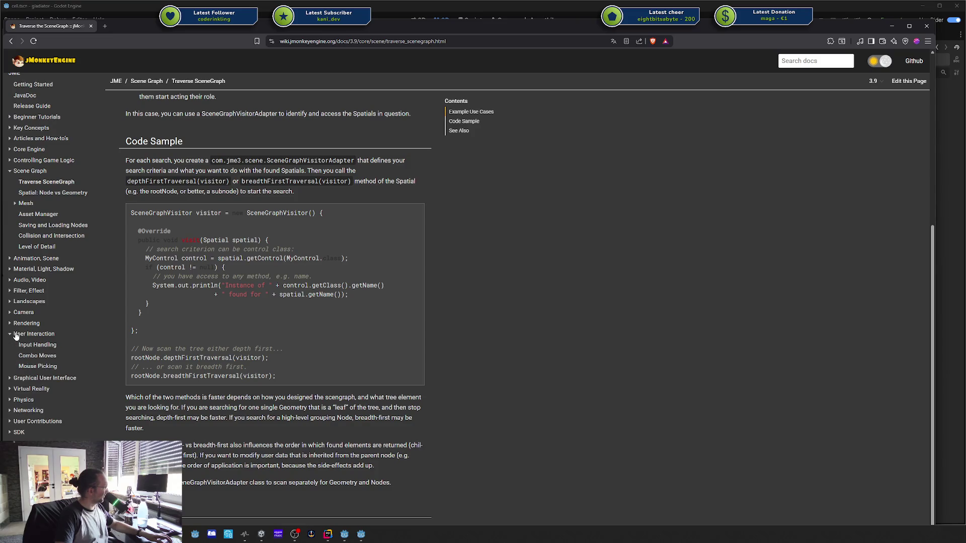
pyautogui.click(50, 377)
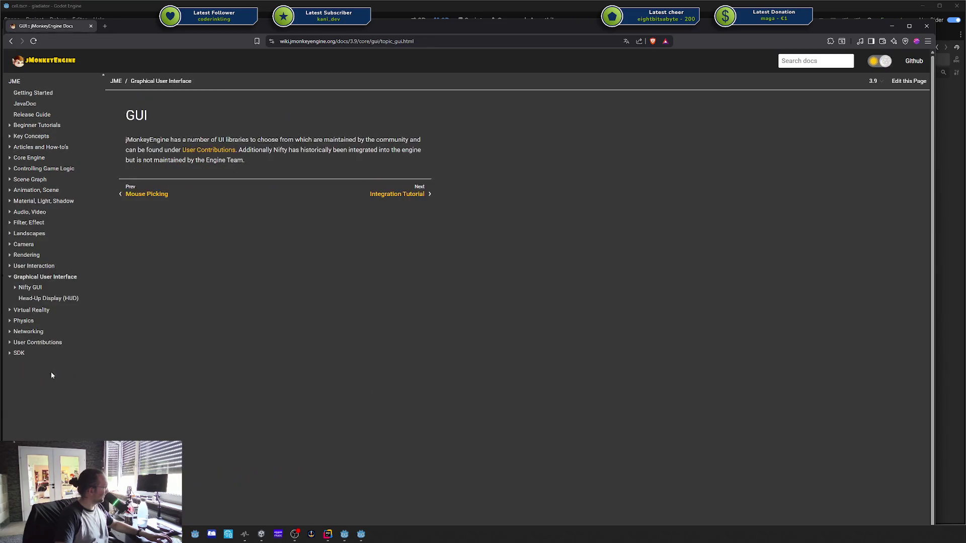
# Step: Open Core Engine > AppSettings and read through the page
pyautogui.click(23, 159)
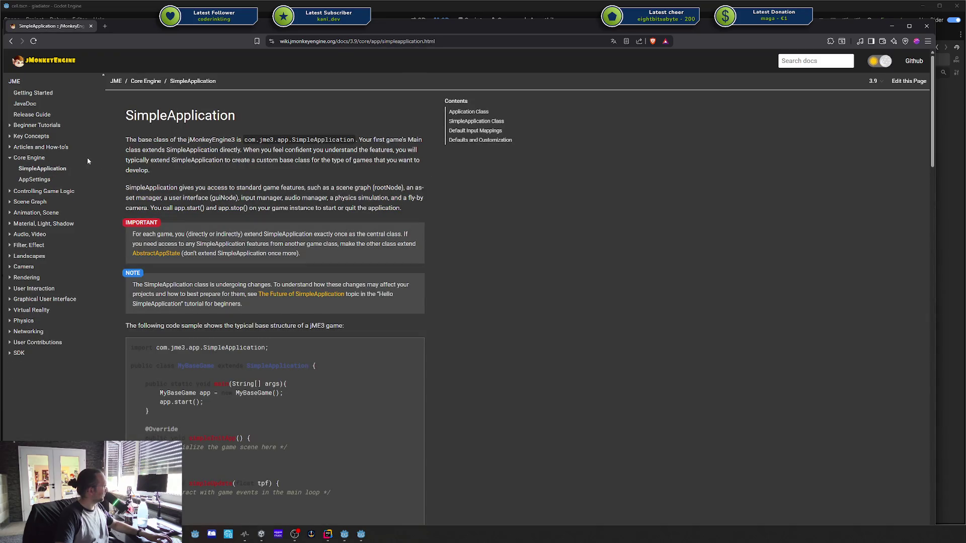
pyautogui.scroll(-20, 197, 201)
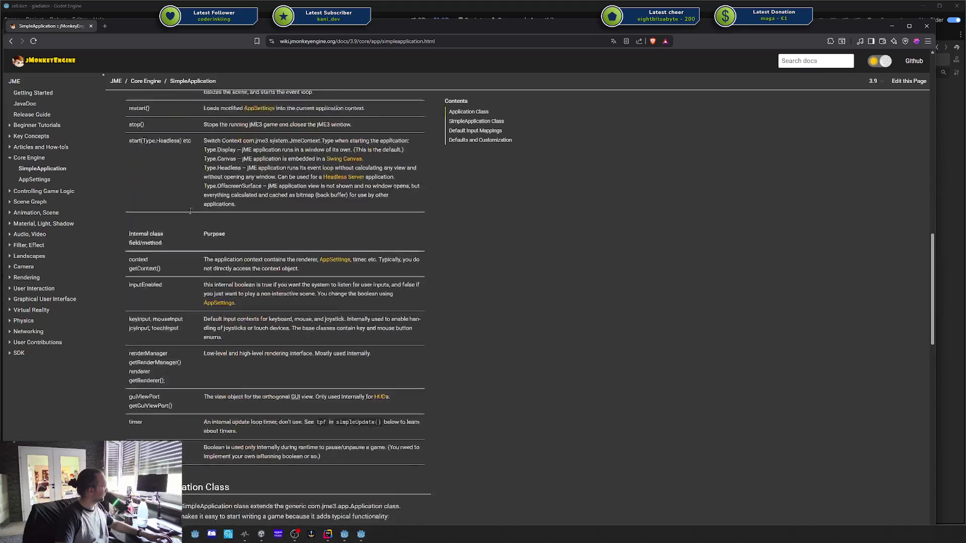
pyautogui.click(46, 180)
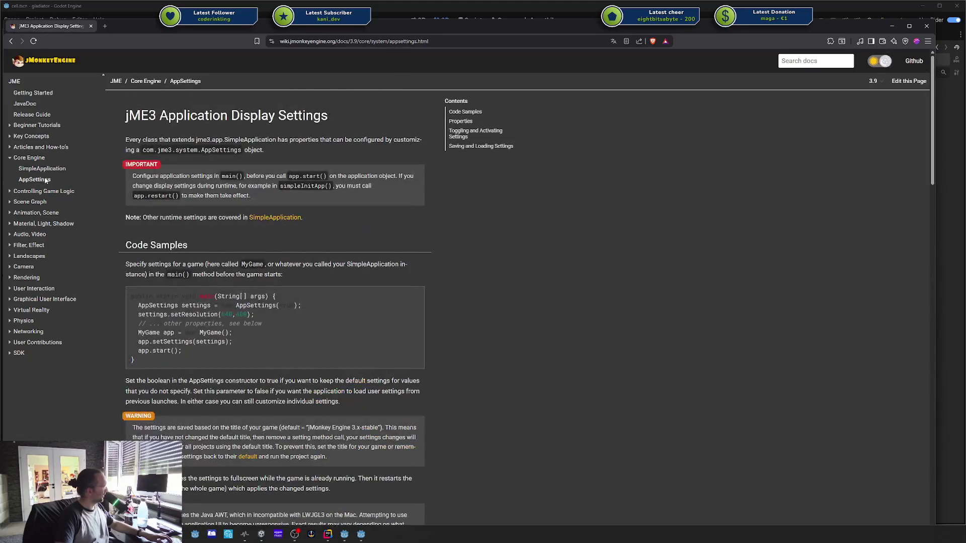
pyautogui.scroll(-5, 135, 195)
pyautogui.scroll(-8, 135, 194)
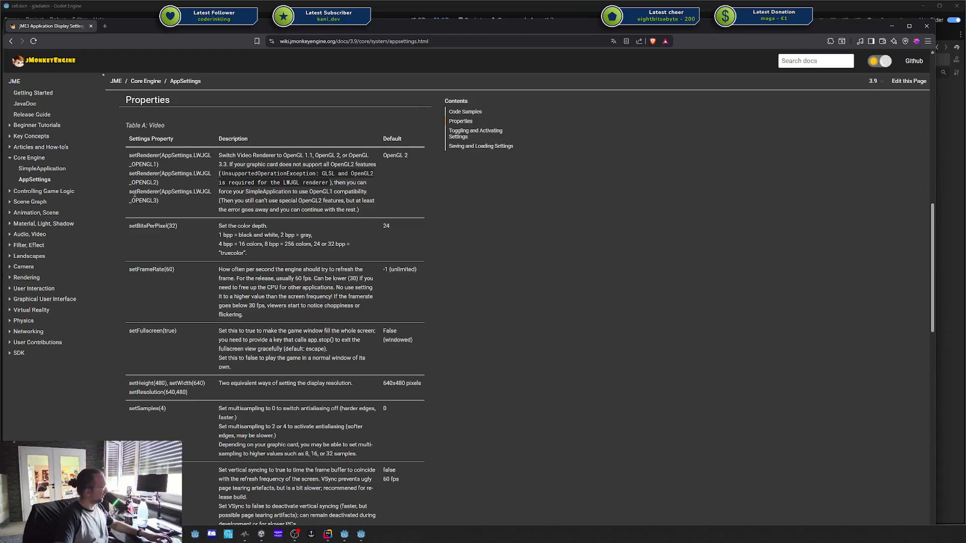
pyautogui.scroll(-15, 135, 195)
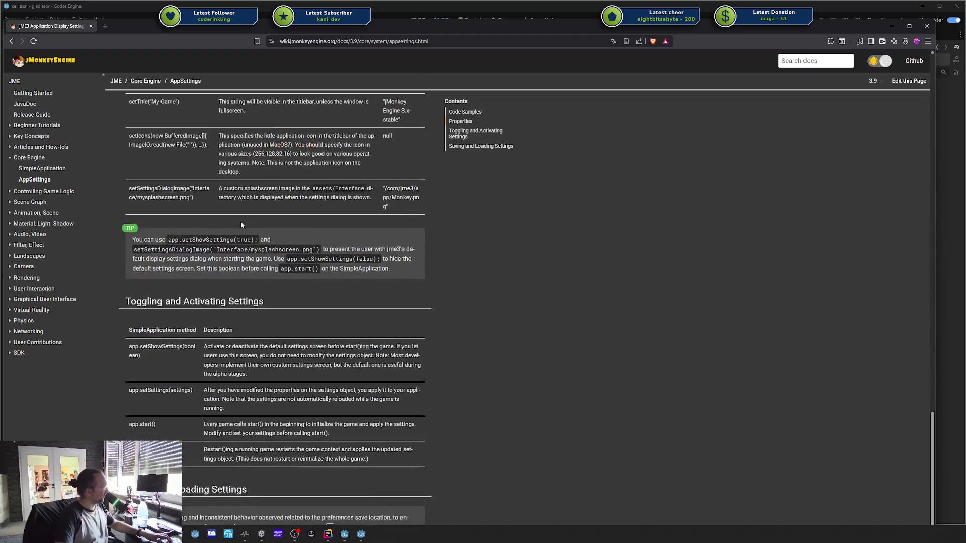
pyautogui.scroll(-5, 241, 224)
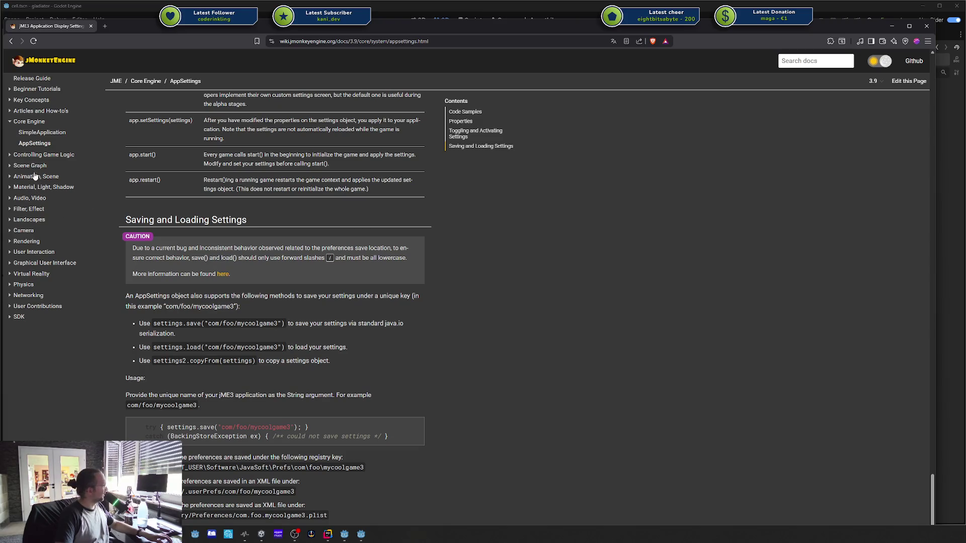
# Step: Read Controlling Game Logic > Application States, then return to the Getting Started overview
pyautogui.click(9, 155)
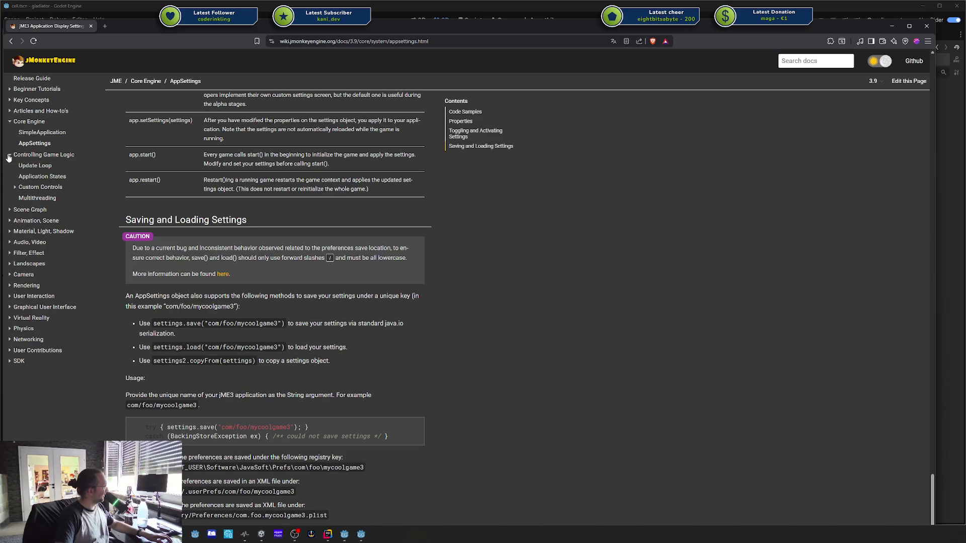
pyautogui.click(42, 177)
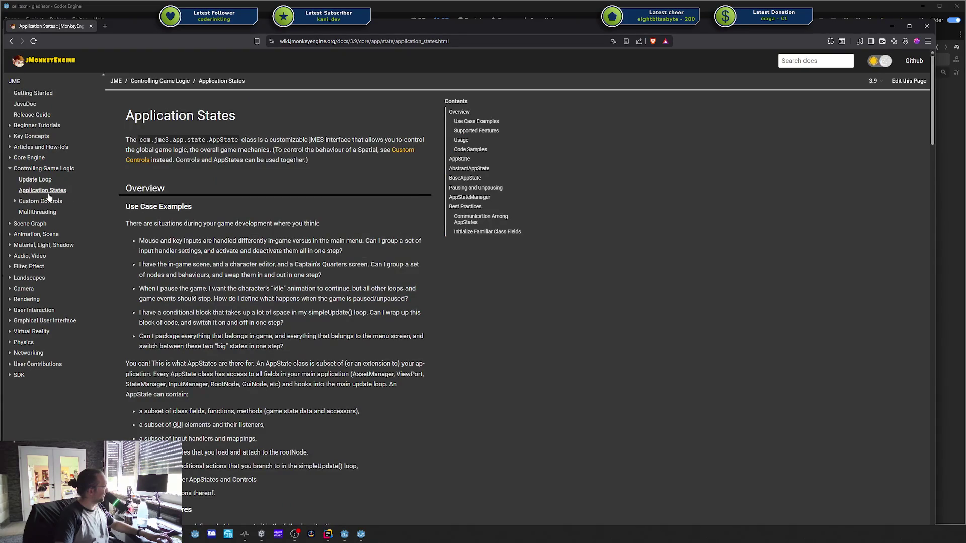
pyautogui.scroll(-10, 148, 209)
pyautogui.scroll(-15, 147, 209)
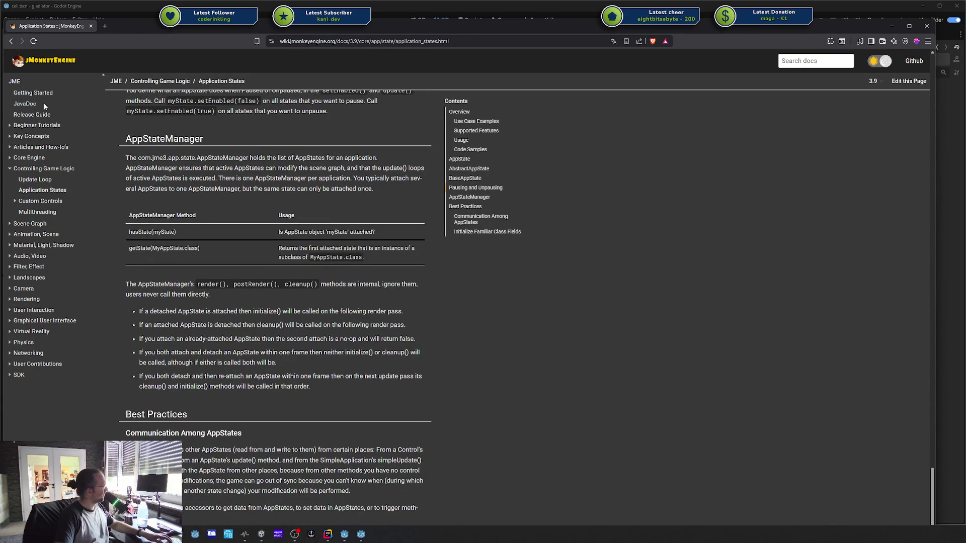
pyautogui.click(32, 94)
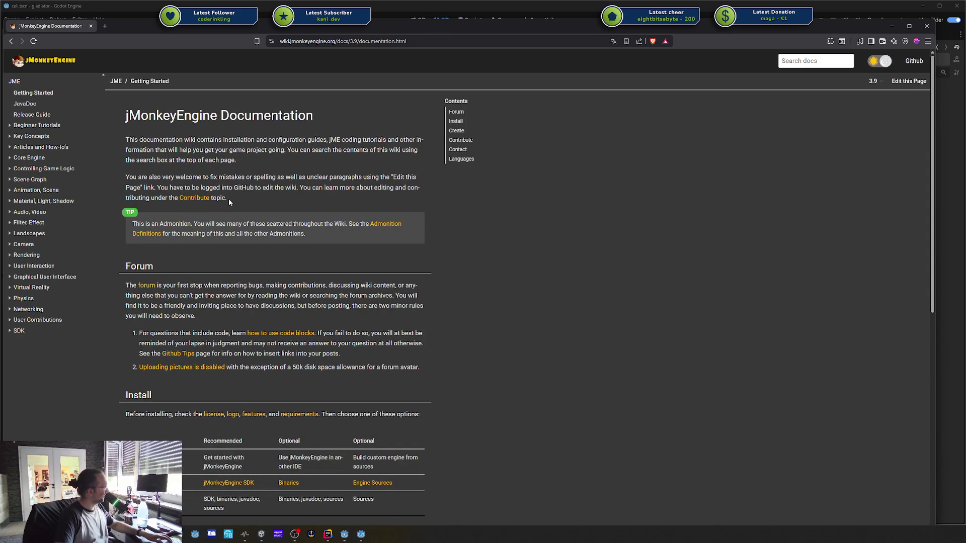
# Step: Scroll down to the Install section and open the Using the SDK documentation page
pyautogui.scroll(-3, 228, 198)
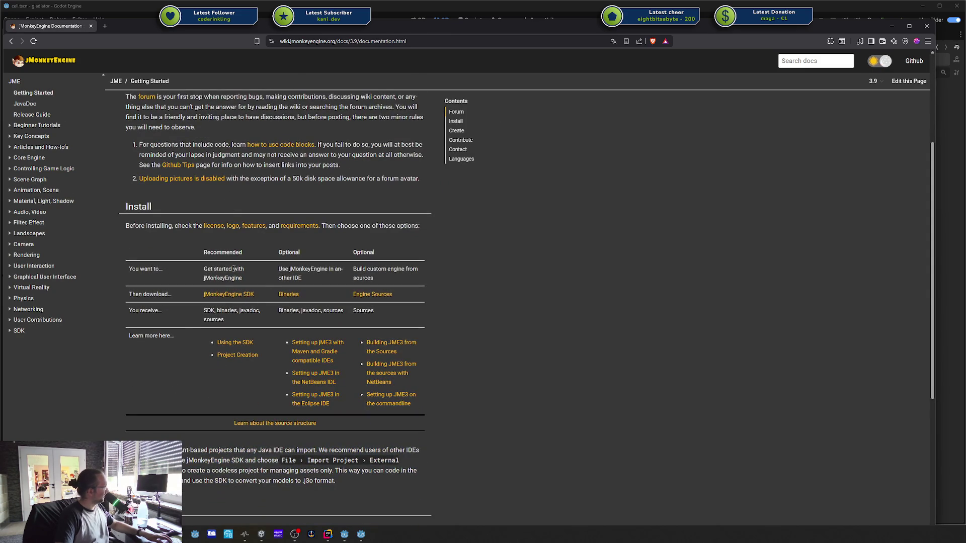
pyautogui.moveTo(215, 311); pyautogui.dragTo(217, 310)
pyautogui.scroll(-1, 231, 313)
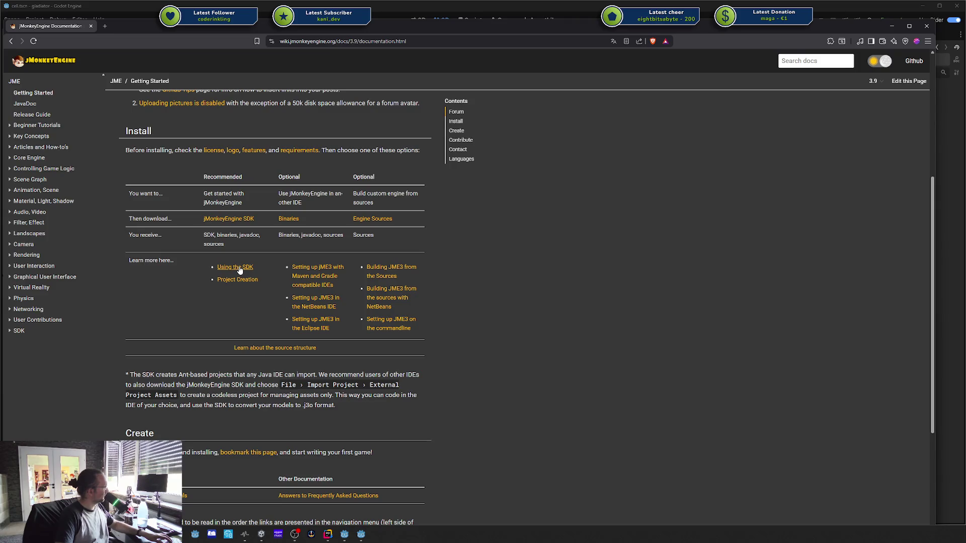
pyautogui.scroll(-5, 239, 267)
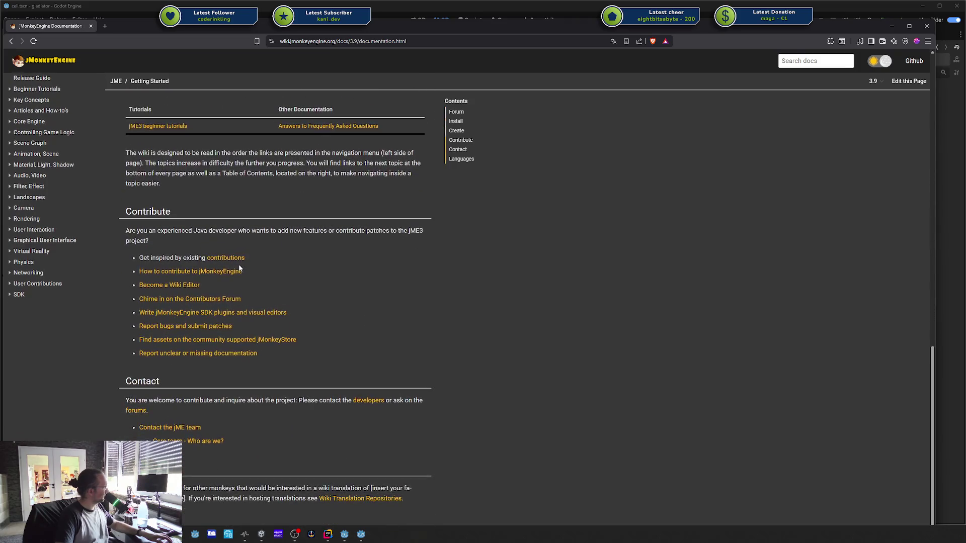
pyautogui.scroll(5, 239, 264)
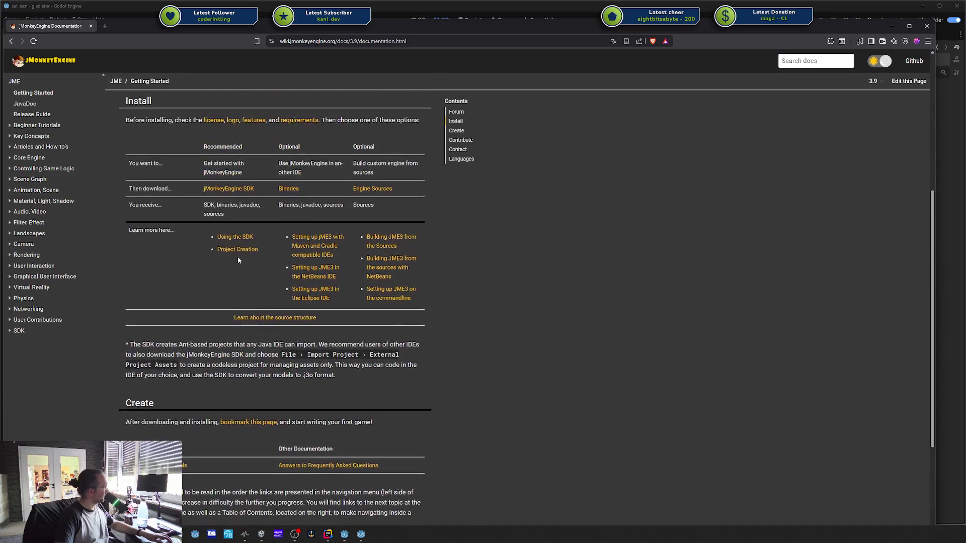
pyautogui.click(227, 239)
# Step: Open the SDK page's jMonkeyPlatform elephant screenshot full-size in a new tab
pyautogui.scroll(-1, 251, 211)
pyautogui.scroll(1, 271, 175)
pyautogui.rightClick(265, 192)
pyautogui.click(338, 210)
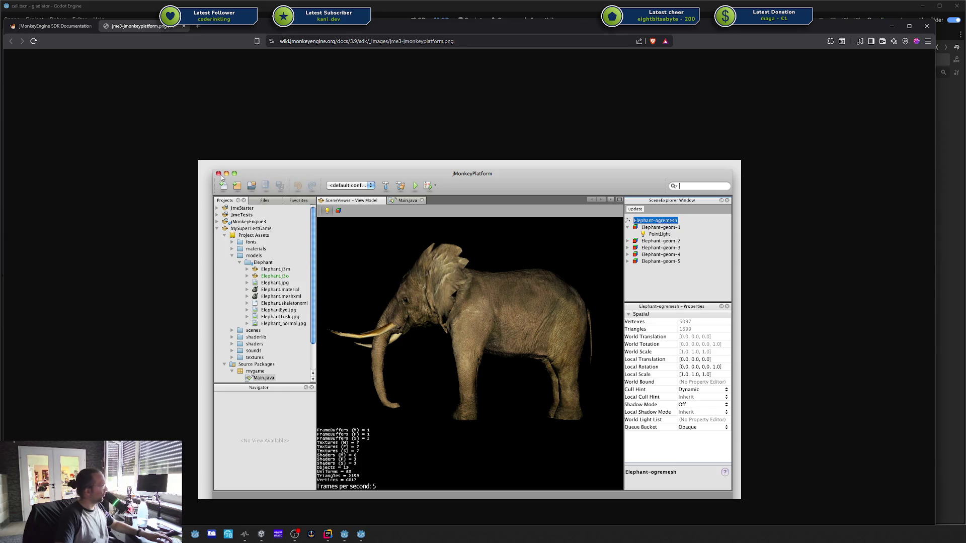
# Step: Back on the SDK docs, highlight the sentences about what the SDK is and its NetBeans tools
pyautogui.hotkey('ctrl', 'shift', 'Tab')
pyautogui.scroll(-10, 259, 213)
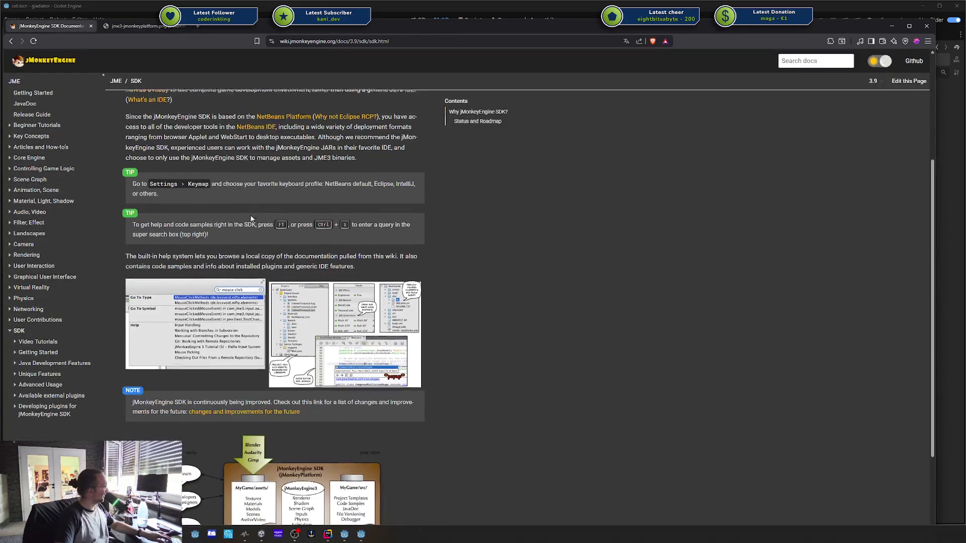
pyautogui.scroll(8, 278, 235)
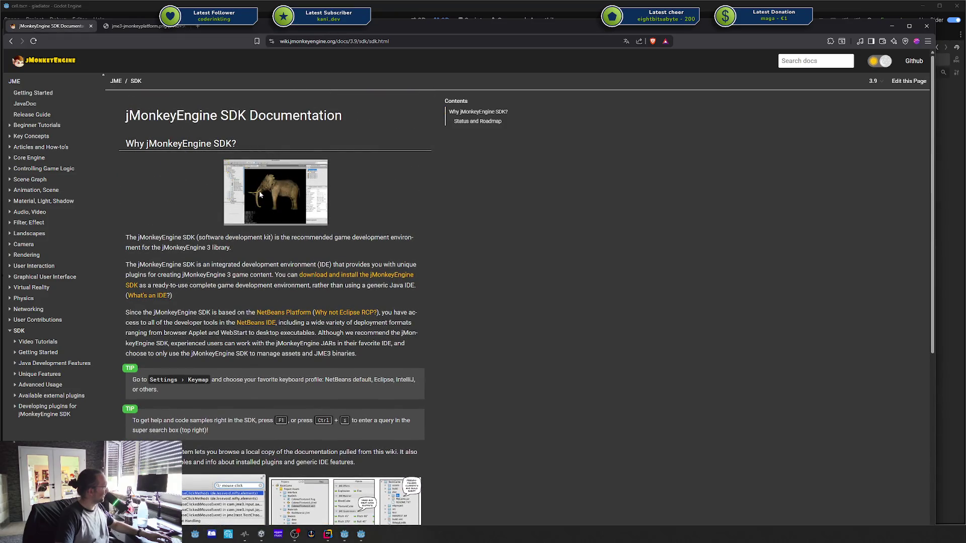
pyautogui.moveTo(162, 264); pyautogui.dragTo(206, 264)
pyautogui.moveTo(164, 322); pyautogui.dragTo(276, 322)
pyautogui.click(286, 322)
# Step: Open the elephant screenshot in a new tab again
pyautogui.scroll(-8, 285, 323)
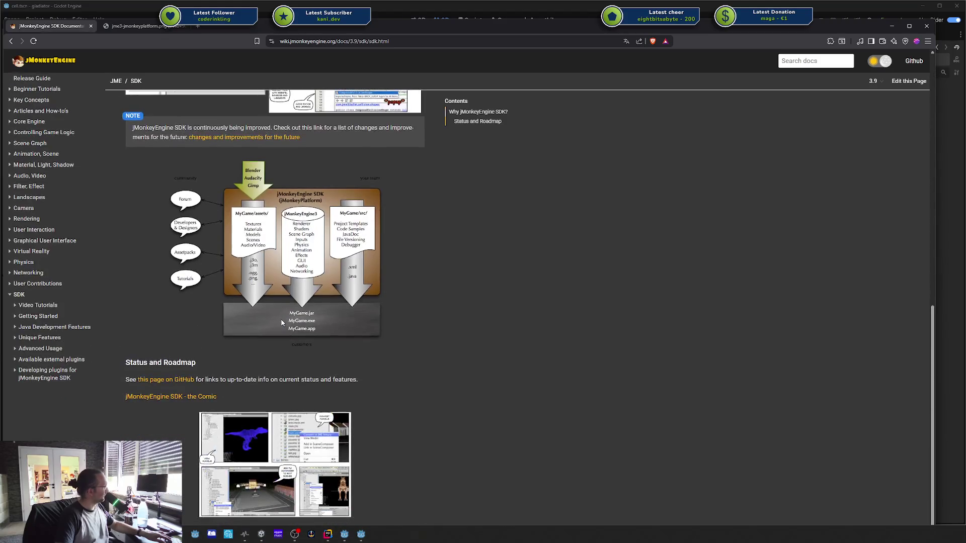
pyautogui.scroll(8, 302, 357)
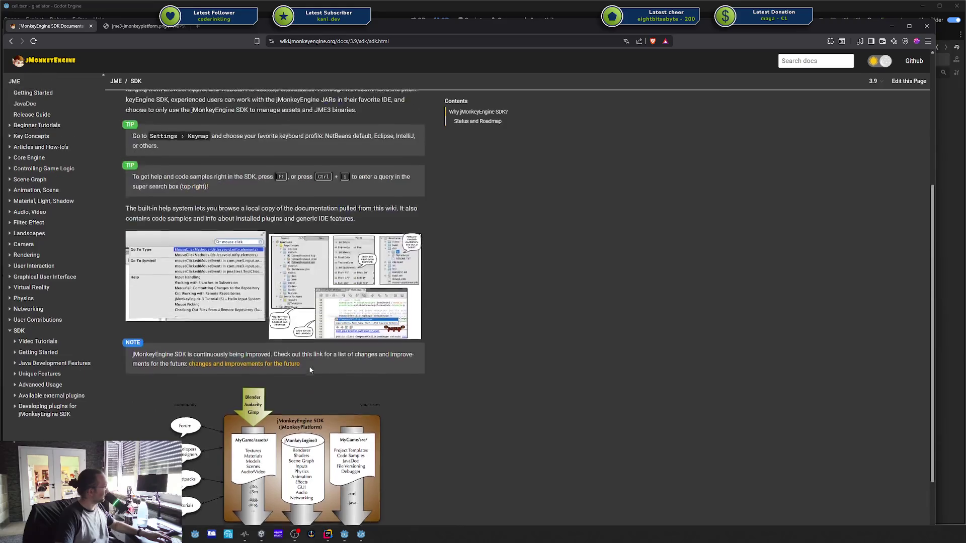
pyautogui.rightClick(290, 206)
pyautogui.click(298, 208)
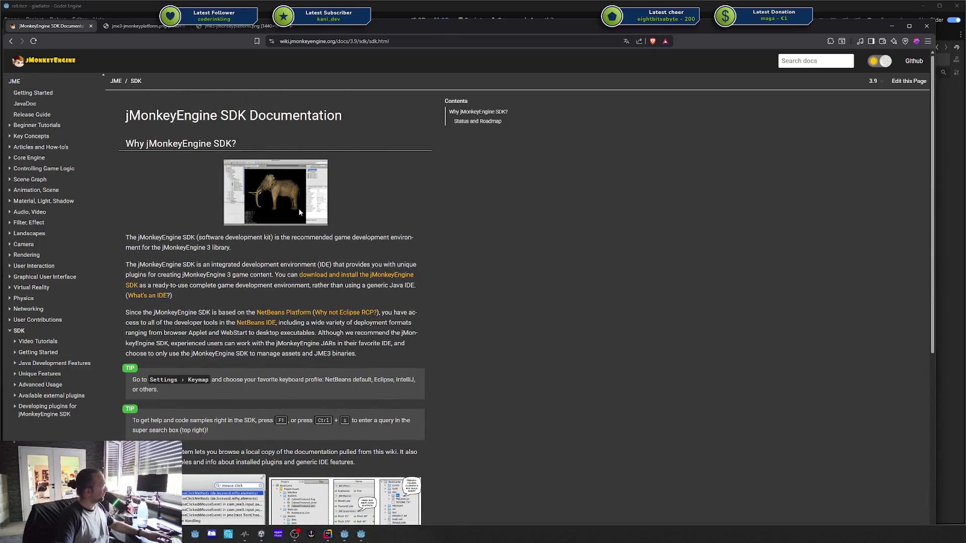
# Step: View and close the image tab, then return to Godot's cell.tscn arena viewport
pyautogui.hotkey('ctrl', 'Tab')
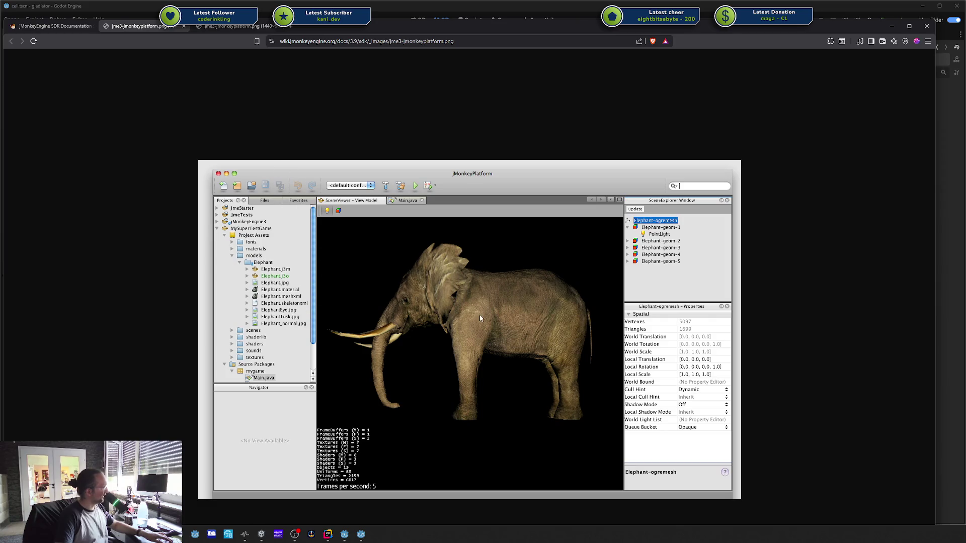
pyautogui.hotkey('ctrl', 'w')
pyautogui.hotkey('ctrl', 'w')
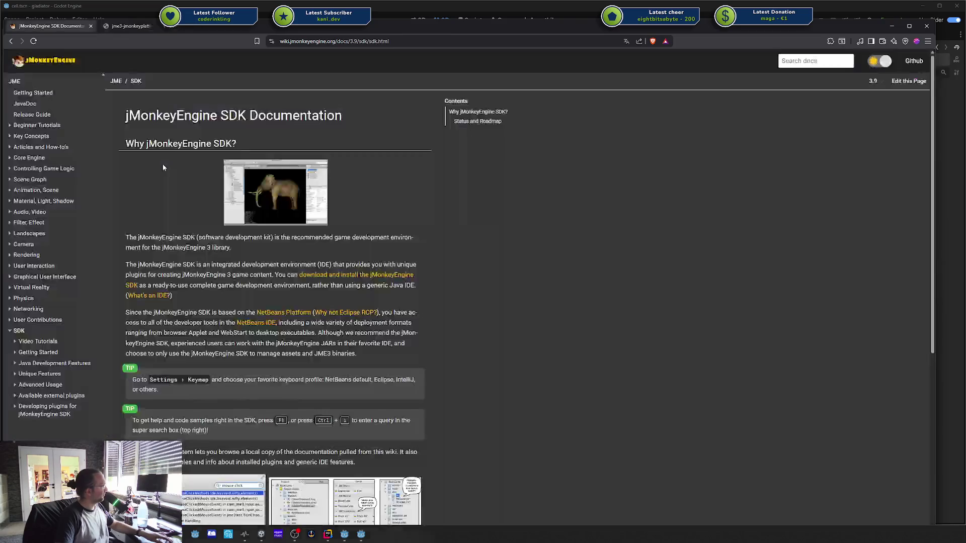
pyautogui.hotkey('alt', 'Tab')
pyautogui.moveTo(518, 197)
pyautogui.mouseDown()
pyautogui.moveTo(423, 296)
pyautogui.moveTo(564, 203)
pyautogui.mouseUp()
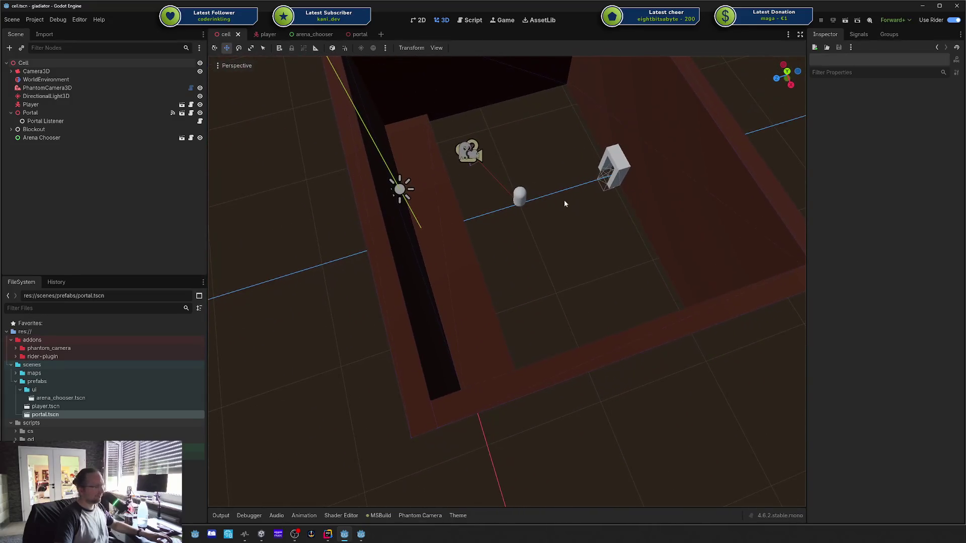
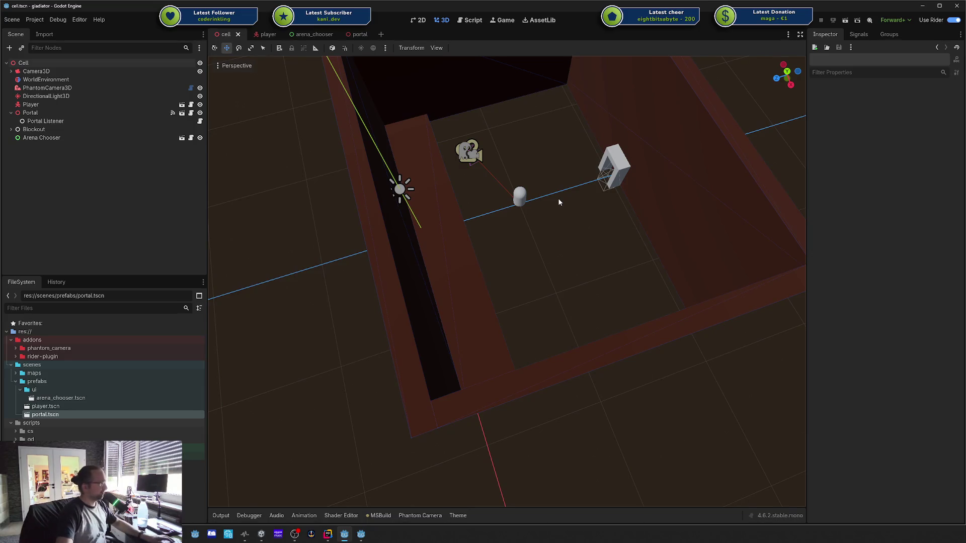
# Step: Orbit, tilt and zoom the 3D view to inspect the walled room from new angles
pyautogui.scroll(-5, 559, 203)
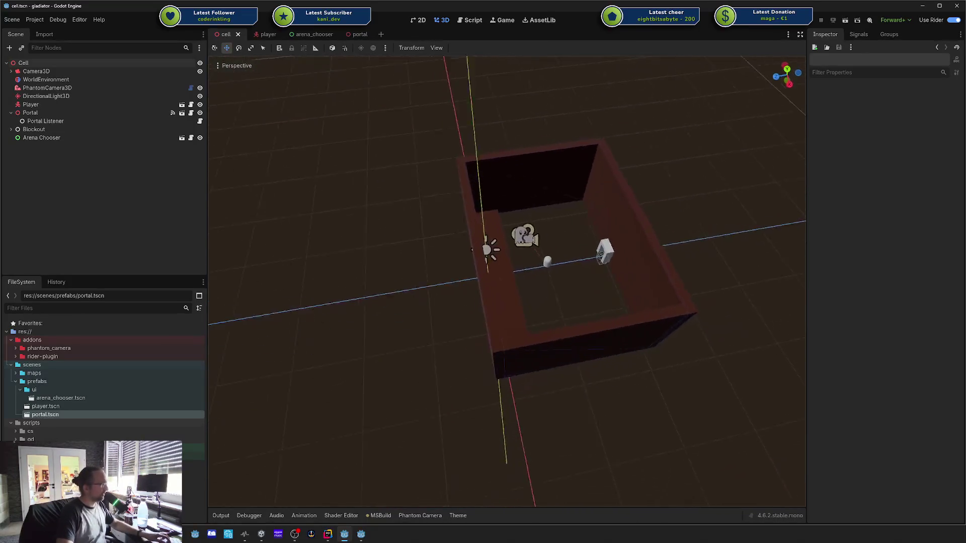
pyautogui.scroll(5, 507, 280)
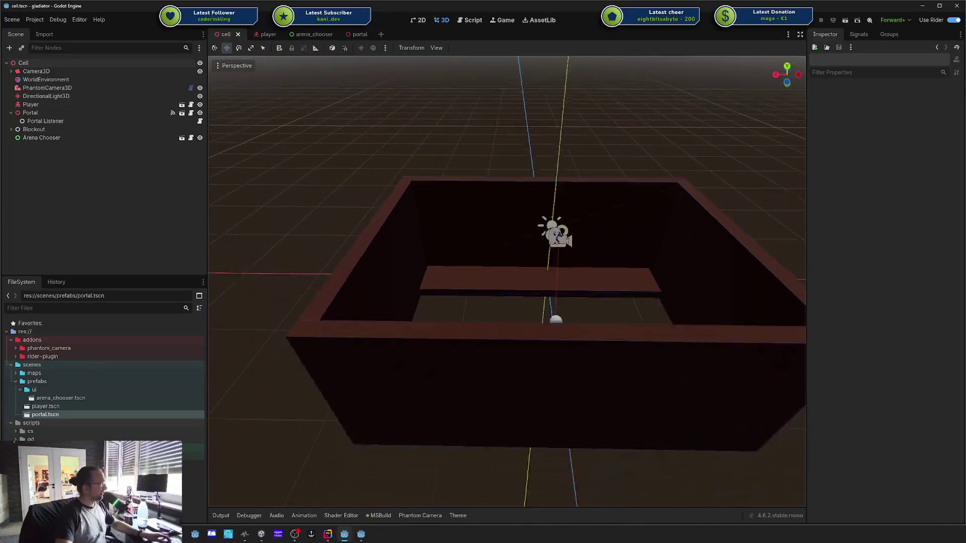
pyautogui.scroll(-3, 507, 281)
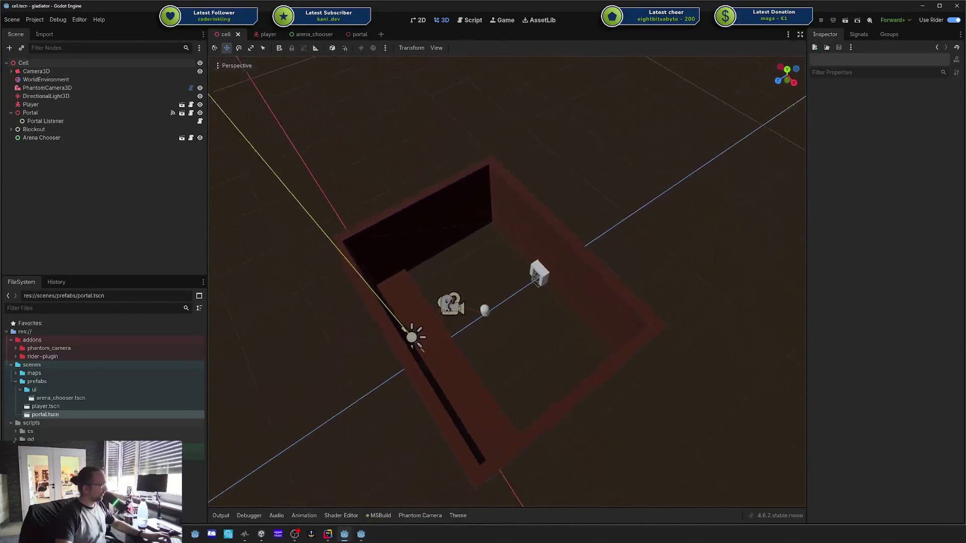
pyautogui.moveTo(548, 201); pyautogui.dragTo(563, 201)
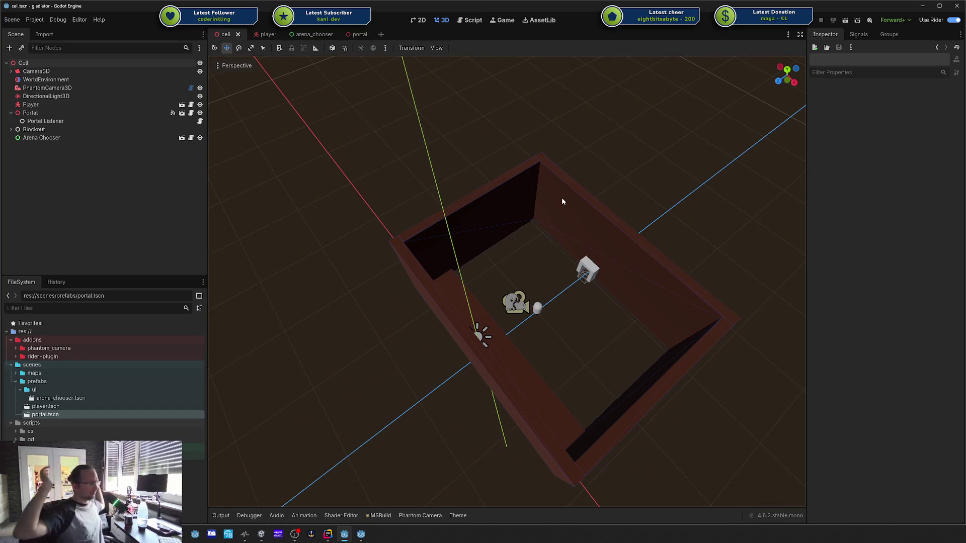
pyautogui.moveTo(666, 166)
pyautogui.mouseDown()
pyautogui.moveTo(669, 116)
pyautogui.moveTo(659, 126)
pyautogui.moveTo(697, 165)
pyautogui.mouseUp()
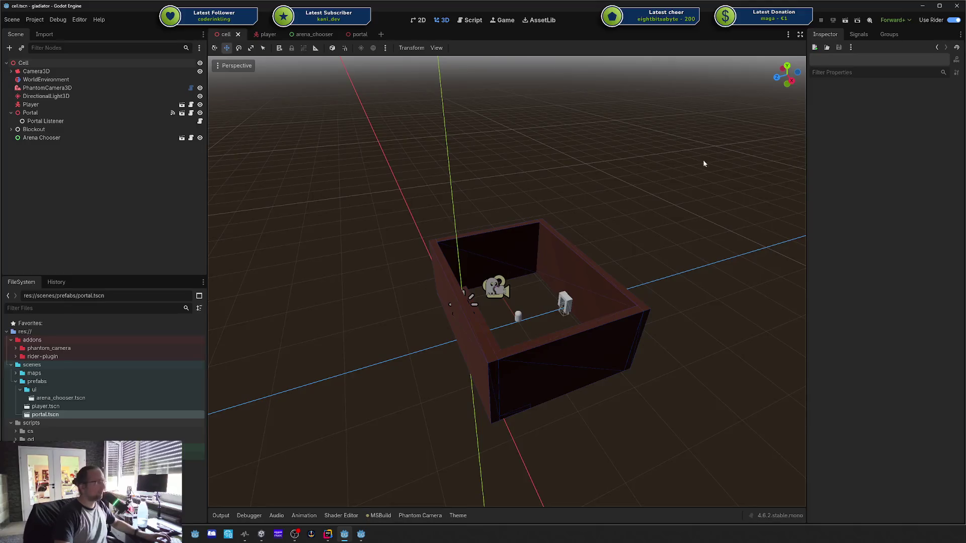
pyautogui.moveTo(606, 195)
pyautogui.mouseDown()
pyautogui.moveTo(566, 186)
pyautogui.moveTo(438, 287)
pyautogui.mouseUp()
pyautogui.moveTo(576, 197); pyautogui.dragTo(576, 196)
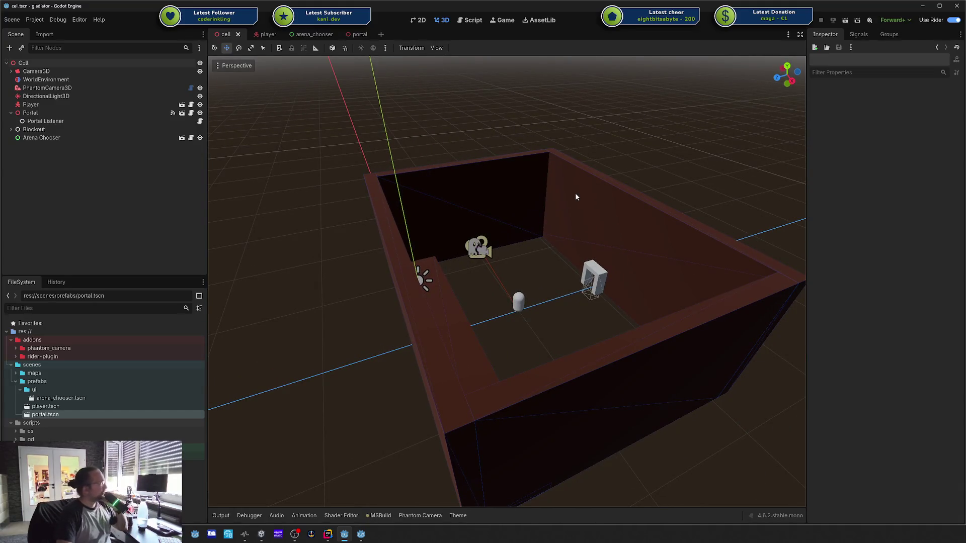
pyautogui.moveTo(576, 197); pyautogui.dragTo(576, 216)
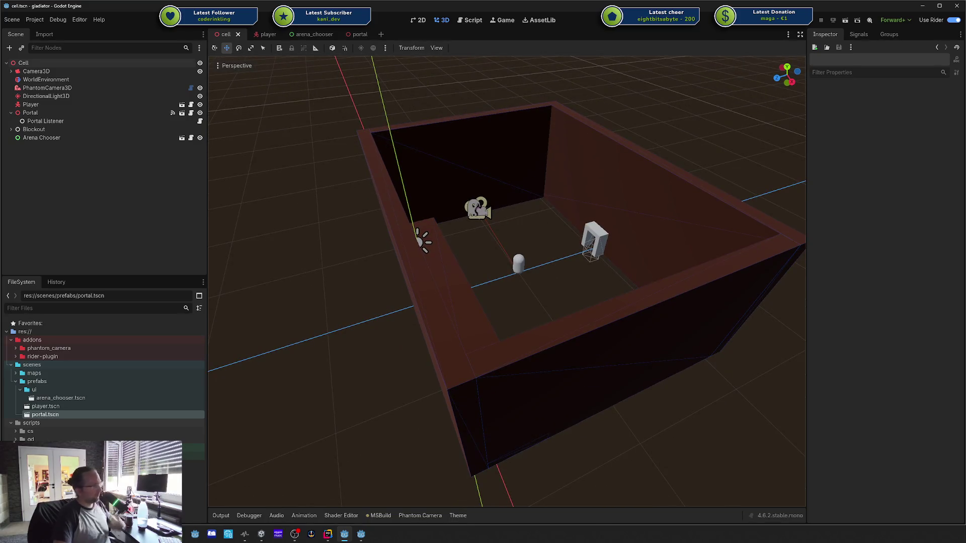
pyautogui.moveTo(526, 159)
pyautogui.mouseDown()
pyautogui.moveTo(579, 160)
pyautogui.moveTo(573, 146)
pyautogui.mouseUp()
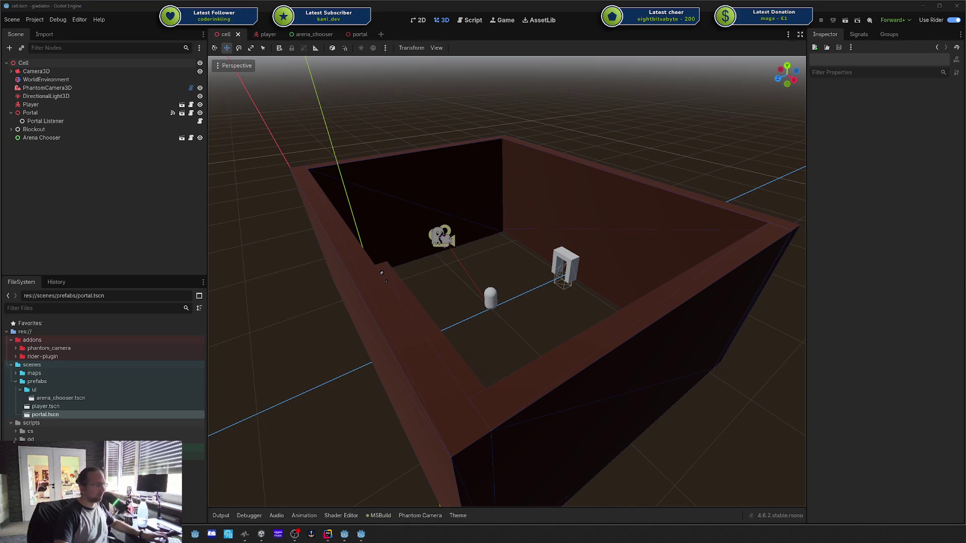
pyautogui.scroll(2, 506, 281)
pyautogui.moveTo(693, 203); pyautogui.dragTo(656, 204)
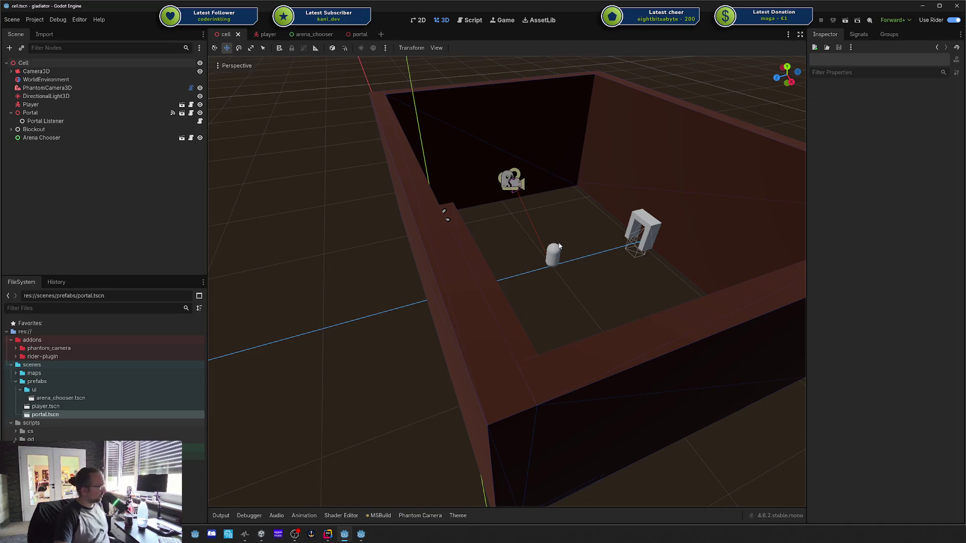
# Step: Select and deselect the Player capsule, then fly the view to a top-down look into the arena
pyautogui.click(557, 257)
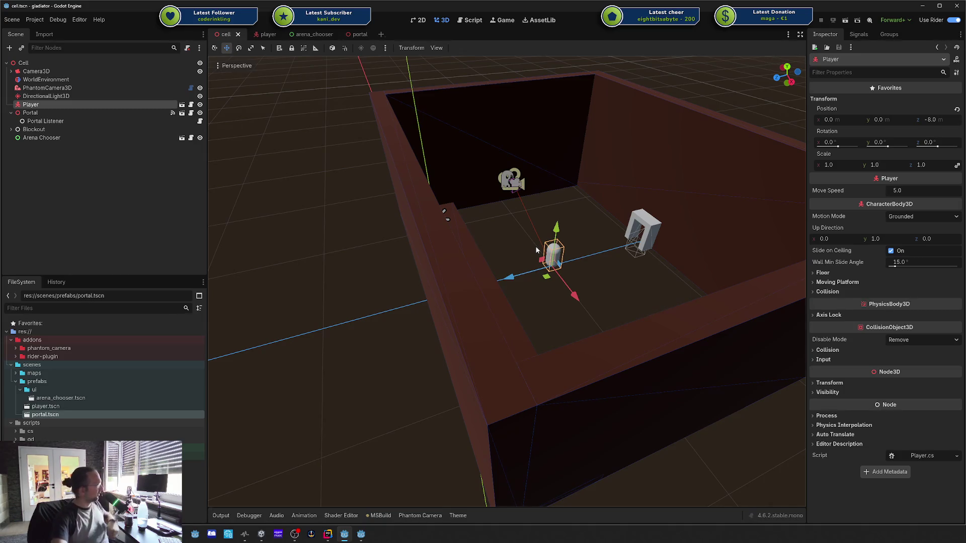
pyautogui.click(605, 209)
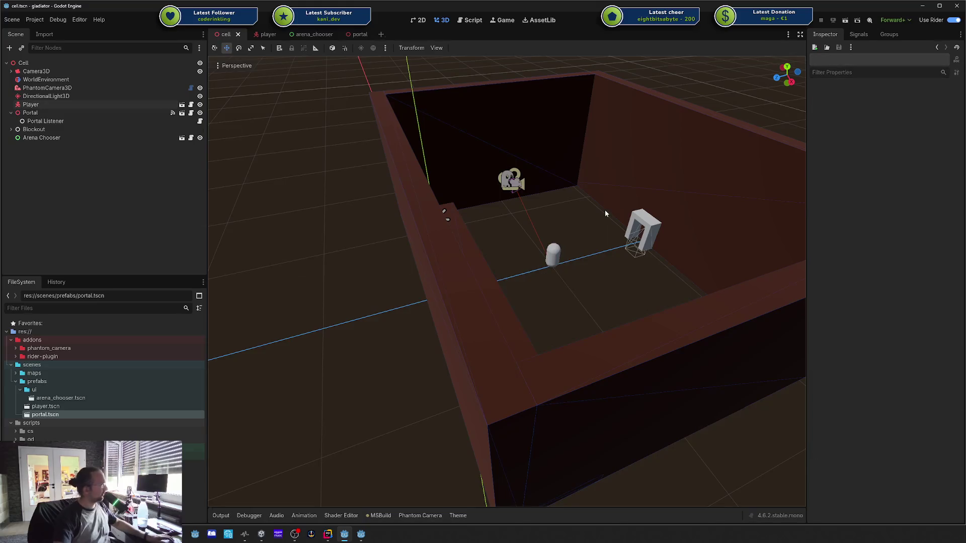
pyautogui.scroll(3, 605, 209)
pyautogui.press('w')
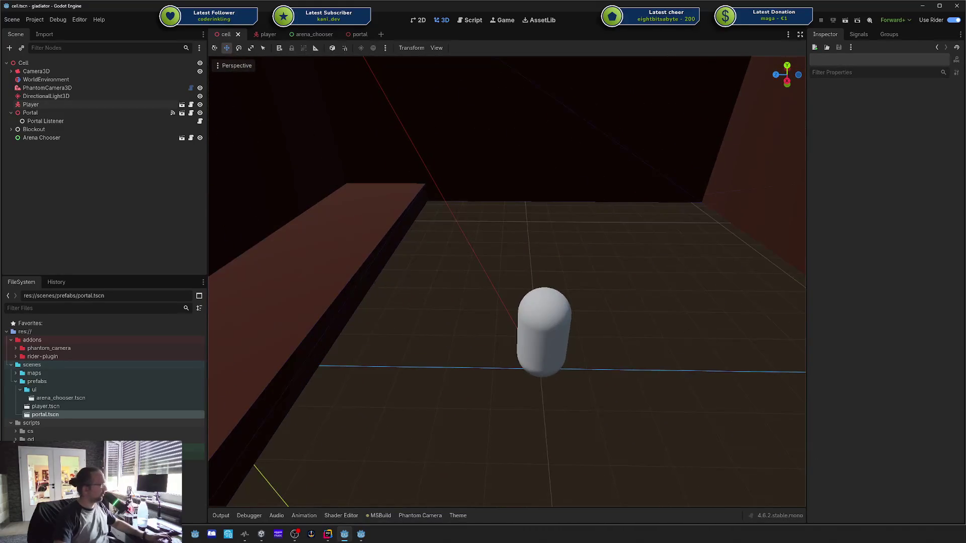
pyautogui.press('s')
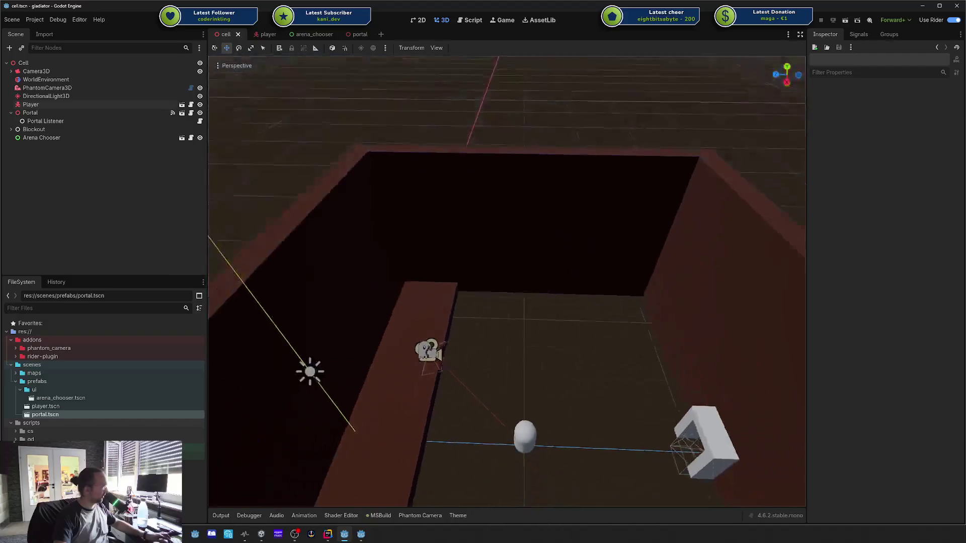
pyautogui.press('w')
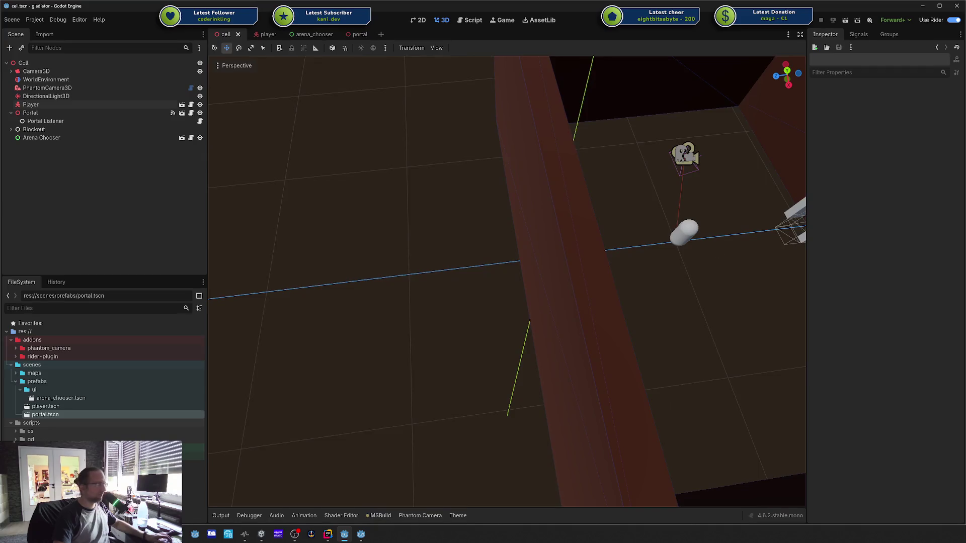
pyautogui.scroll(-10, 711, 247)
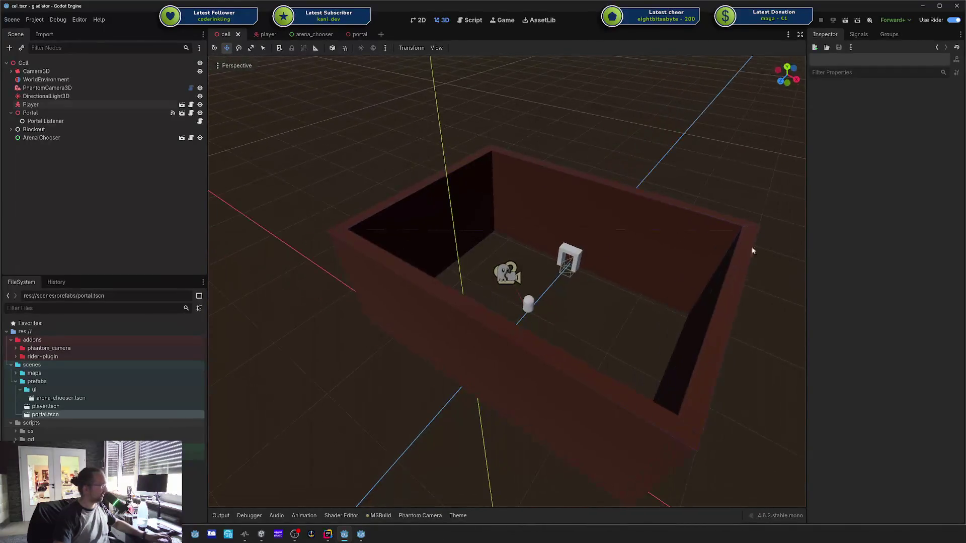
pyautogui.scroll(-3, 741, 247)
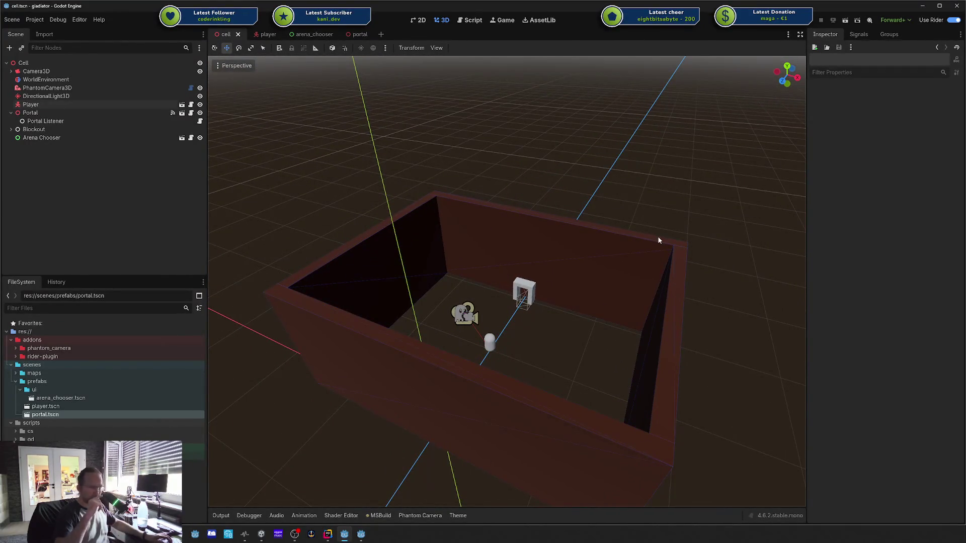
pyautogui.moveTo(658, 239)
pyautogui.mouseDown()
pyautogui.moveTo(649, 266)
pyautogui.moveTo(599, 289)
pyautogui.moveTo(583, 274)
pyautogui.moveTo(591, 267)
pyautogui.moveTo(563, 262)
pyautogui.moveTo(623, 268)
pyautogui.mouseUp()
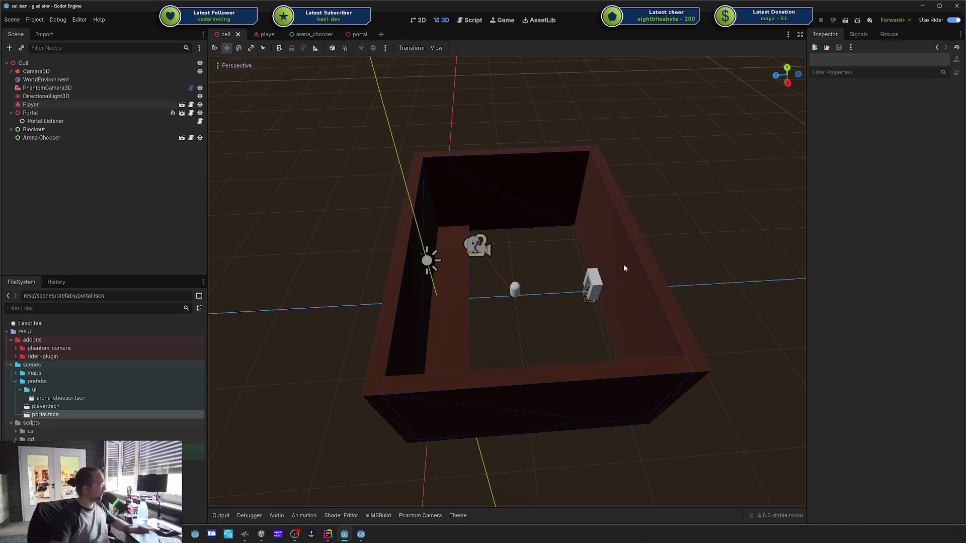
pyautogui.moveTo(588, 257); pyautogui.dragTo(545, 243)
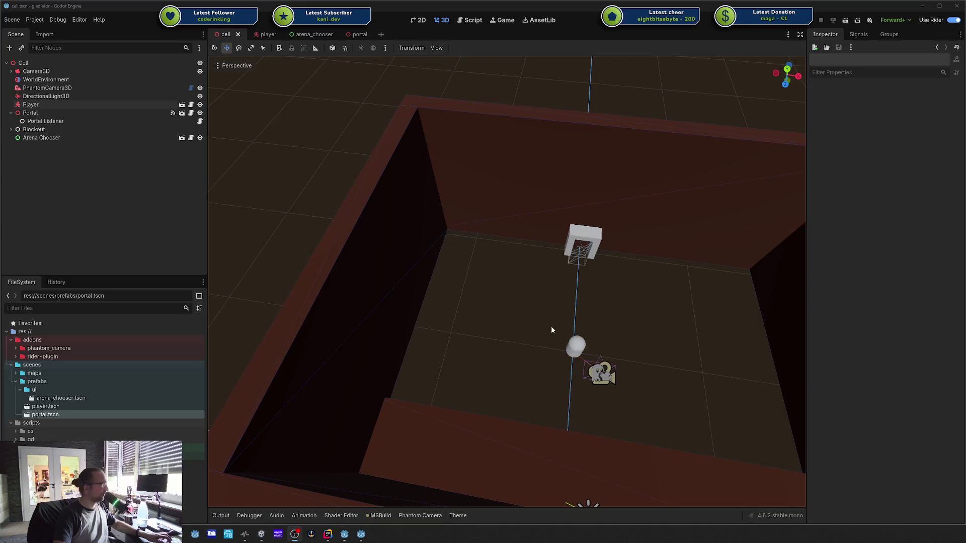
pyautogui.scroll(-5, 551, 330)
pyautogui.moveTo(550, 330); pyautogui.dragTo(551, 330)
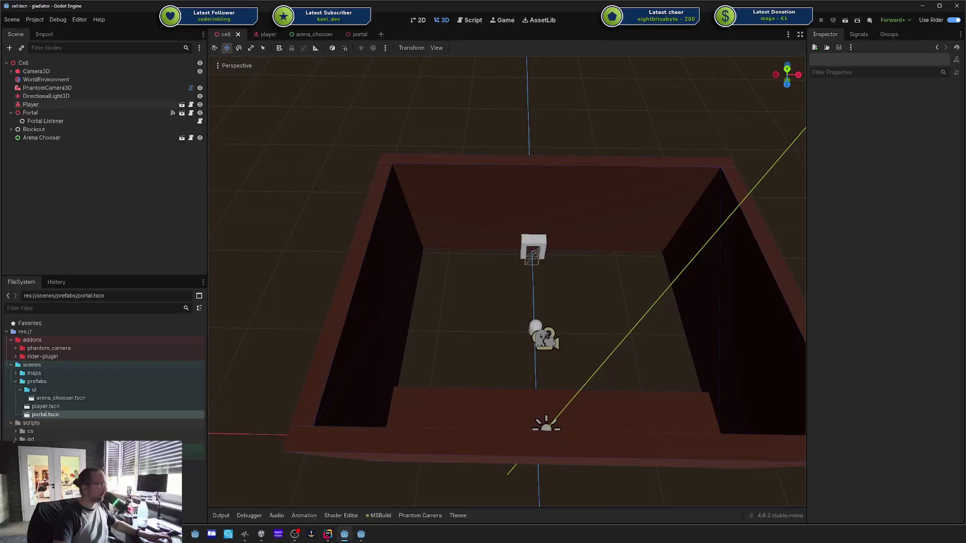
pyautogui.moveTo(555, 224); pyautogui.dragTo(554, 225)
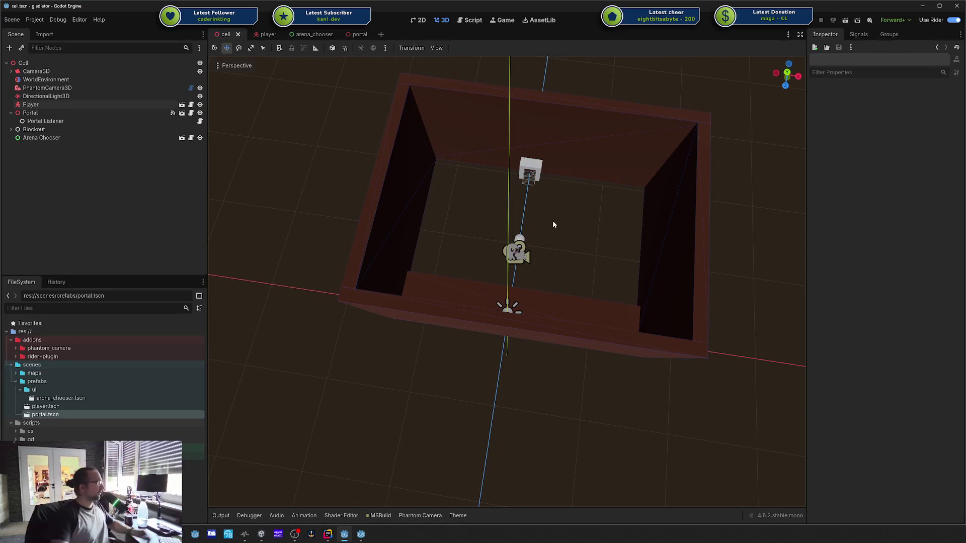
pyautogui.moveTo(578, 219); pyautogui.dragTo(577, 220)
pyautogui.scroll(3, 578, 219)
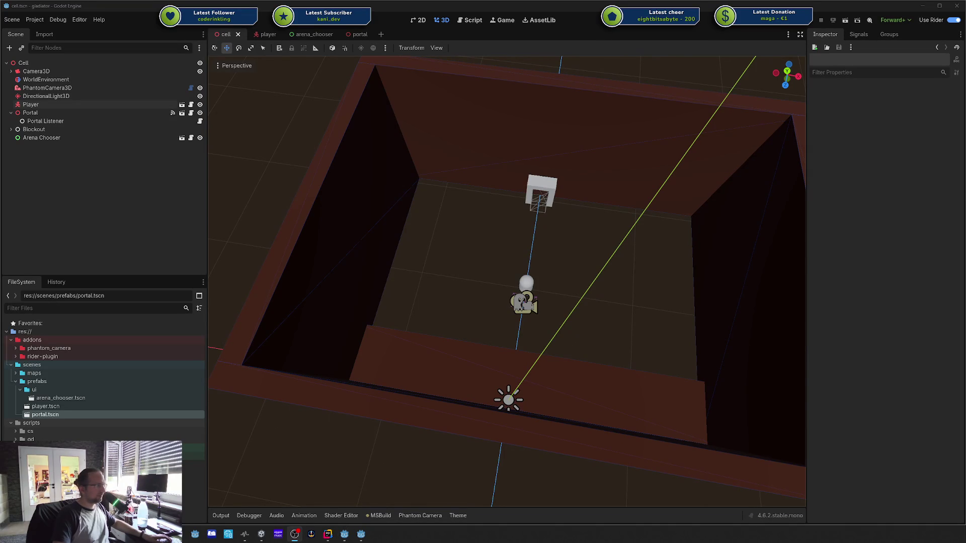
# Step: Select the left wall box, then collapse the Blockout and Portal branches in the scene tree
pyautogui.click(371, 225)
pyautogui.scroll(-5, 512, 242)
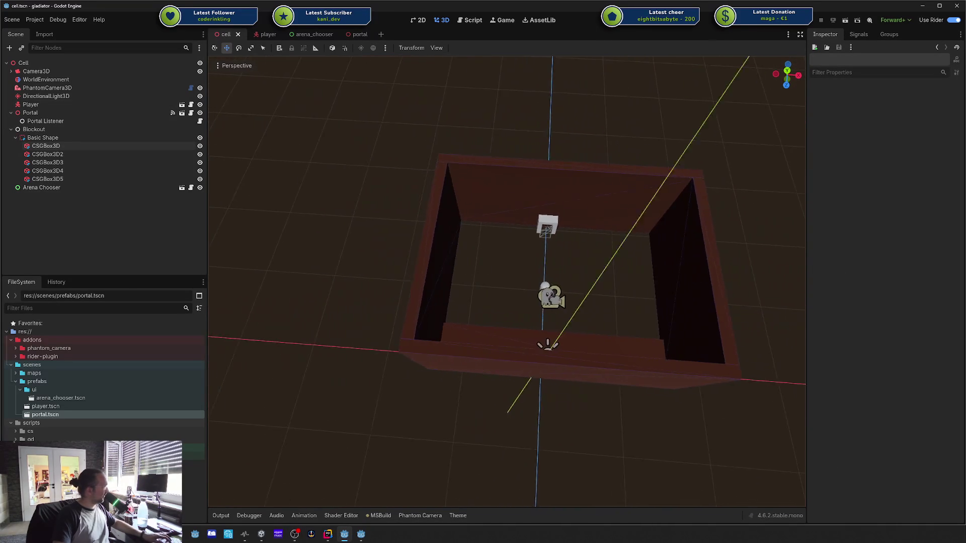
pyautogui.scroll(5, 508, 246)
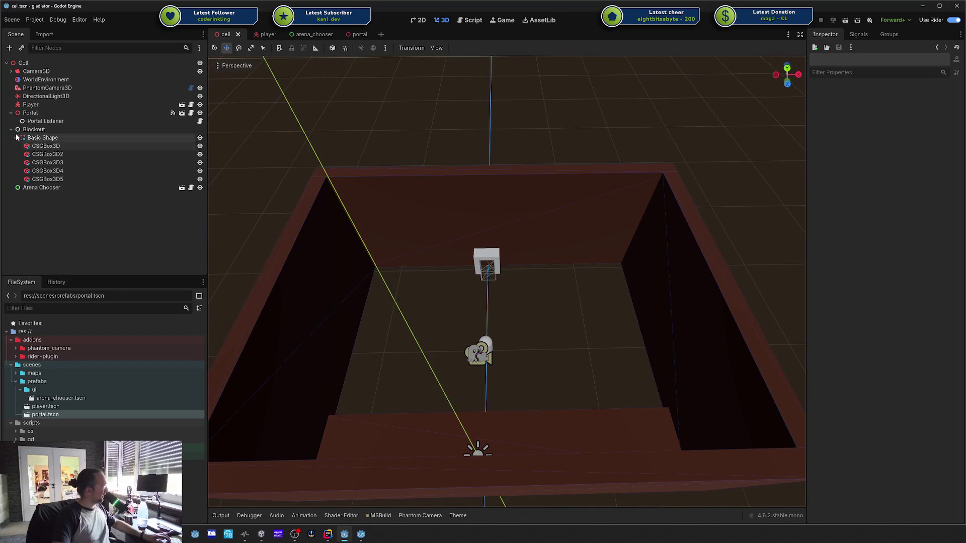
pyautogui.click(11, 130)
pyautogui.click(10, 113)
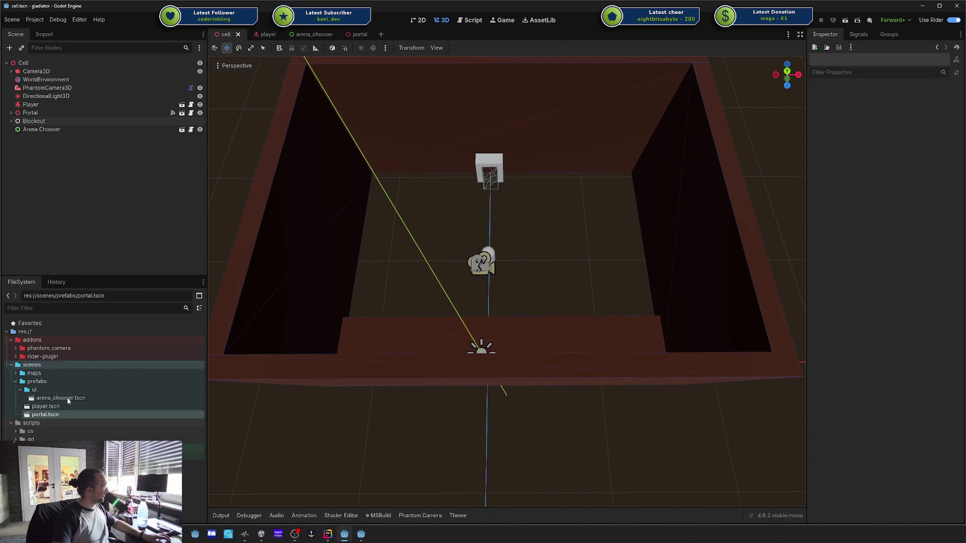
# Step: Expand the maps folder, select cell.tscn and start duplicating it
pyautogui.click(15, 373)
pyautogui.click(42, 381)
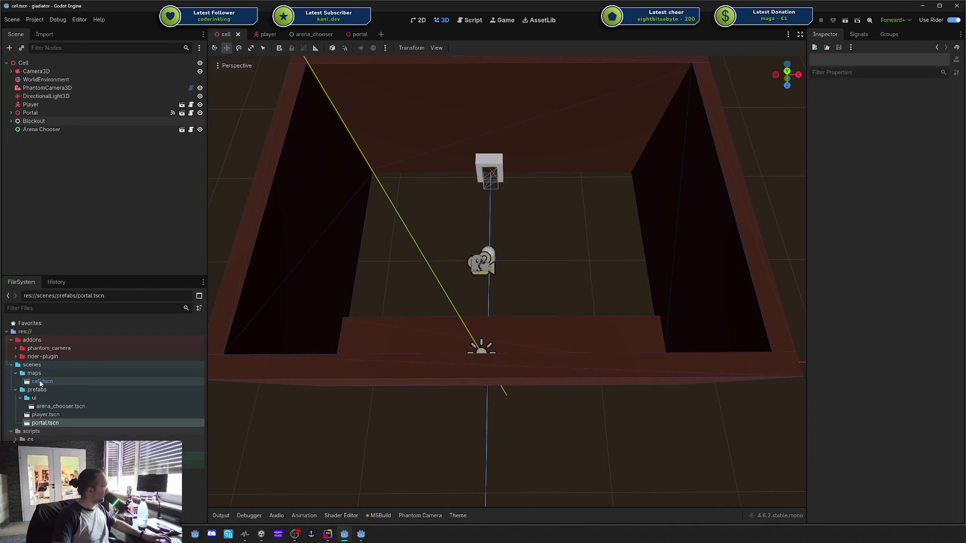
pyautogui.moveTo(610, 222)
pyautogui.mouseDown()
pyautogui.moveTo(586, 187)
pyautogui.moveTo(624, 190)
pyautogui.moveTo(523, 228)
pyautogui.mouseUp()
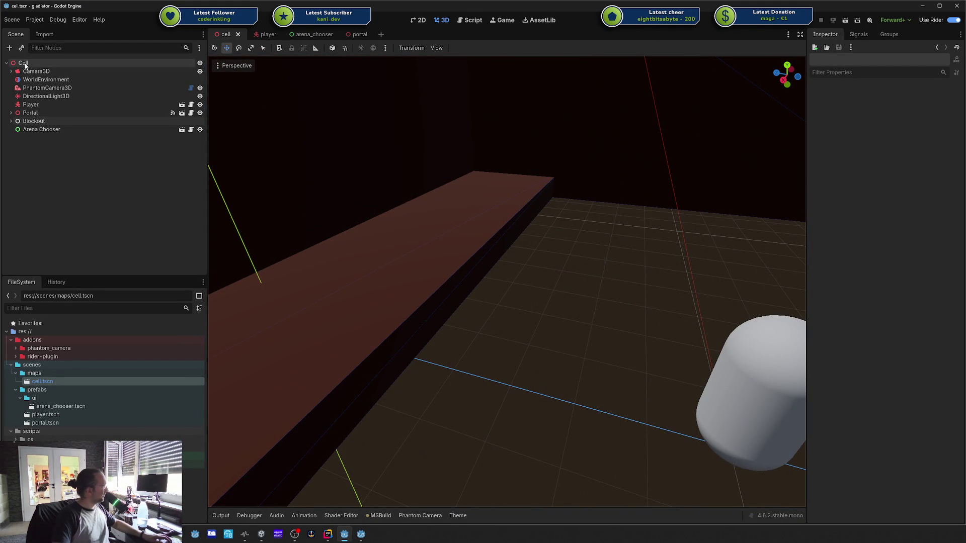
pyautogui.moveTo(265, 215); pyautogui.dragTo(266, 215)
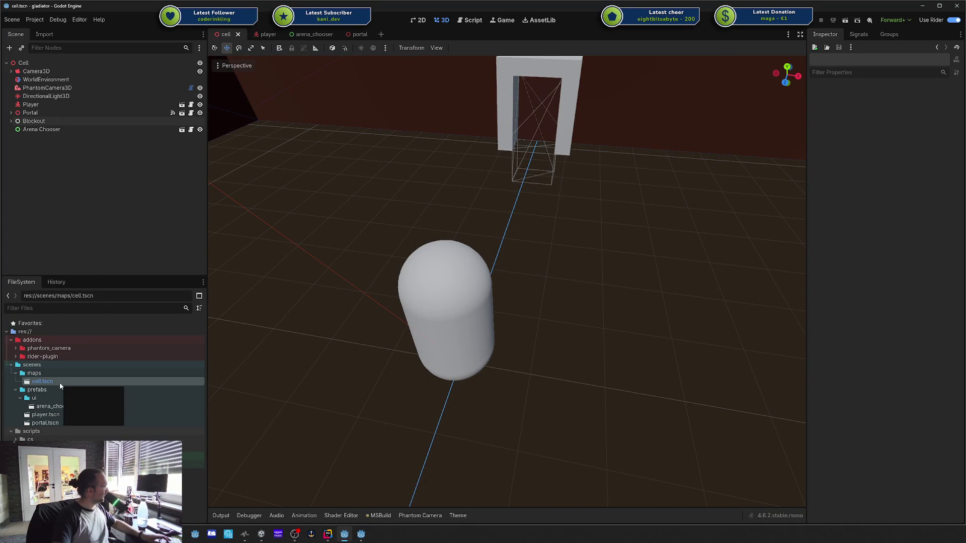
pyautogui.hotkey('ctrl', 'd')
# Step: Name the duplicate arena.tscn, open it, then switch back to the cell scene
pyautogui.write('are')
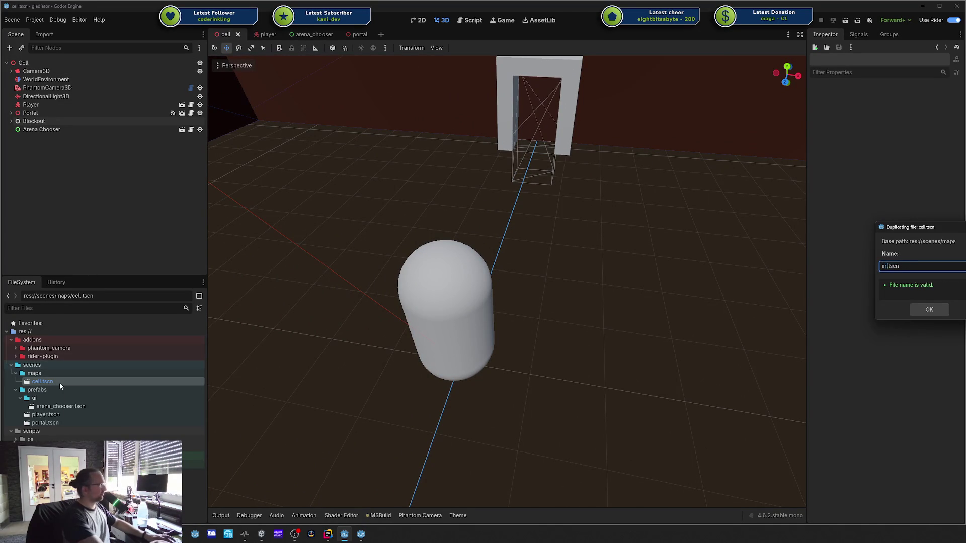
pyautogui.write('na')
pyautogui.press('Return')
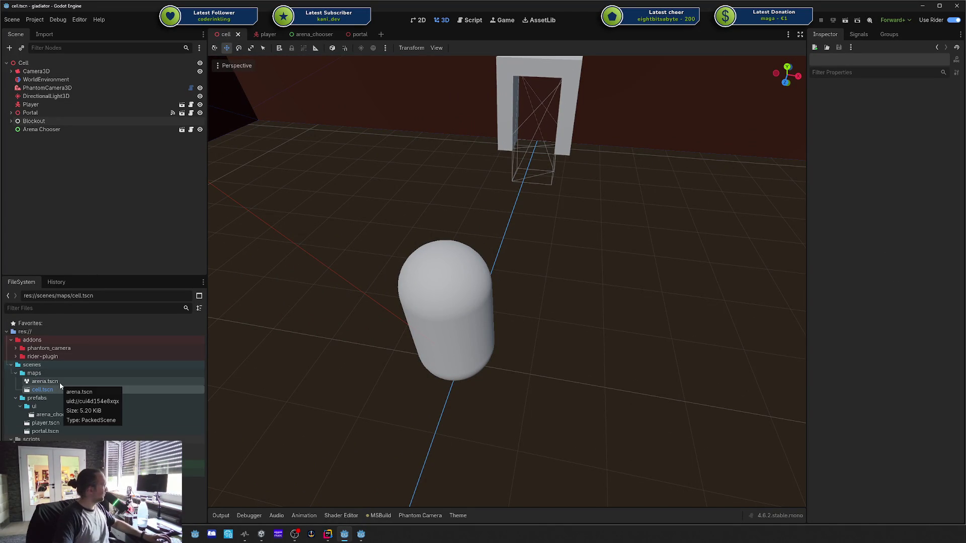
pyautogui.doubleClick(52, 383)
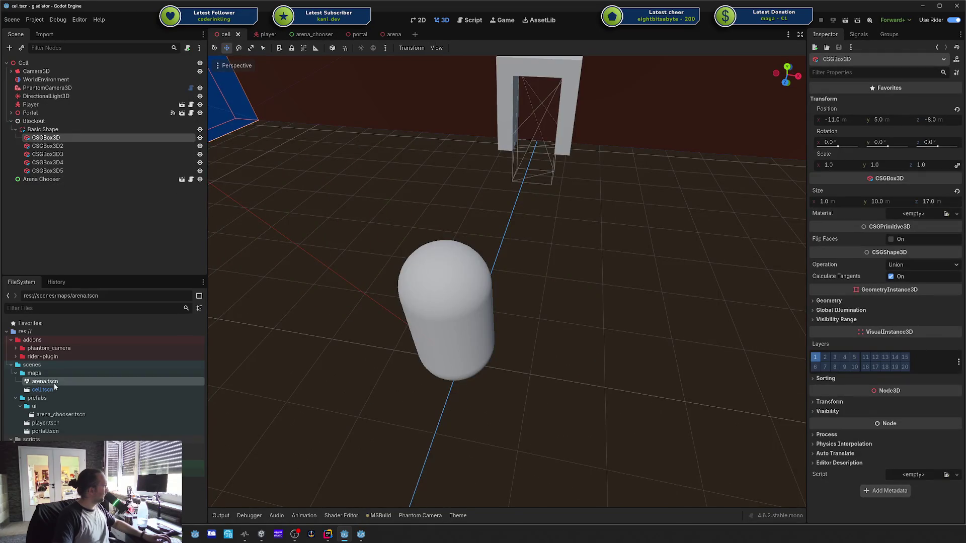
pyautogui.doubleClick(52, 389)
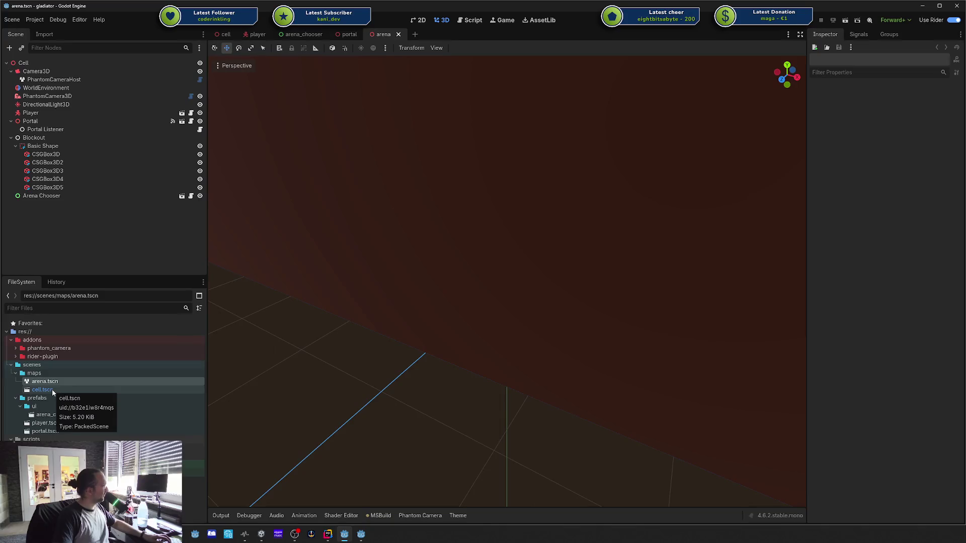
# Step: Delete the arena.tscn file from the maps folder
pyautogui.click(53, 381)
pyautogui.rightClick(54, 382)
pyautogui.press('Delete')
pyautogui.press('Return')
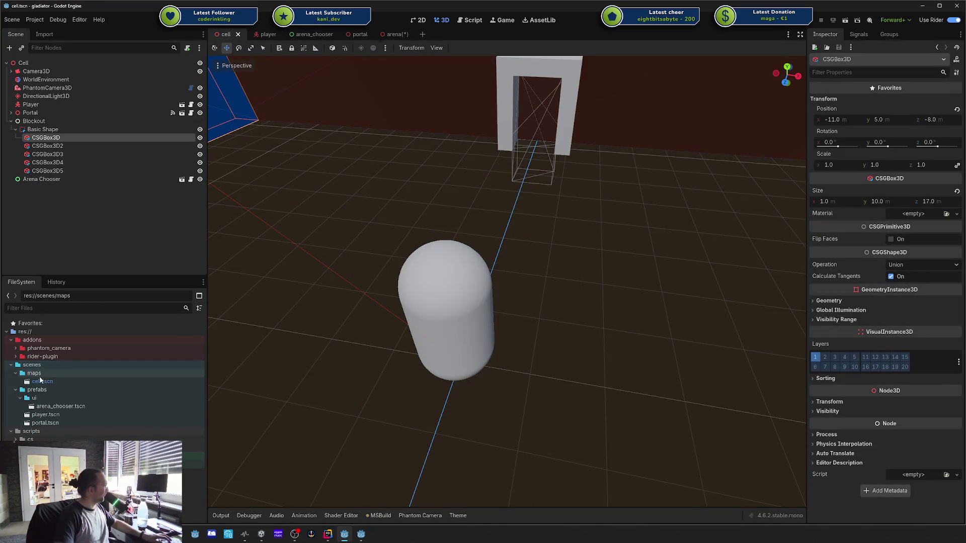
# Step: Duplicate cell.tscn again as a fresh arena.tscn
pyautogui.rightClick(39, 384)
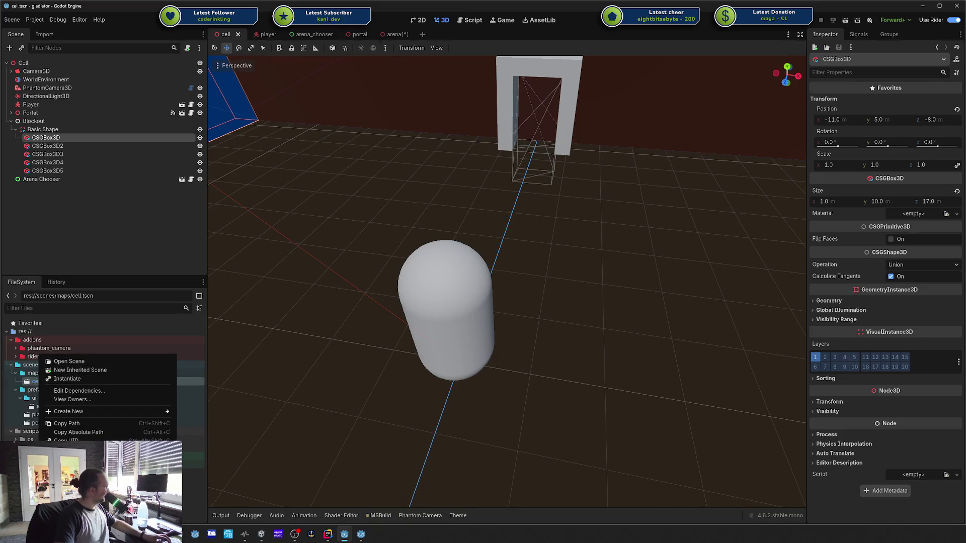
pyautogui.hotkey('ctrl', 'd')
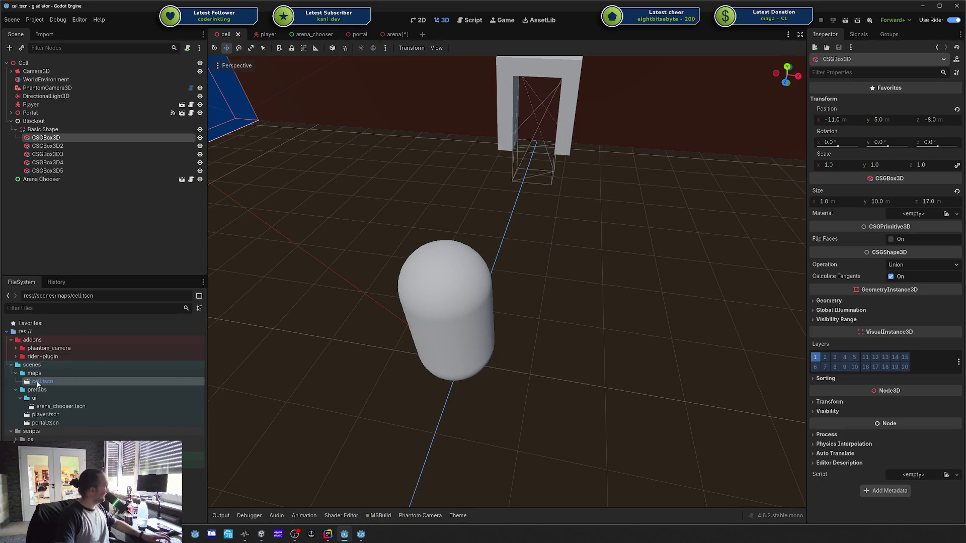
pyautogui.write('arema.tsc')
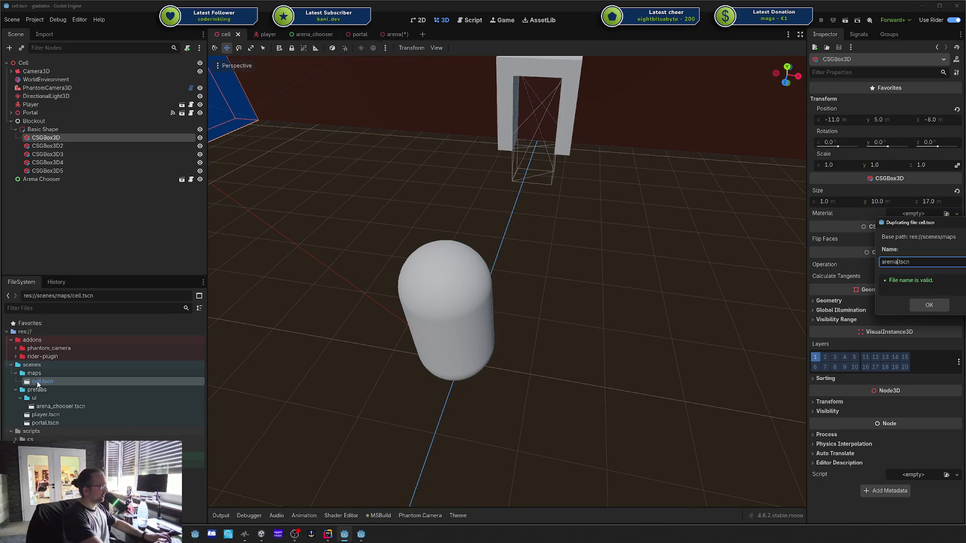
pyautogui.write('na')
pyautogui.press('Return')
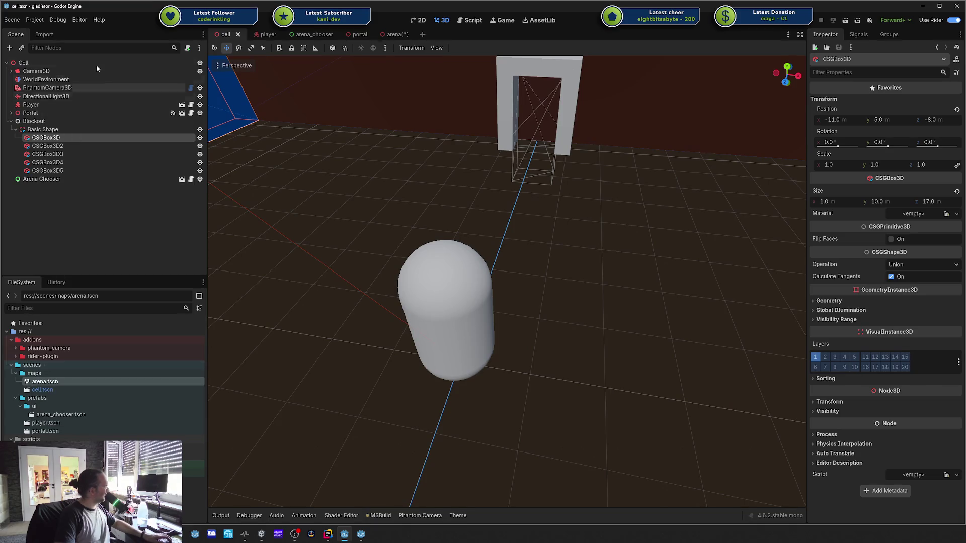
pyautogui.click(35, 20)
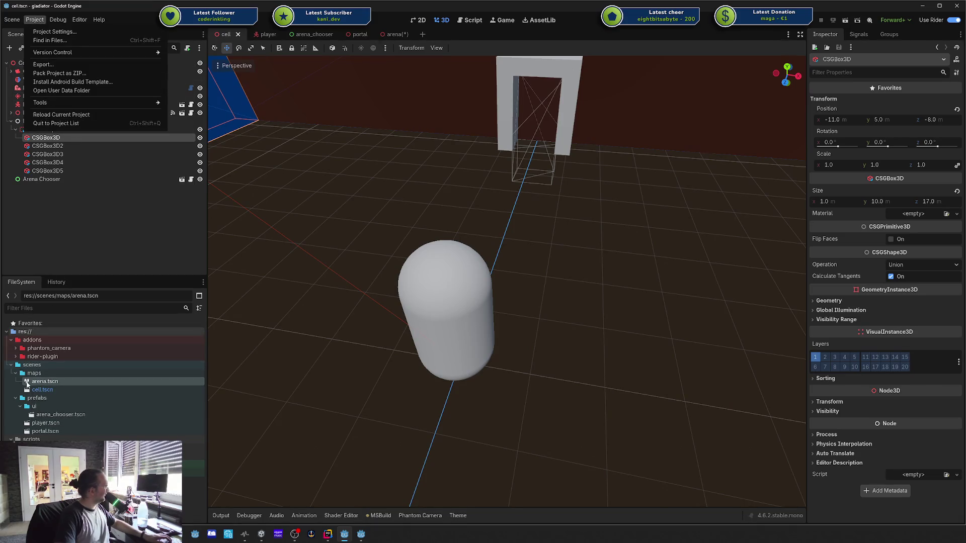
# Step: Open arena.tscn, rename its root node from Cell to Arena, save, and reload the current project
pyautogui.click(27, 384)
pyautogui.doubleClick(28, 384)
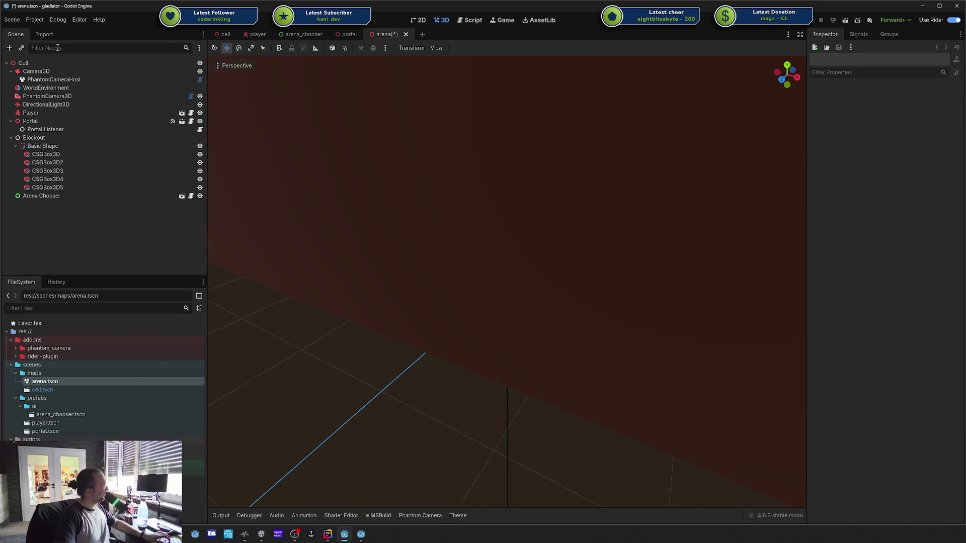
pyautogui.click(41, 63)
pyautogui.click(42, 63)
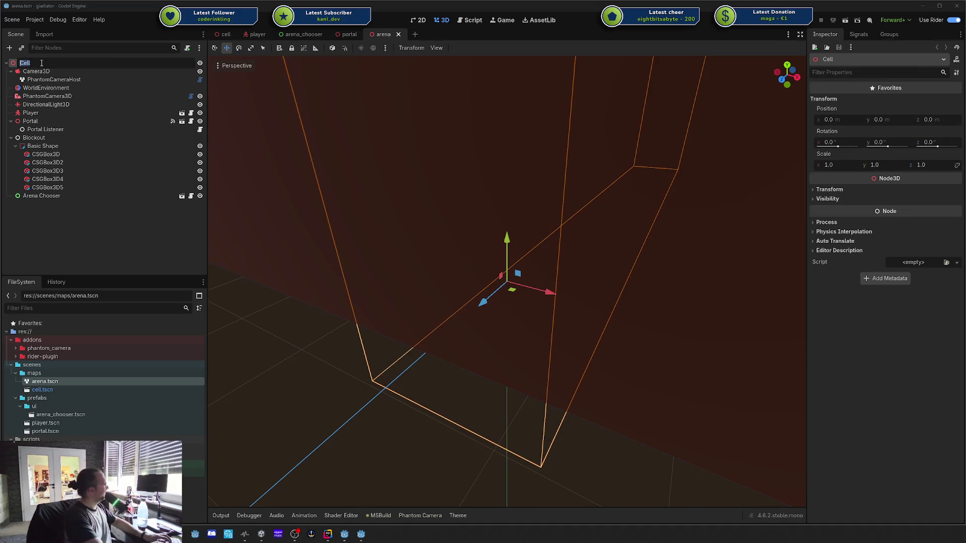
pyautogui.press('Return')
pyautogui.hotkey('ctrl', 's')
pyautogui.click(35, 20)
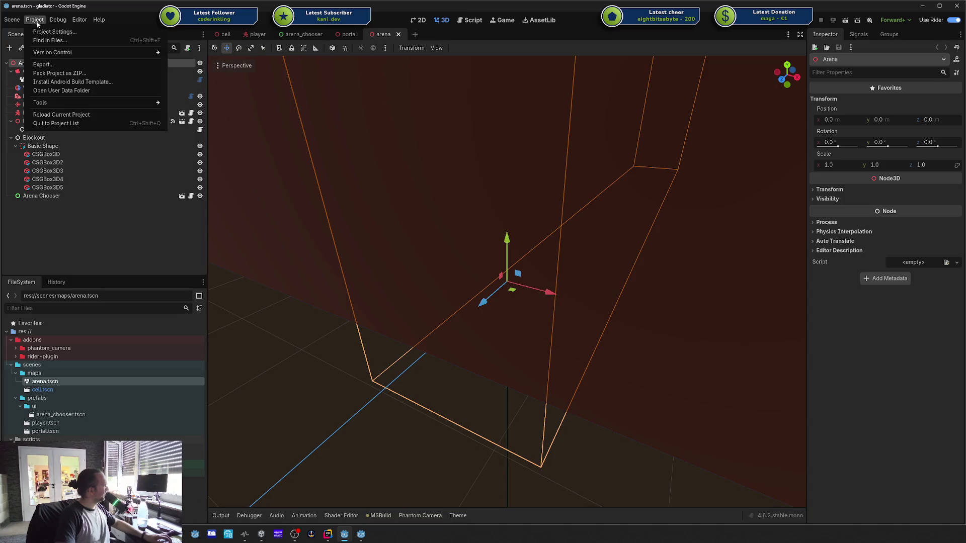
pyautogui.click(57, 113)
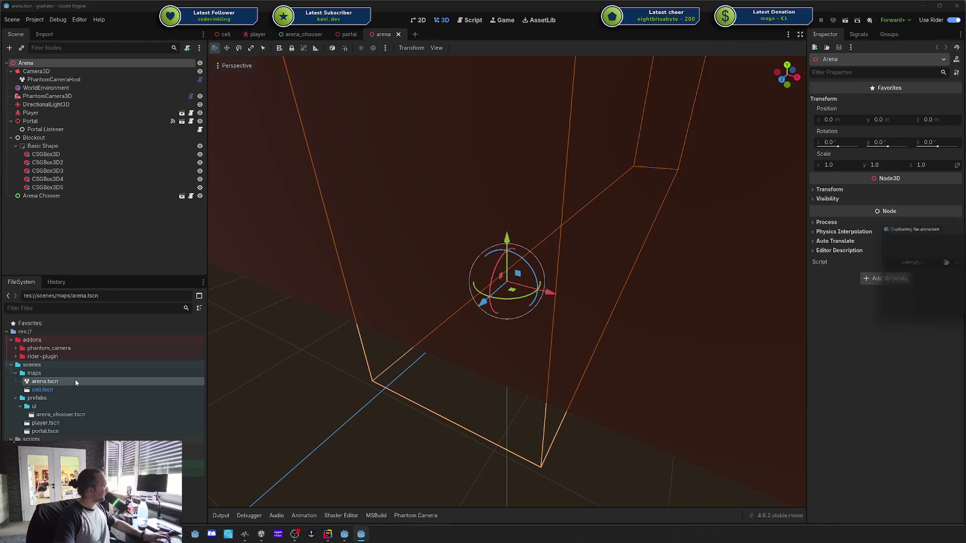
pyautogui.hotkey('ctrl', 'd')
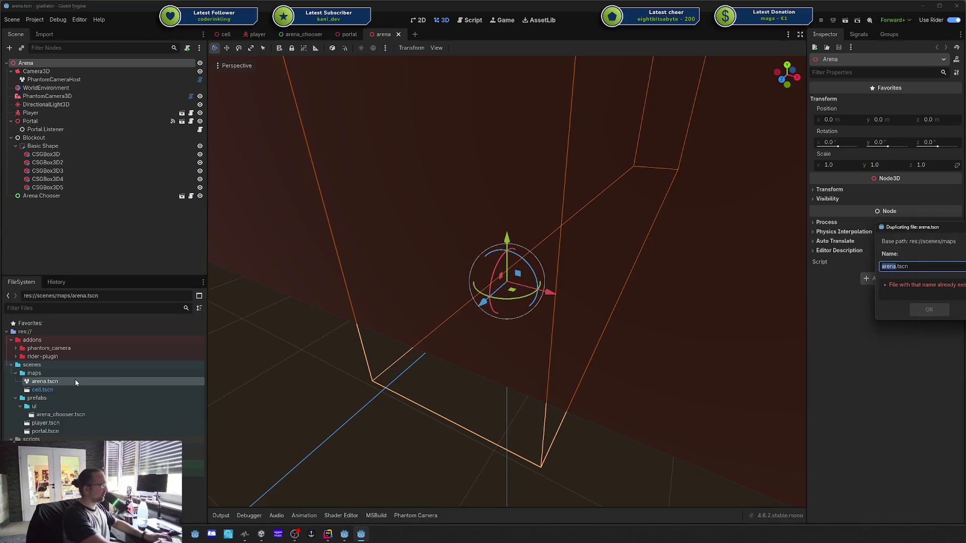
pyautogui.write('foo')
pyautogui.press('Return')
pyautogui.click(50, 398)
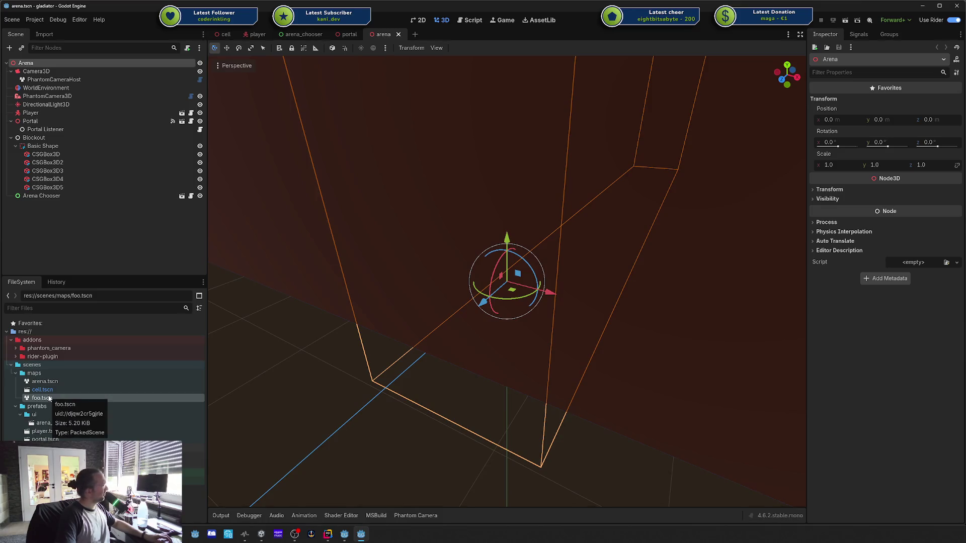
pyautogui.press('Delete')
pyautogui.press('Return')
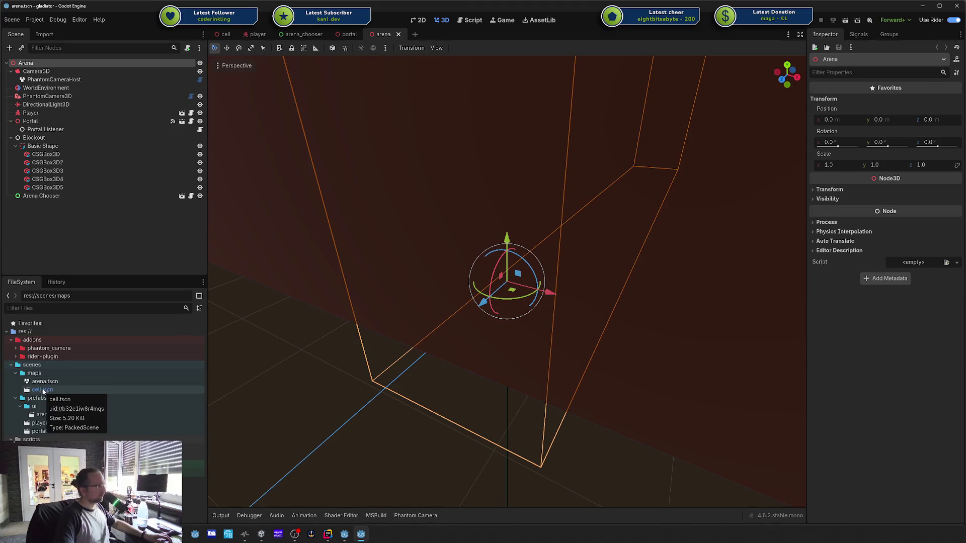
pyautogui.click(35, 384)
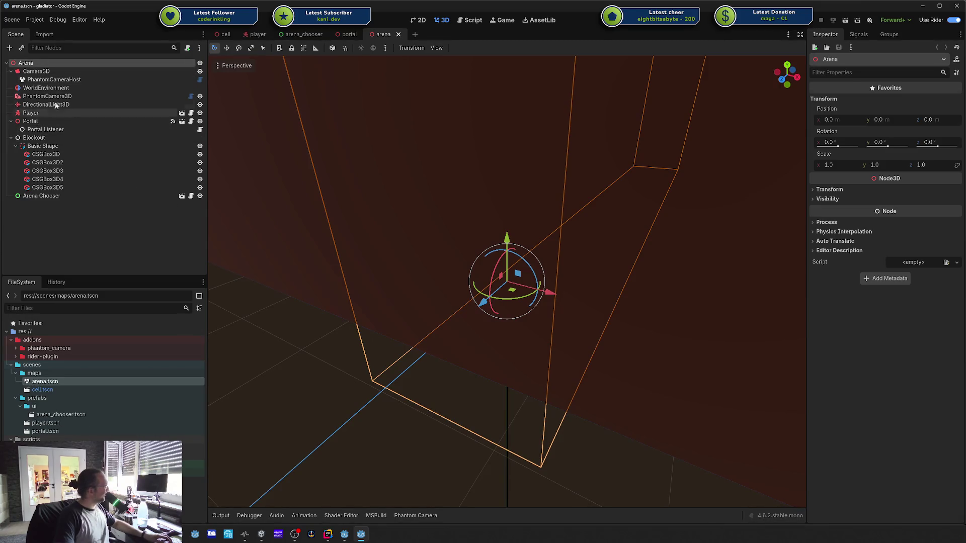
pyautogui.click(45, 80)
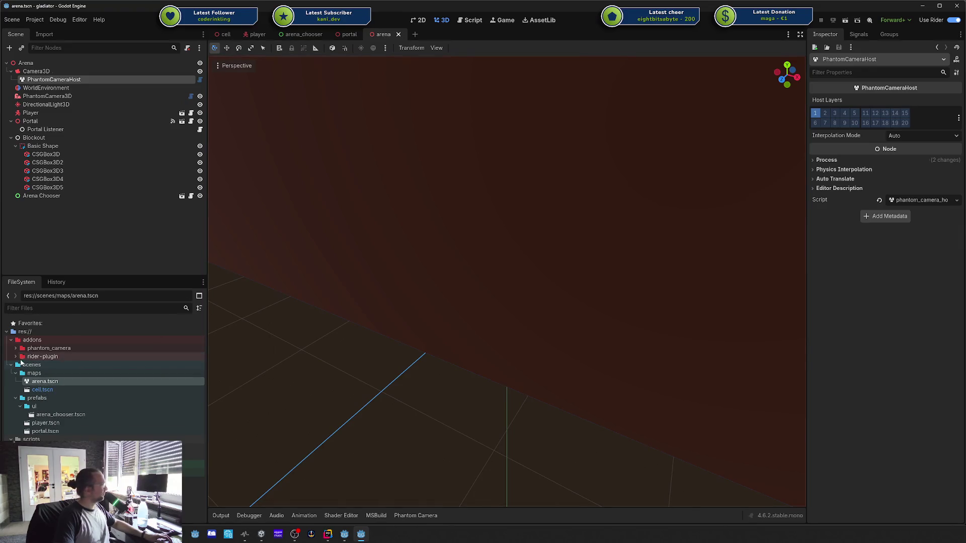
pyautogui.doubleClick(43, 390)
pyautogui.doubleClick(45, 381)
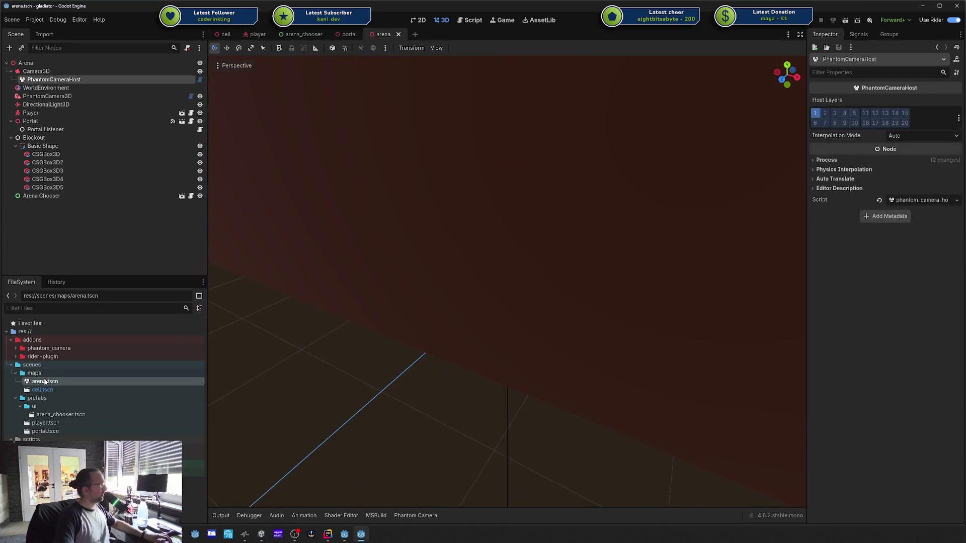
pyautogui.doubleClick(42, 390)
pyautogui.doubleClick(44, 381)
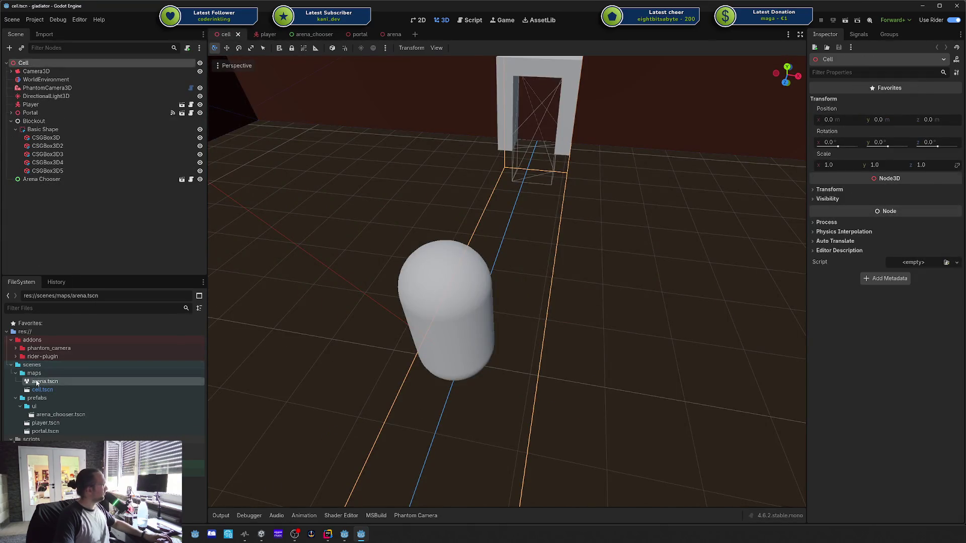
pyautogui.click(38, 65)
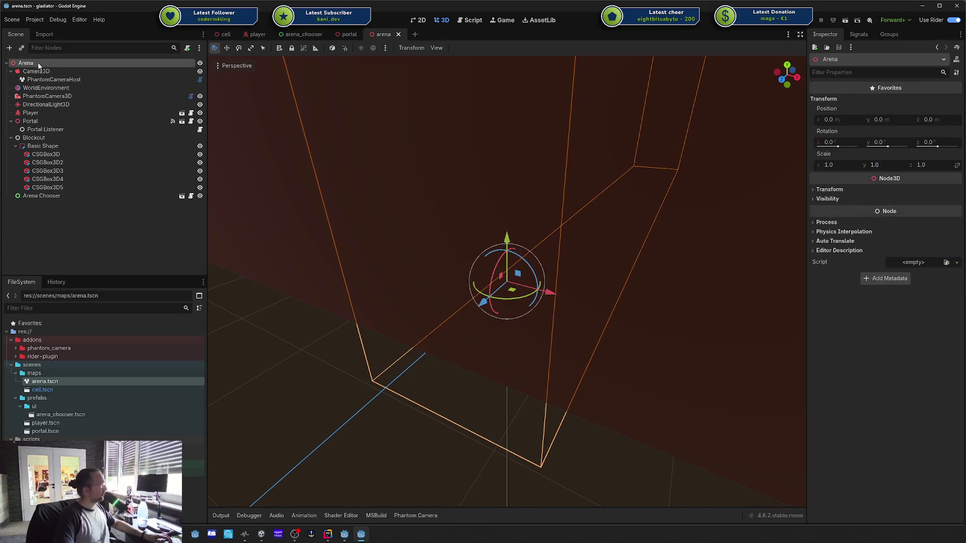
pyautogui.rightClick(38, 383)
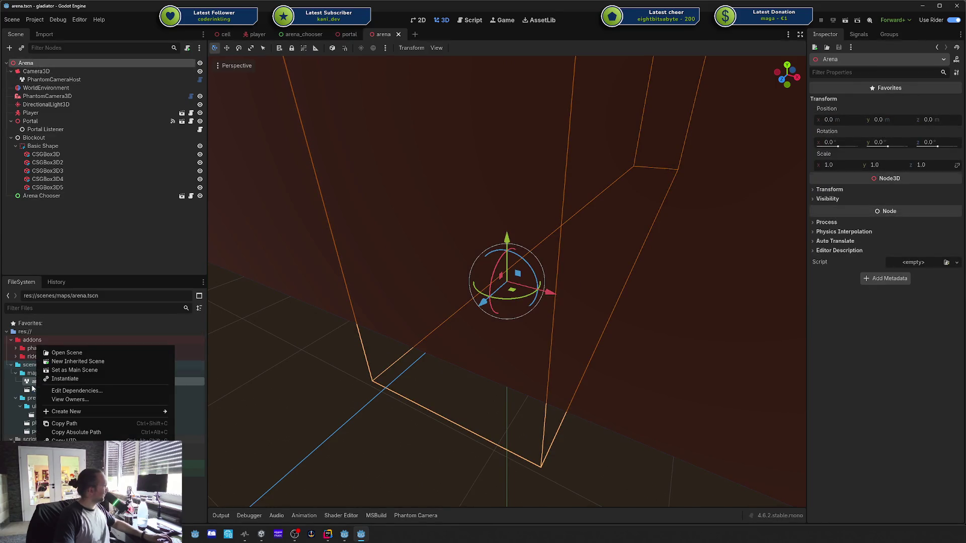
pyautogui.click(119, 392)
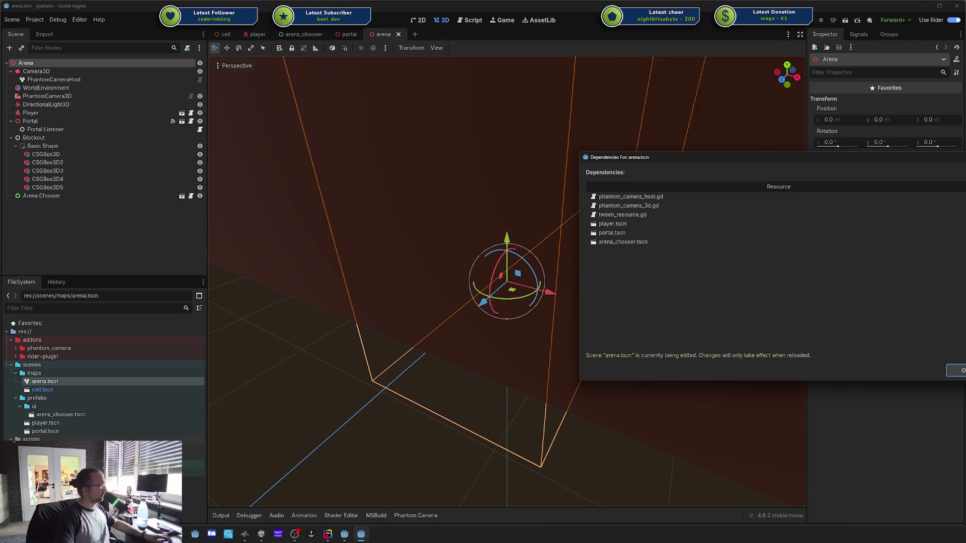
pyautogui.press('Return')
pyautogui.click(155, 258)
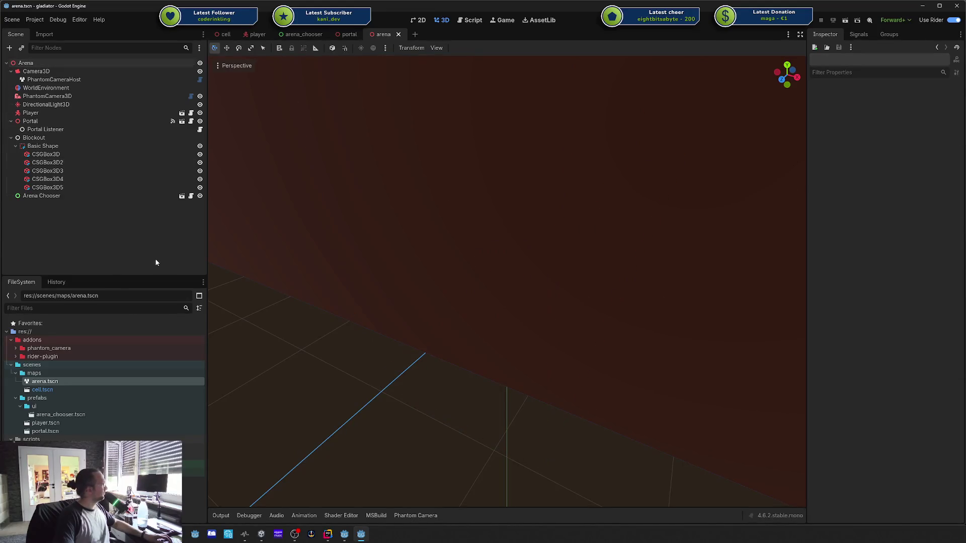
# Step: Delete the Arena Chooser node from the arena scene
pyautogui.click(46, 154)
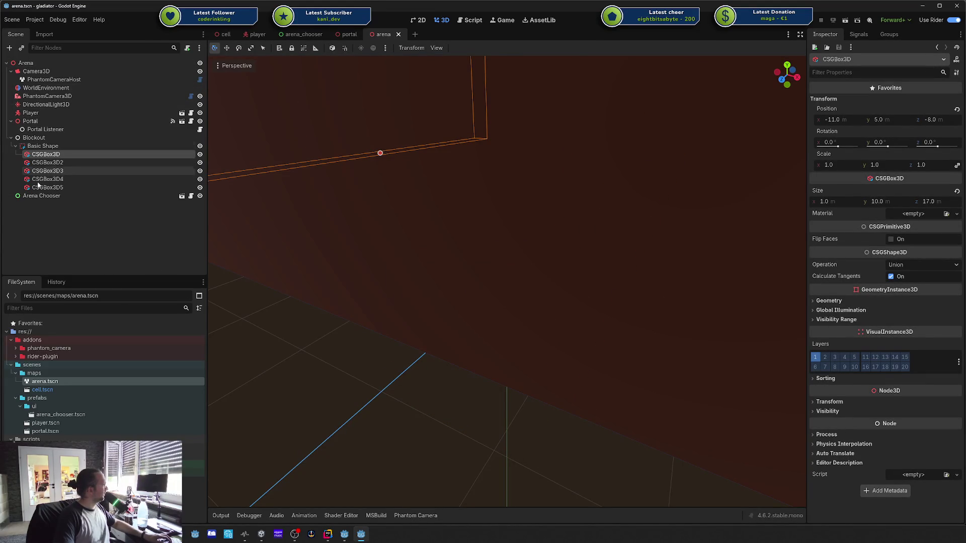
pyautogui.scroll(-5, 435, 89)
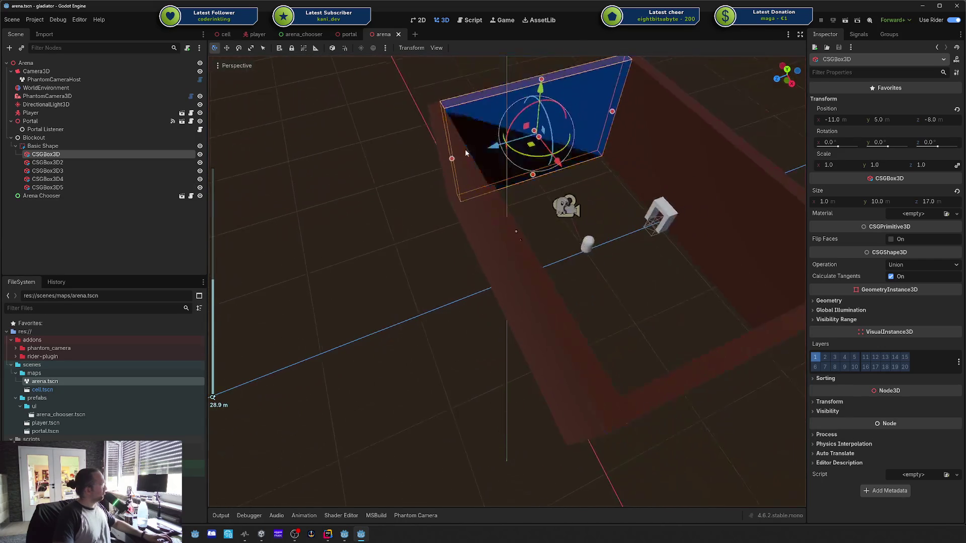
pyautogui.scroll(6, 488, 156)
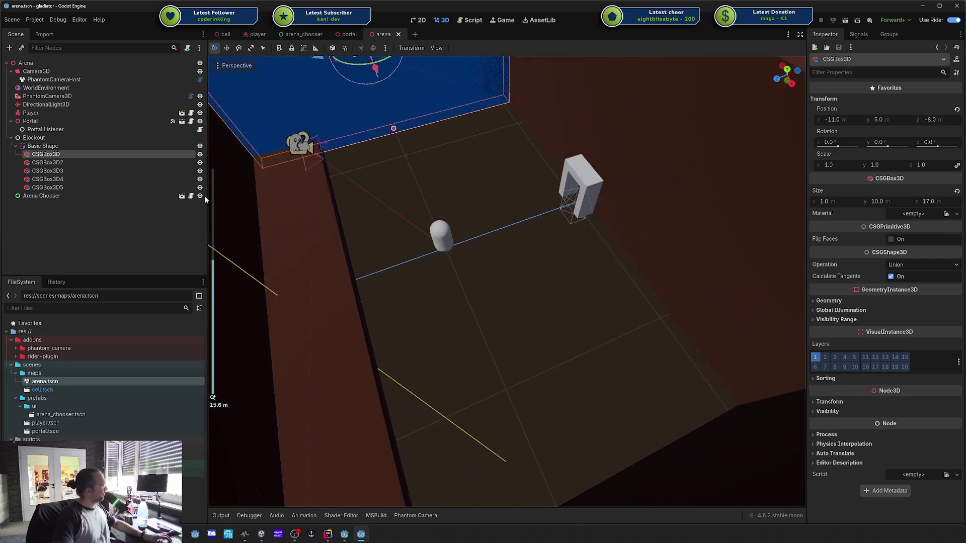
pyautogui.click(114, 194)
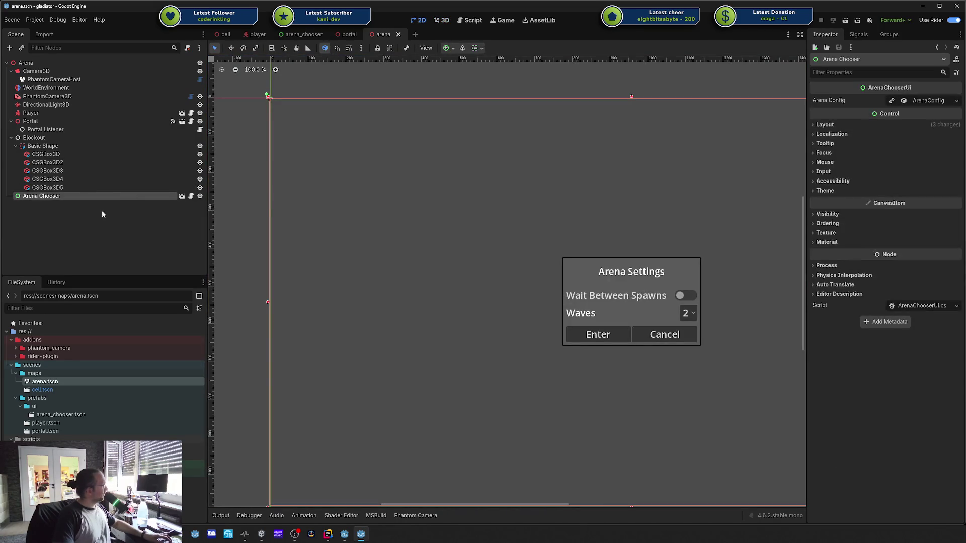
pyautogui.click(75, 197)
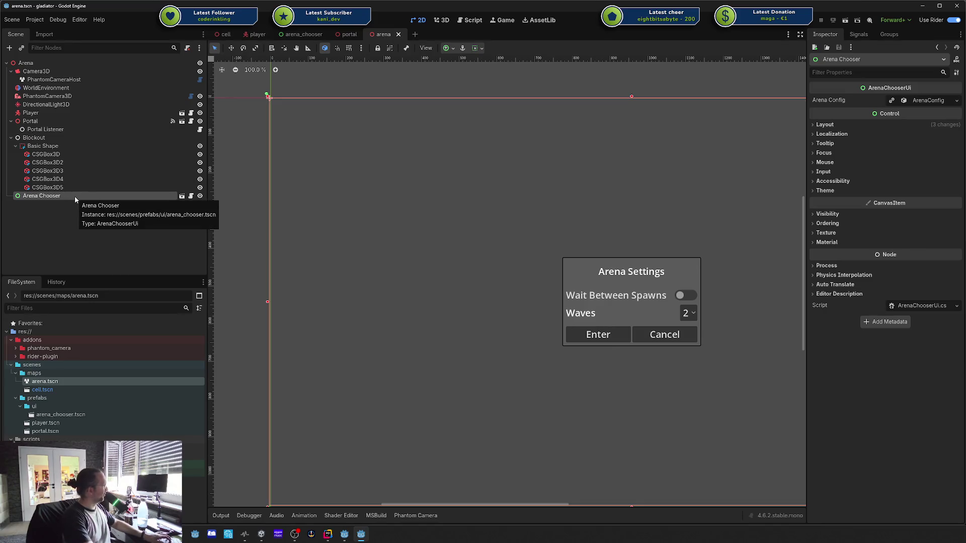
pyautogui.press('Delete')
pyautogui.press('Return')
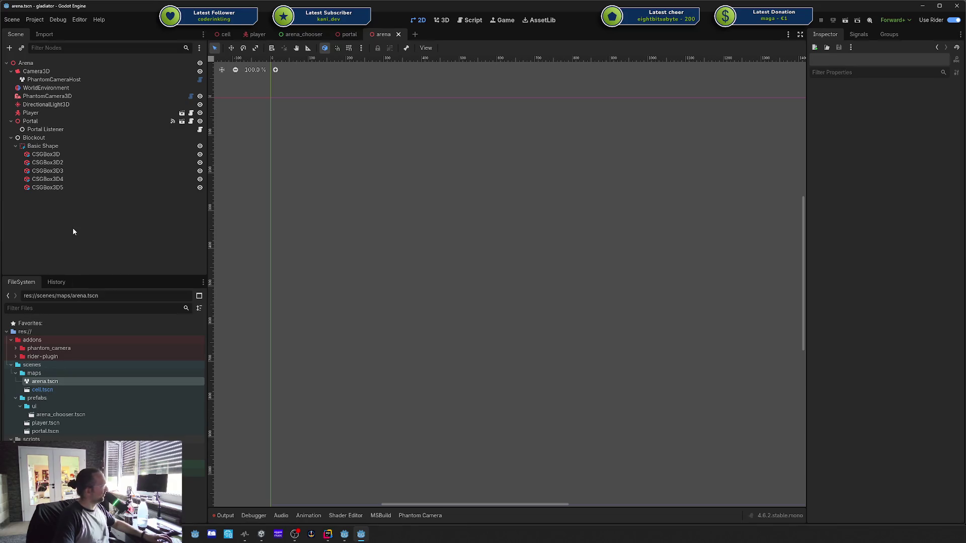
# Step: Collapse the Blockout node and view the arena in 3D facing the portal and player
pyautogui.click(42, 129)
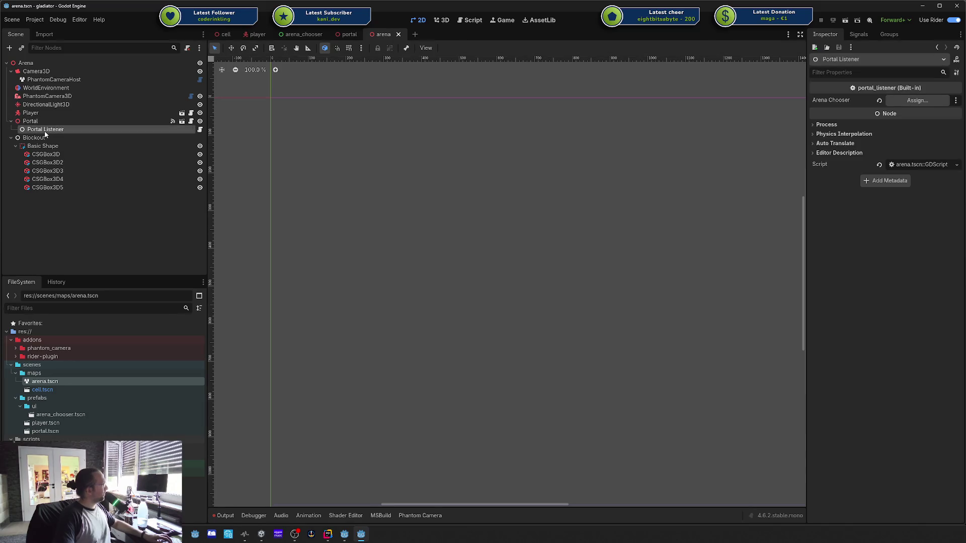
pyautogui.click(37, 138)
pyautogui.click(12, 138)
pyautogui.hscroll(5, 352, 155)
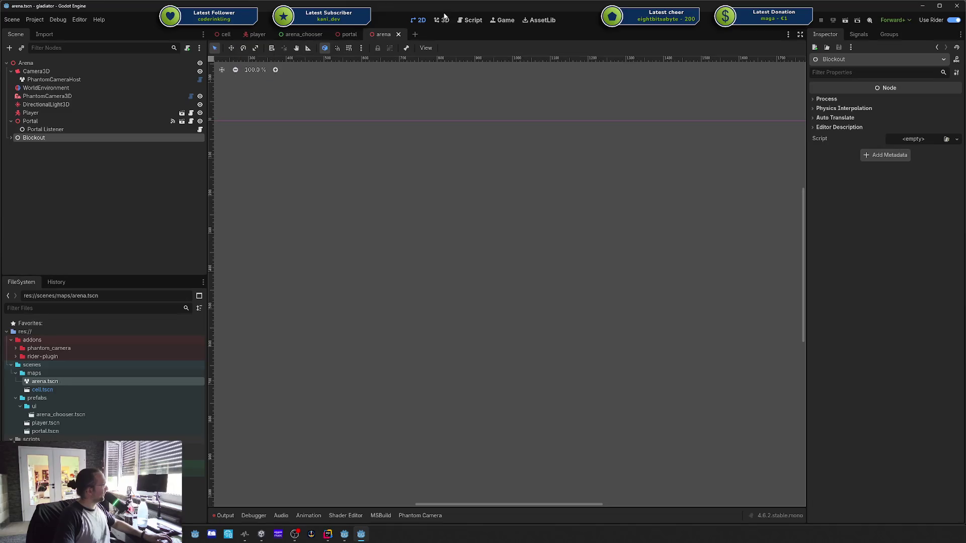
pyautogui.click(445, 20)
pyautogui.moveTo(279, 174); pyautogui.dragTo(279, 174)
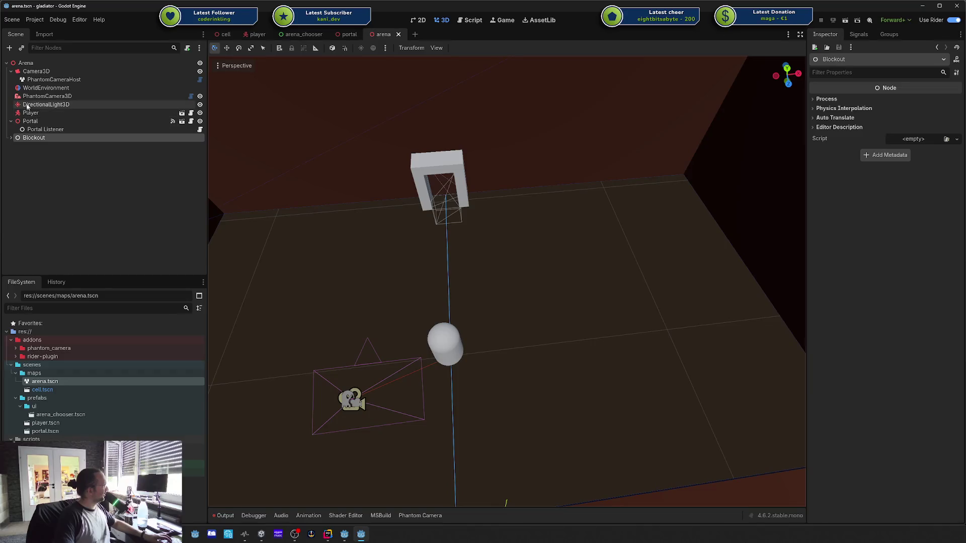
pyautogui.scroll(-5, 571, 166)
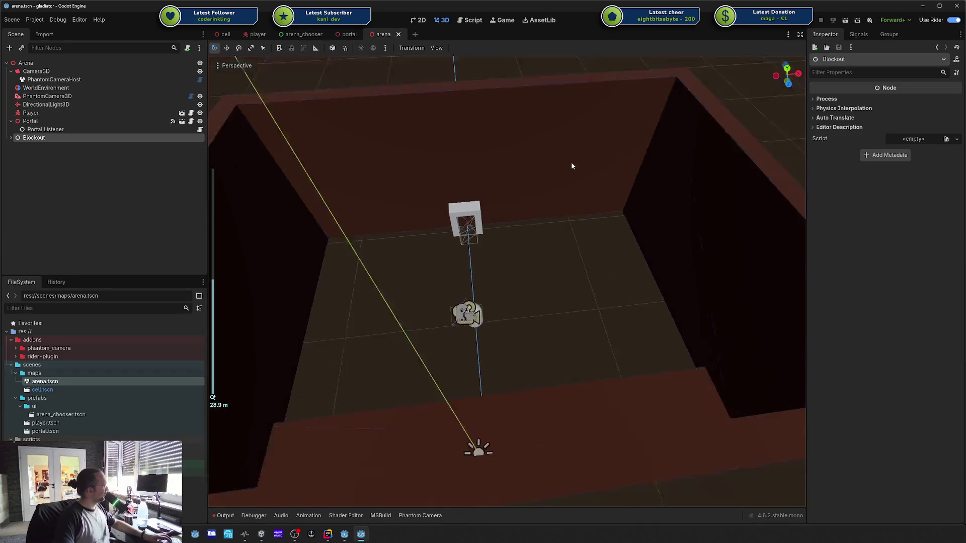
pyautogui.scroll(-2, 572, 166)
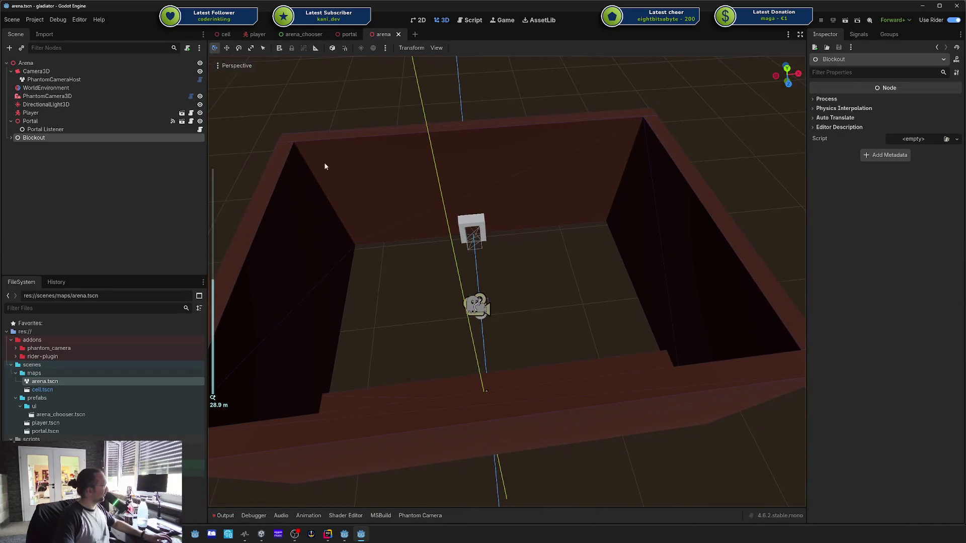
# Step: Delete the Portal Listener node under Portal and save the arena scene
pyautogui.click(36, 122)
pyautogui.click(41, 130)
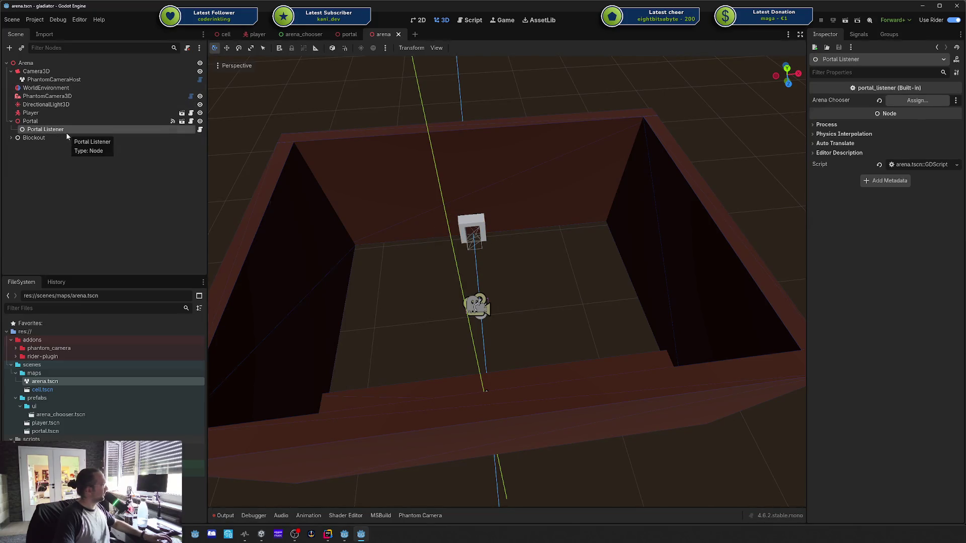
pyautogui.press('Delete')
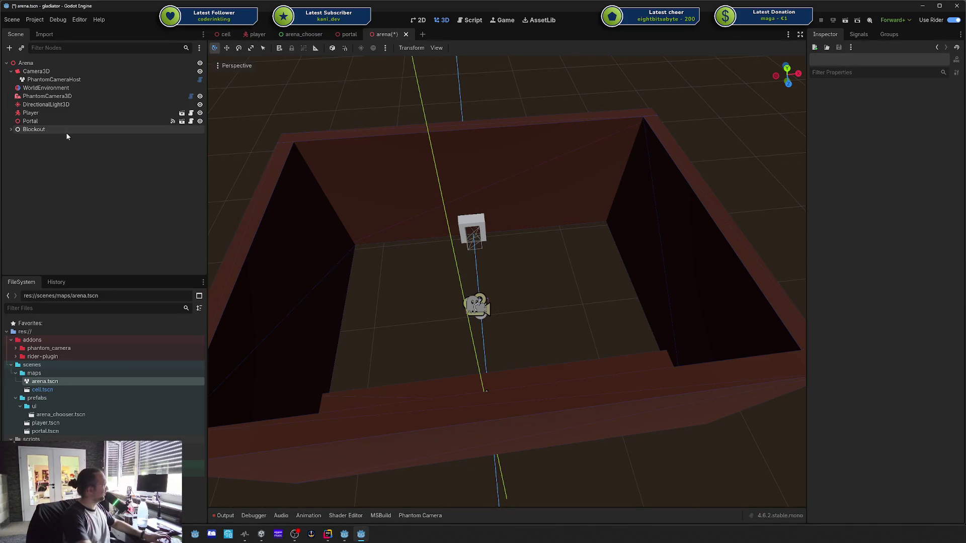
pyautogui.hotkey('ctrl', 's')
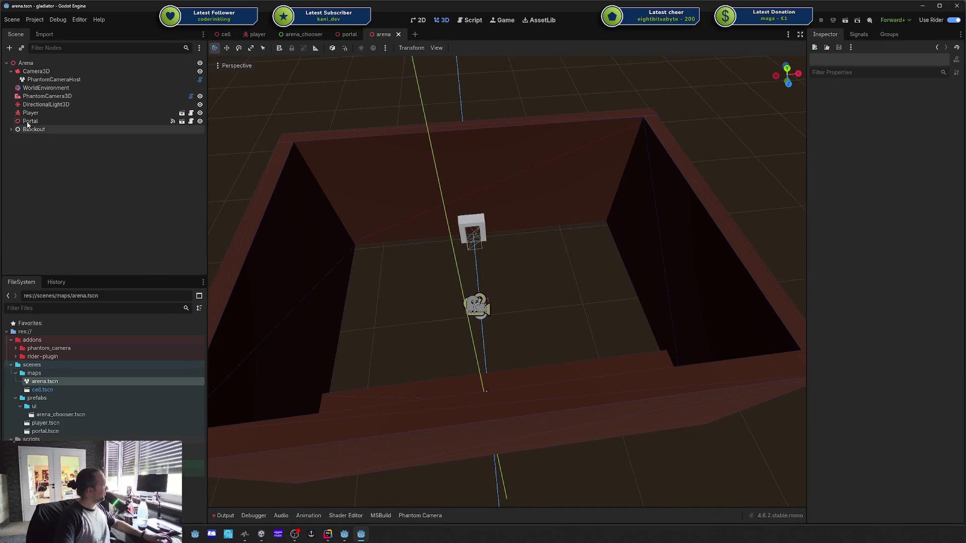
# Step: Expand Blockout > Basic Shape, look over its five CSGBox3D walls, and select Basic Shape
pyautogui.click(11, 129)
pyautogui.click(16, 137)
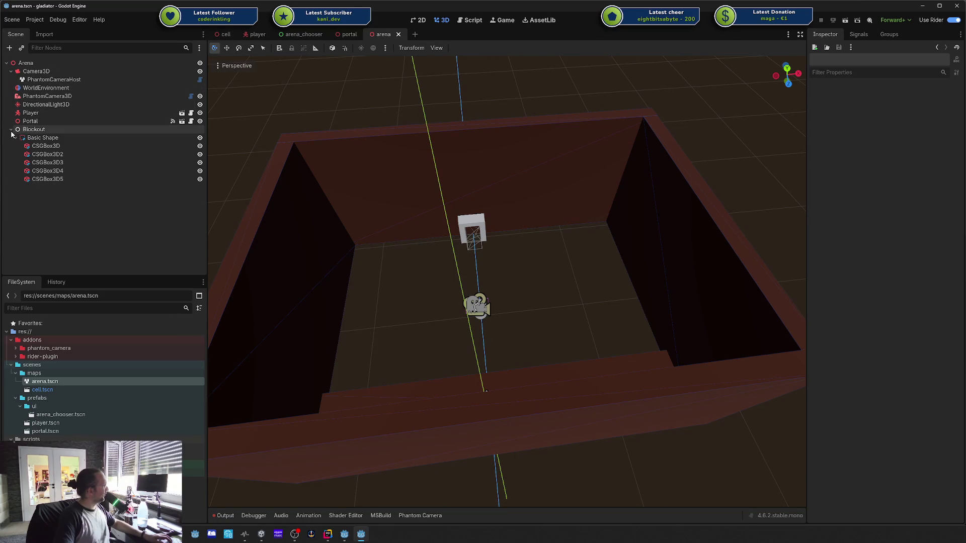
pyautogui.click(42, 145)
pyautogui.keyDown('shift'); pyautogui.click(49, 179); pyautogui.keyUp('shift')
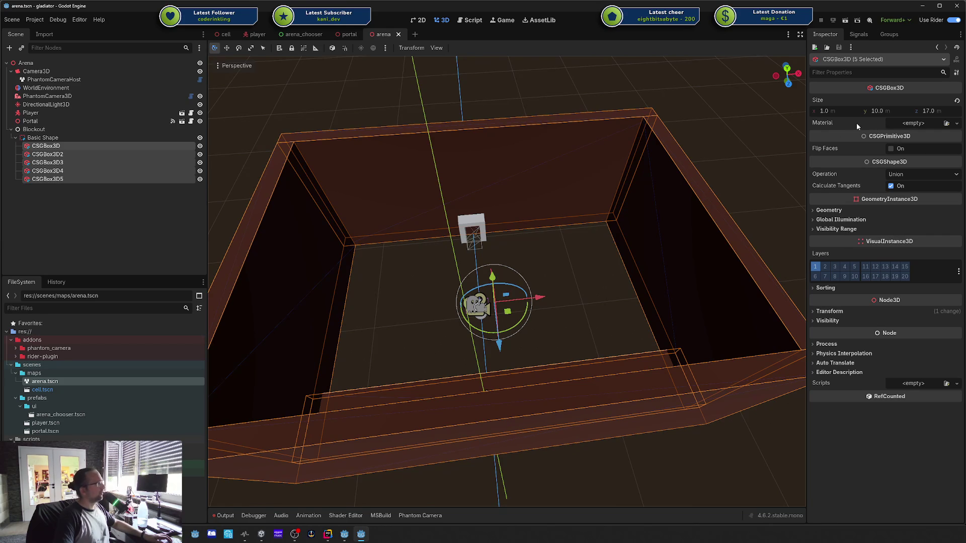
pyautogui.click(43, 138)
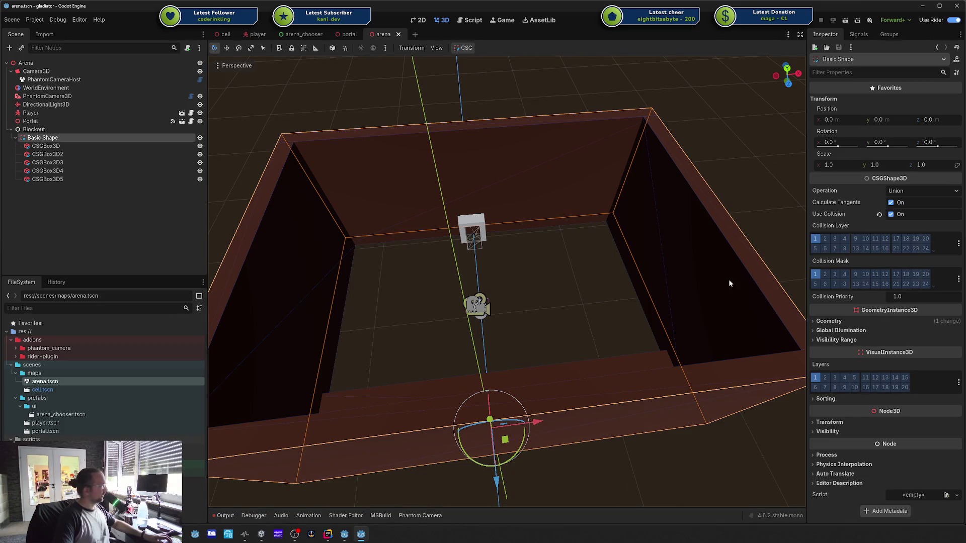
# Step: Expand Basic Shape's Geometry > Material Override > Albedo settings in the Inspector
pyautogui.click(849, 322)
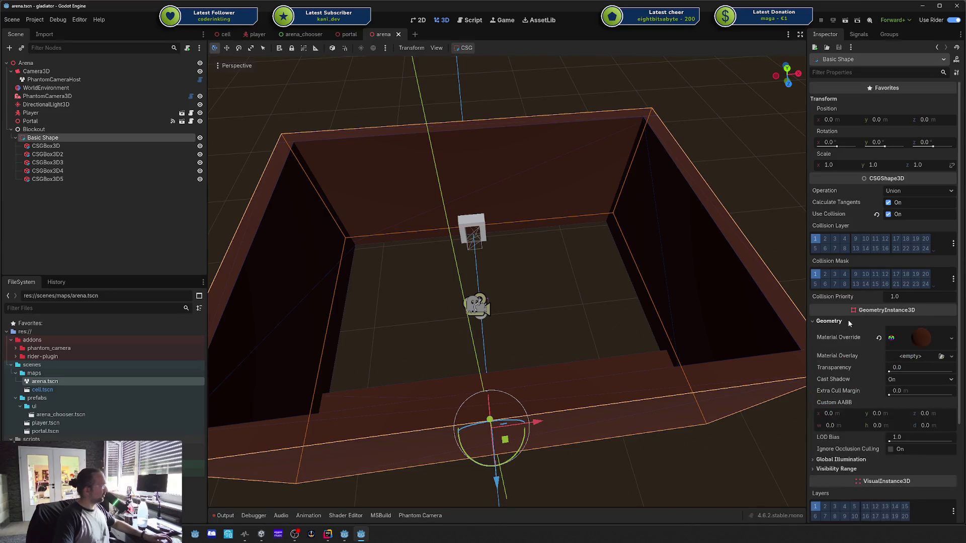
pyautogui.click(916, 338)
pyautogui.scroll(-6, 884, 376)
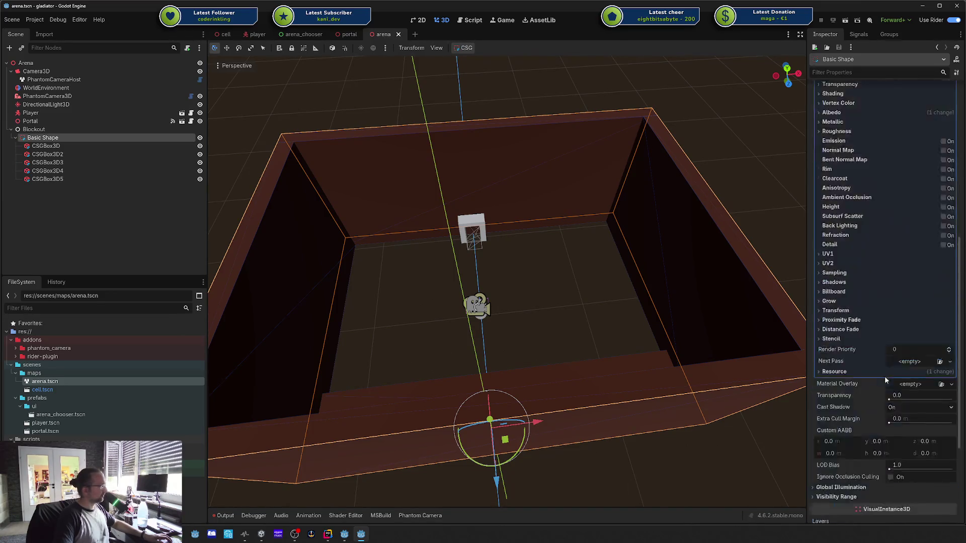
pyautogui.scroll(5, 914, 345)
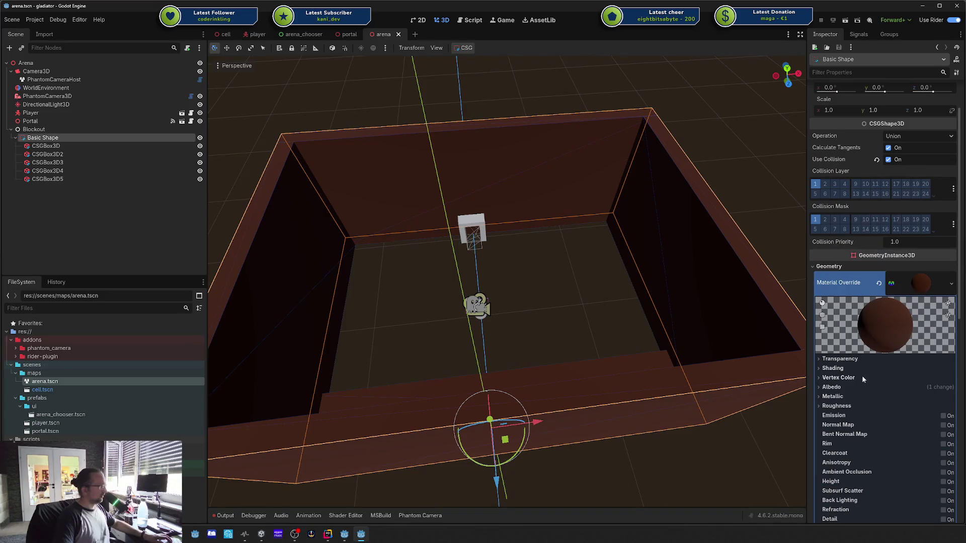
pyautogui.click(842, 386)
pyautogui.scroll(-2, 842, 386)
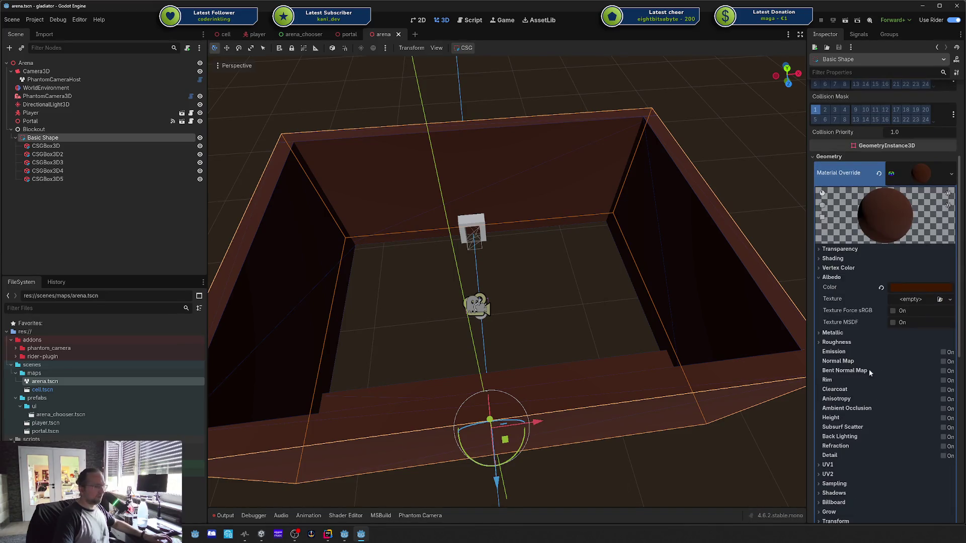
# Step: Set the albedo colour to dark green 032d23 and collapse the Blockout branch
pyautogui.click(909, 287)
pyautogui.moveTo(938, 111); pyautogui.dragTo(873, 110)
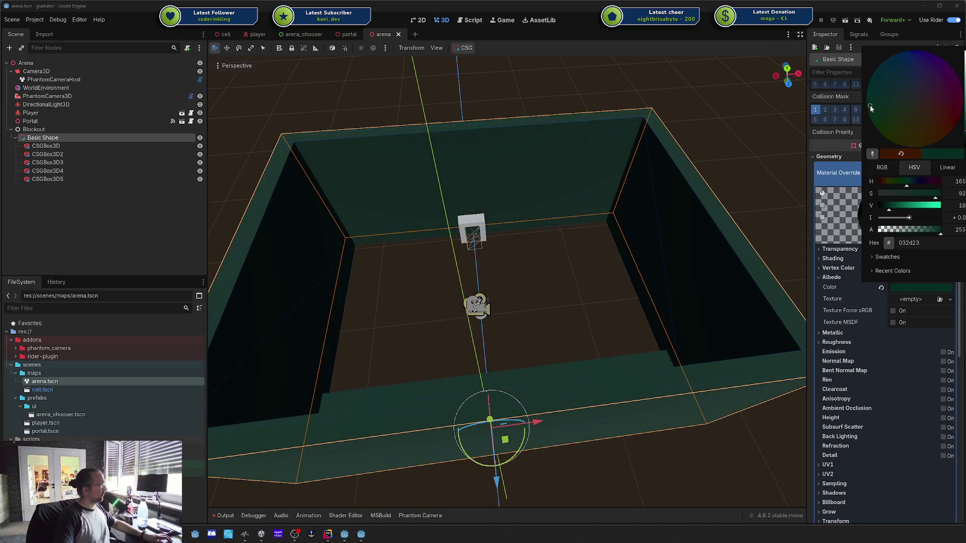
pyautogui.click(752, 161)
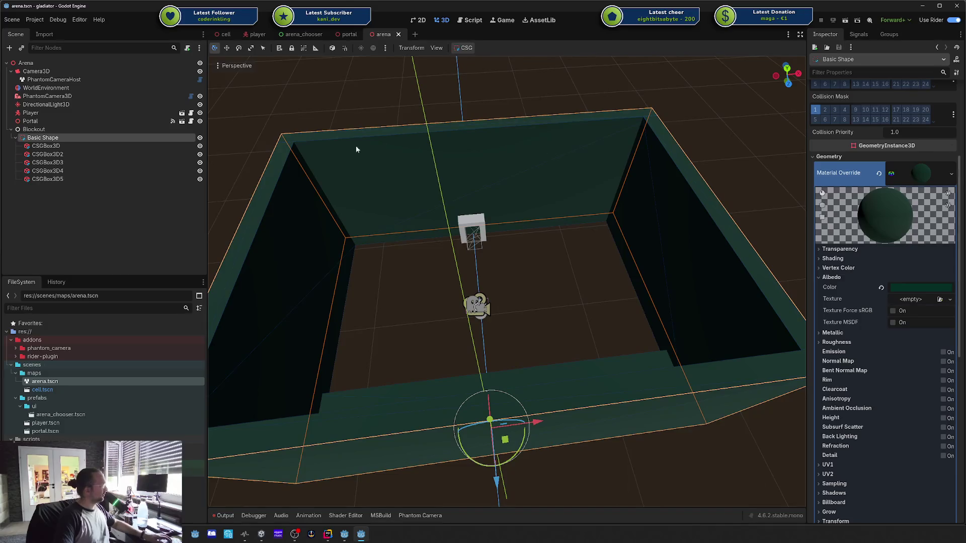
pyautogui.click(294, 105)
pyautogui.click(11, 129)
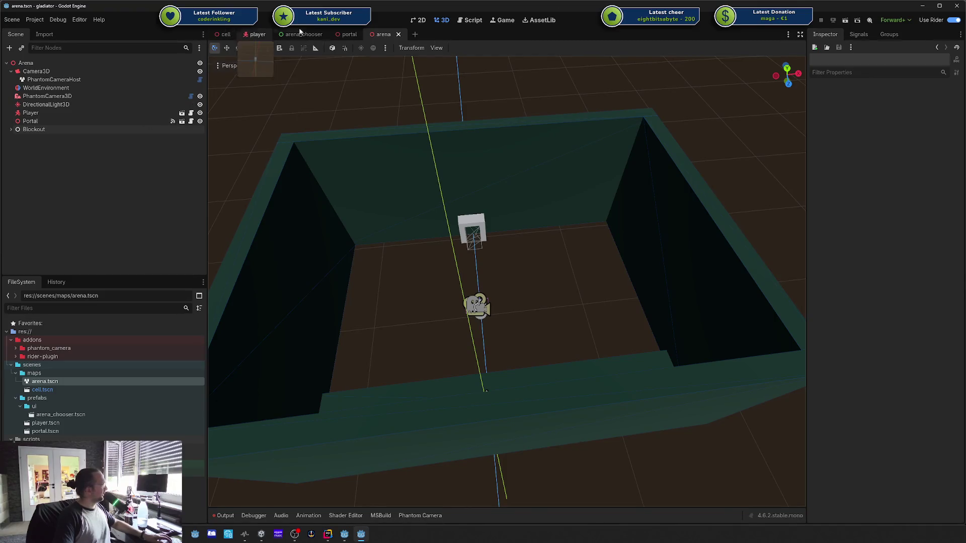
# Step: Open cell.tscn in its own tab, glancing at the arena_chooser and player tabs
pyautogui.click(65, 389)
pyautogui.doubleClick(64, 389)
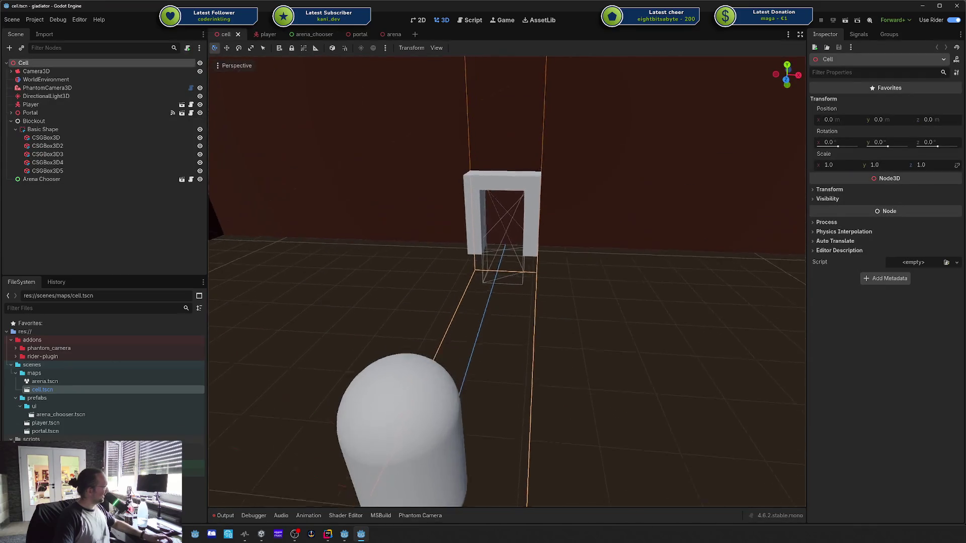
pyautogui.click(302, 34)
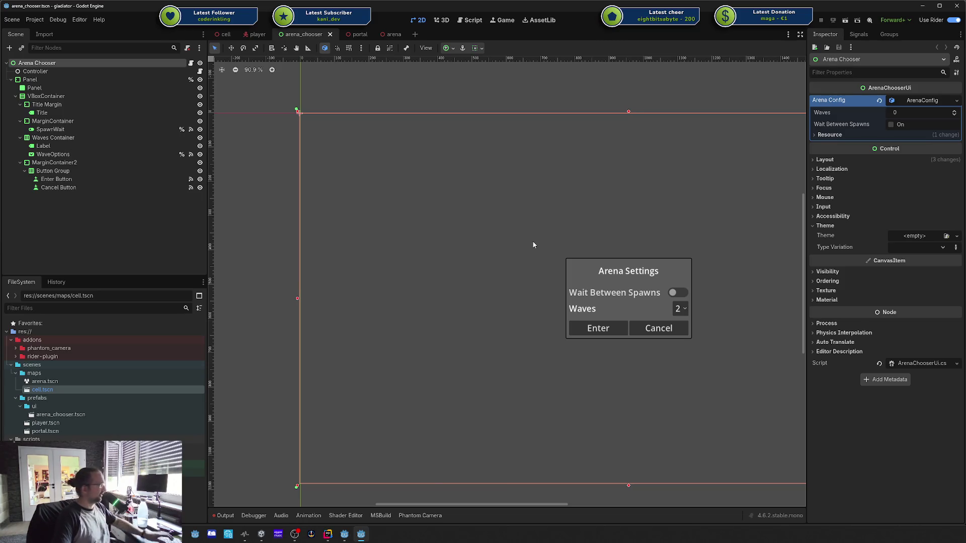
pyautogui.click(223, 35)
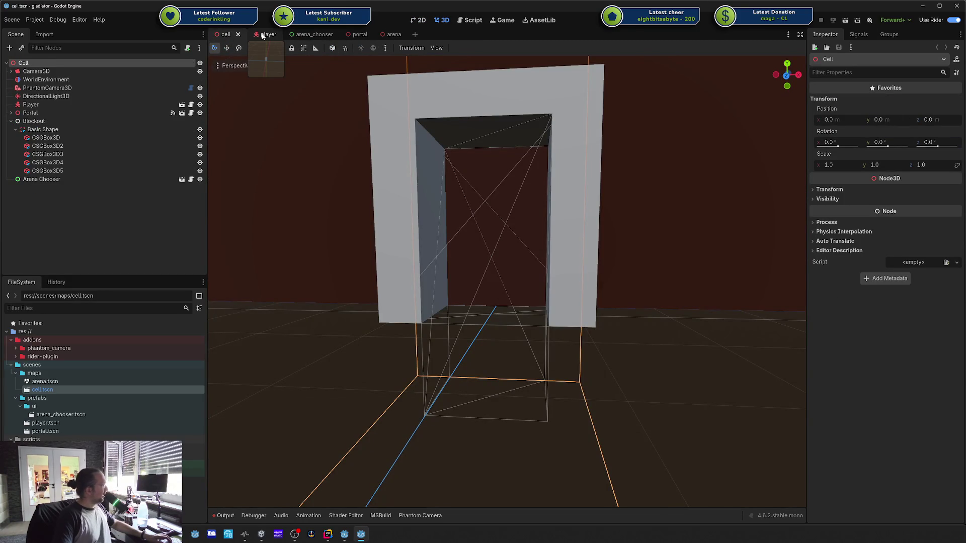
pyautogui.click(263, 34)
pyautogui.click(225, 34)
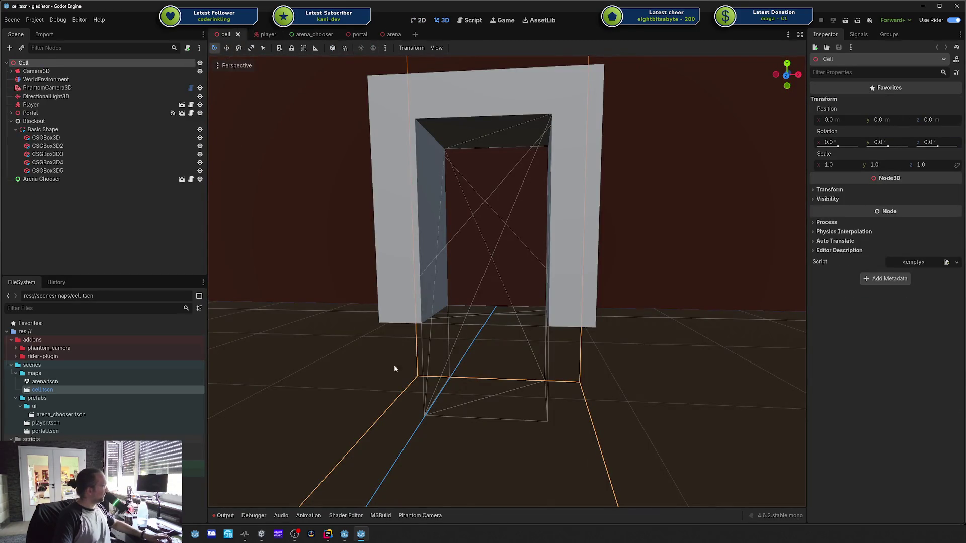
# Step: Clear the Output log and collapse Blockout in the cell scene
pyautogui.click(225, 515)
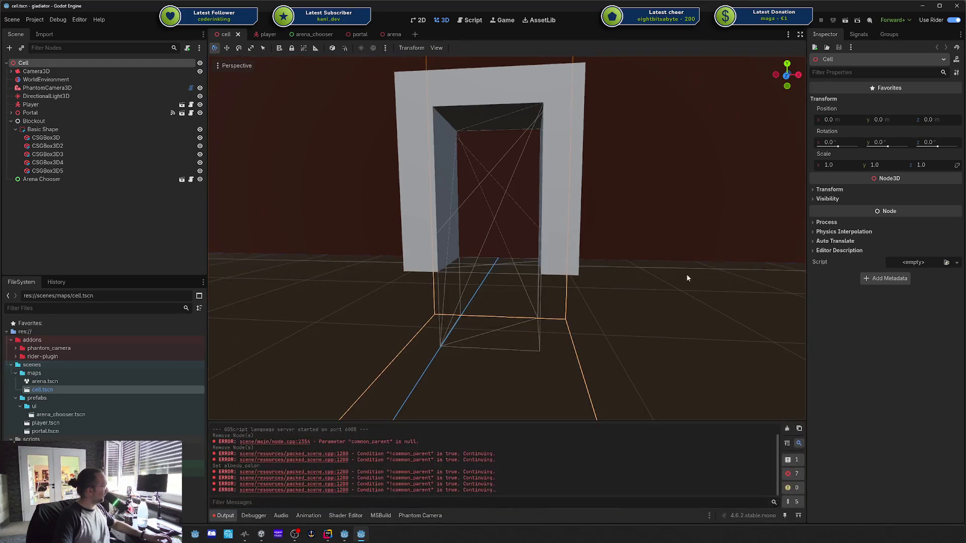
pyautogui.click(788, 429)
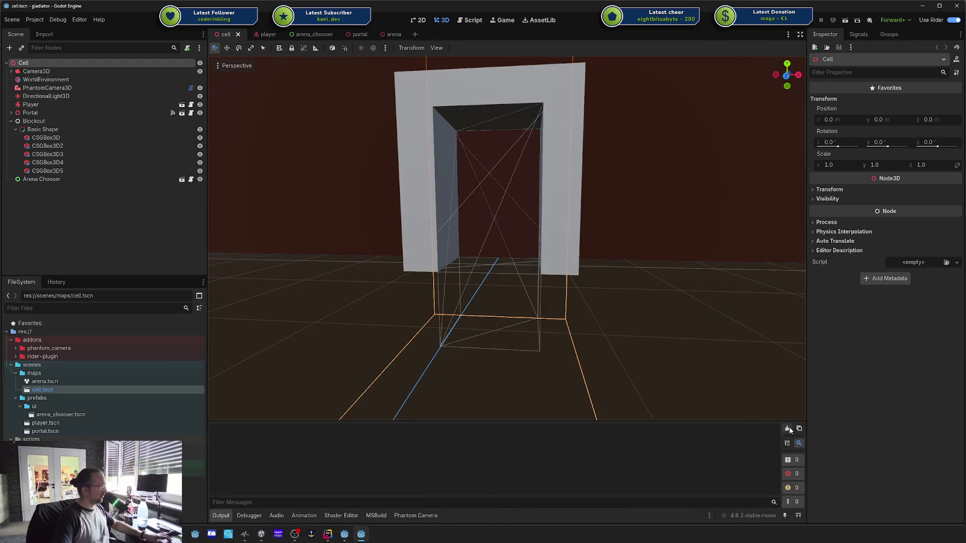
pyautogui.click(219, 516)
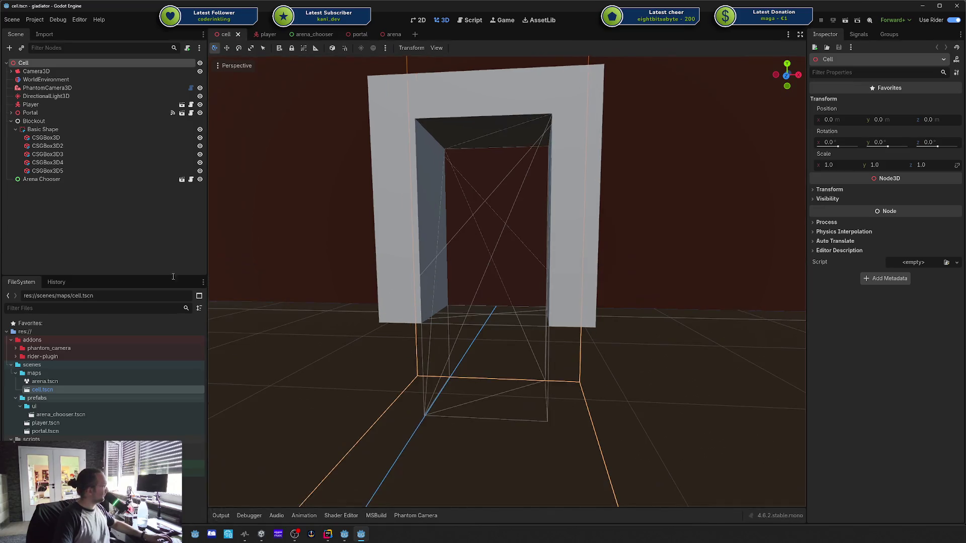
pyautogui.click(11, 121)
# Step: Open the Controller node's ui_controller script from the arena_chooser scene
pyautogui.click(181, 130)
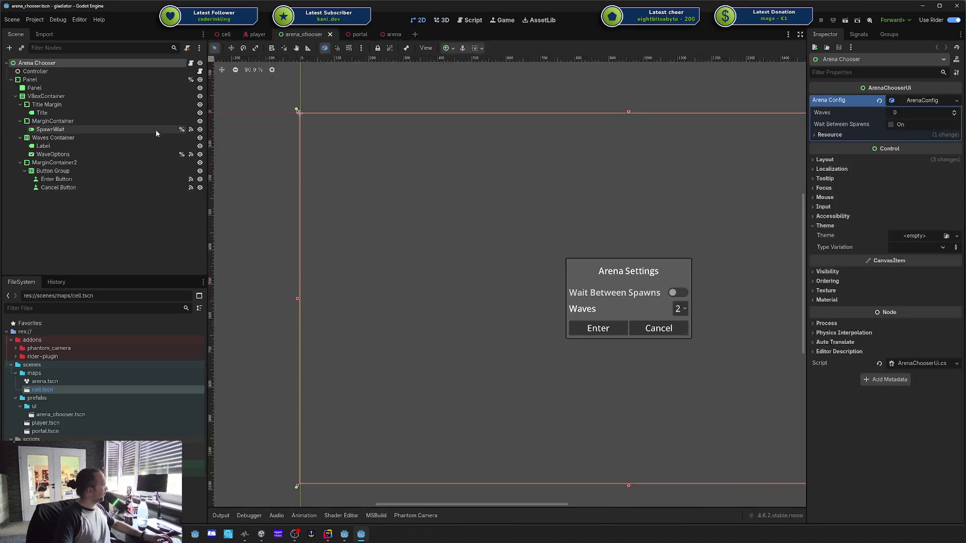
pyautogui.click(166, 71)
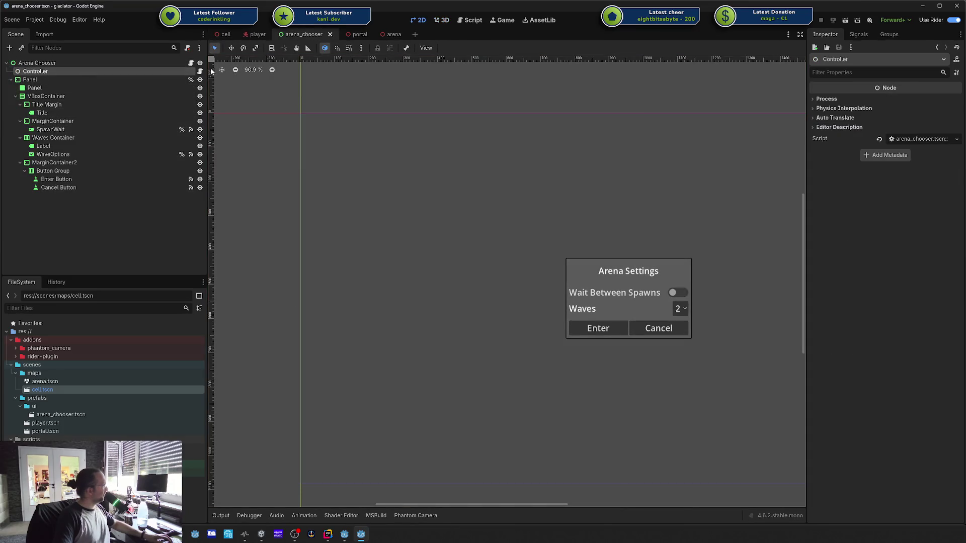
pyautogui.click(200, 72)
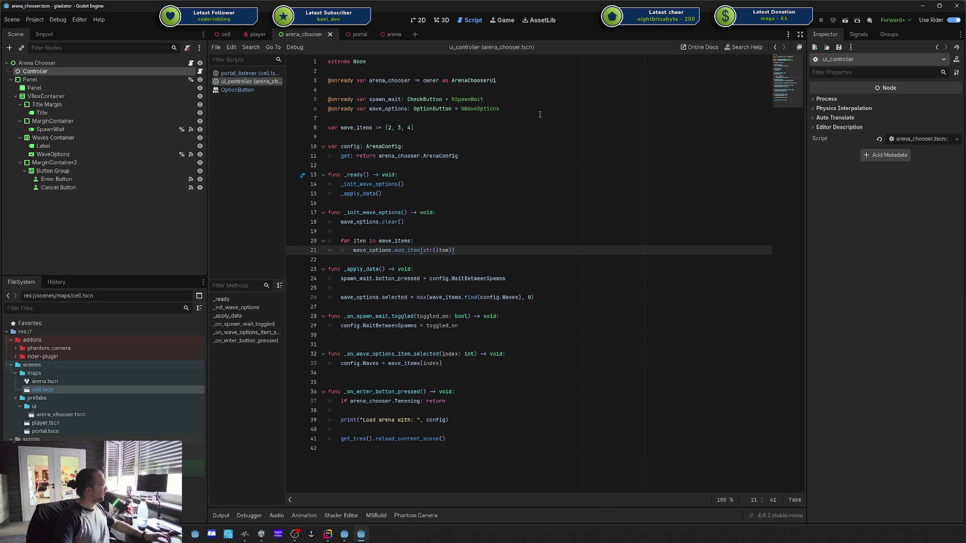
pyautogui.click(566, 124)
pyautogui.press('Up')
pyautogui.press('Return')
pyautogui.press('Return')
pyautogui.press('Up')
pyautogui.write('@')
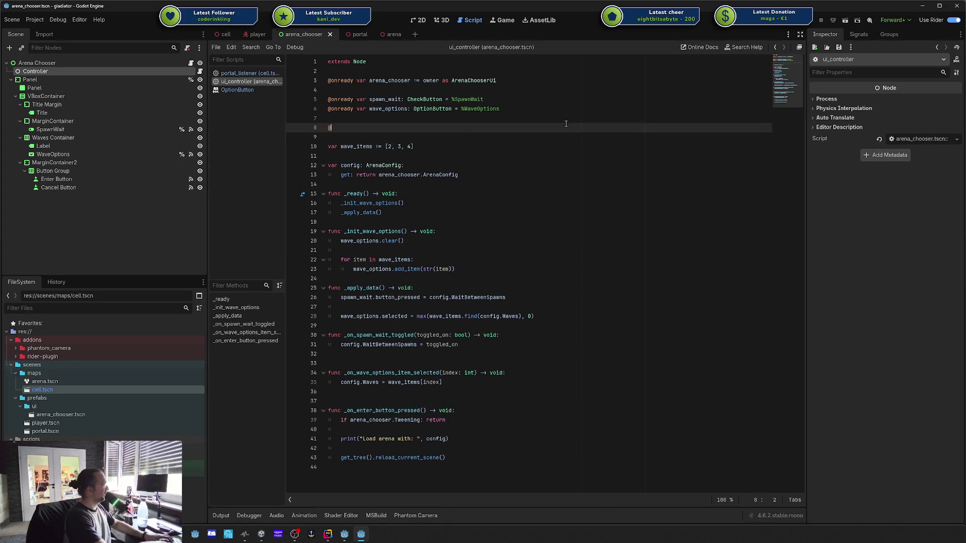
pyautogui.write('export var arena')
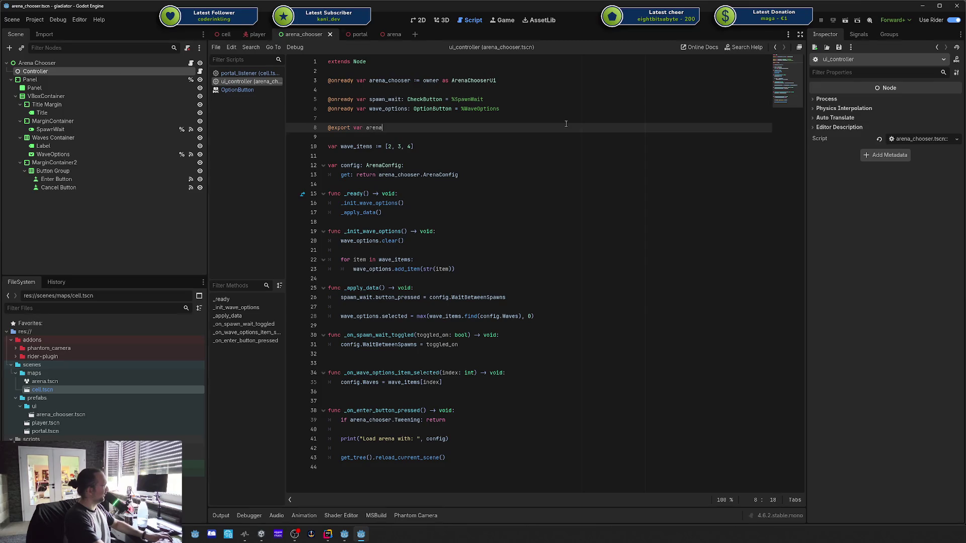
pyautogui.write('Pack')
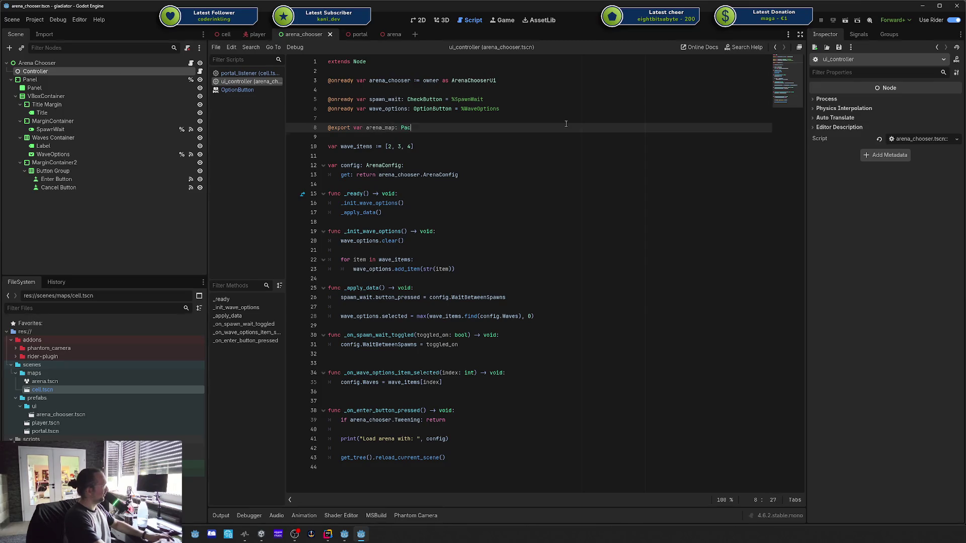
pyautogui.write('edScene')
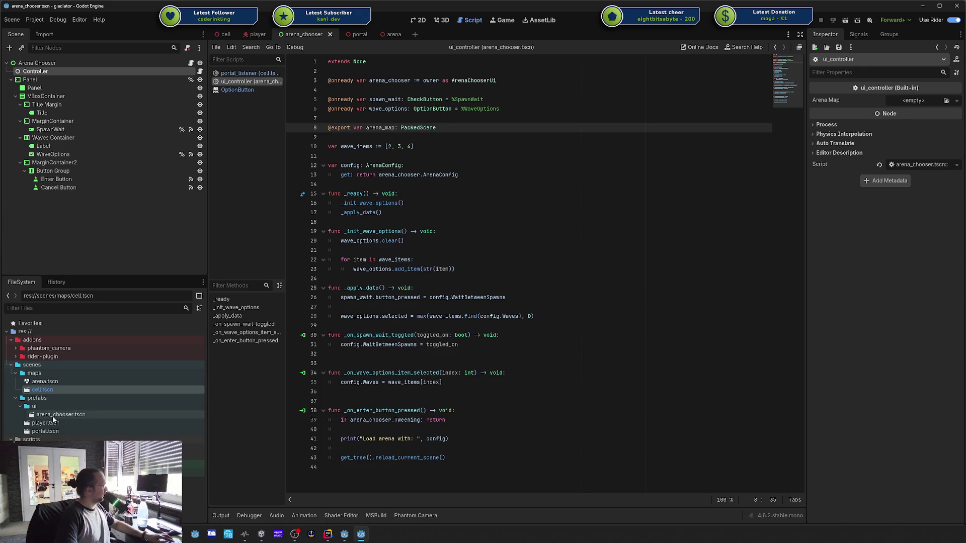
pyautogui.moveTo(45, 381)
pyautogui.mouseDown()
pyautogui.moveTo(693, 295)
pyautogui.moveTo(913, 101)
pyautogui.mouseUp()
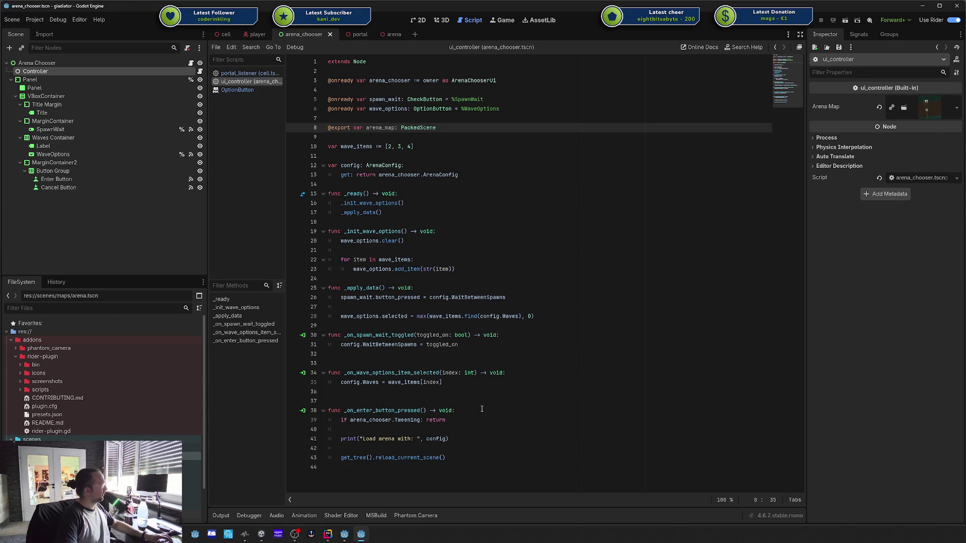
# Step: Comment out the reload_current_scene call on line 43 and start a new line below it
pyautogui.click(474, 453)
pyautogui.press('Home')
pyautogui.write('#')
pyautogui.press('End')
pyautogui.press('Return')
# Step: Write get_tree().change_scene_to_packed(arena_map) on the new line
pyautogui.write('get_t')
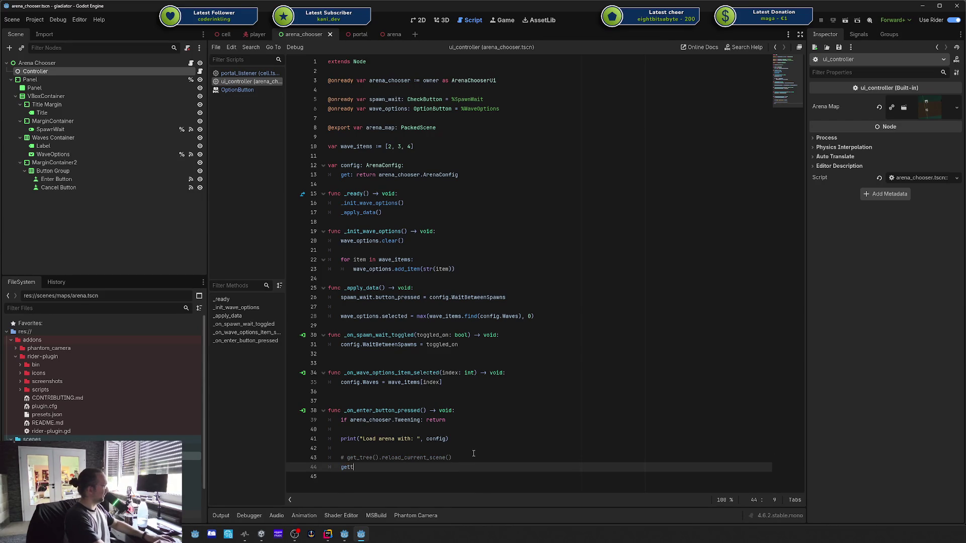
pyautogui.press('Return')
pyautogui.write('.load')
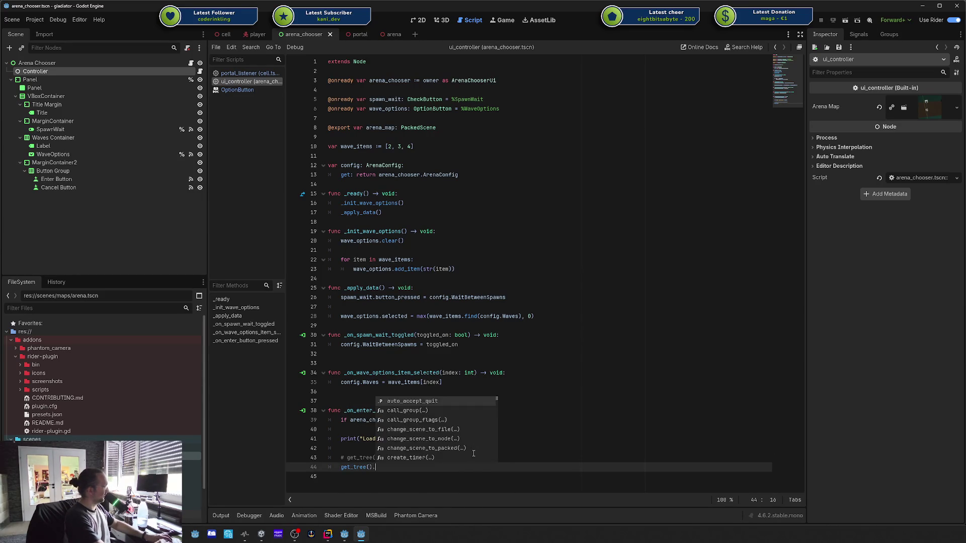
pyautogui.press('BackSpace')
pyautogui.press('BackSpace')
pyautogui.press('BackSpace')
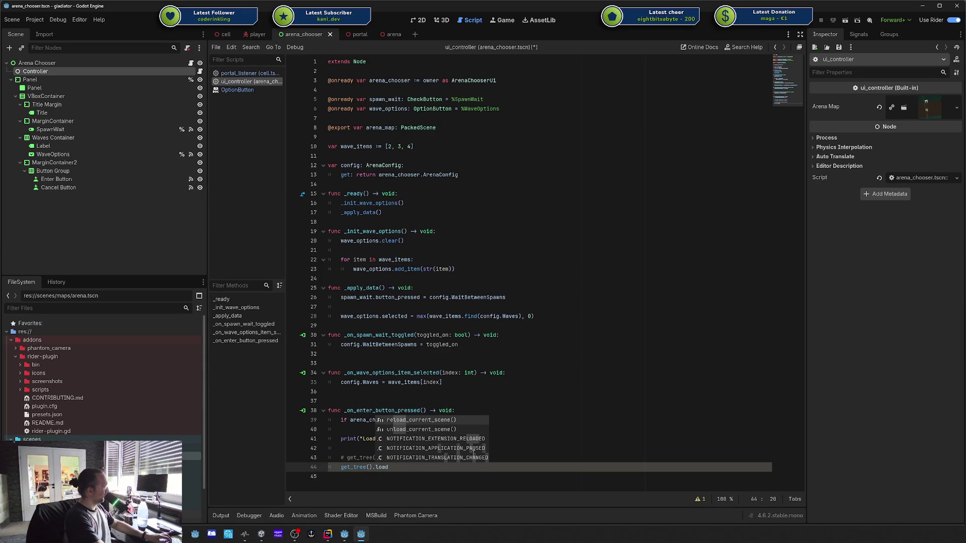
pyautogui.write('scene')
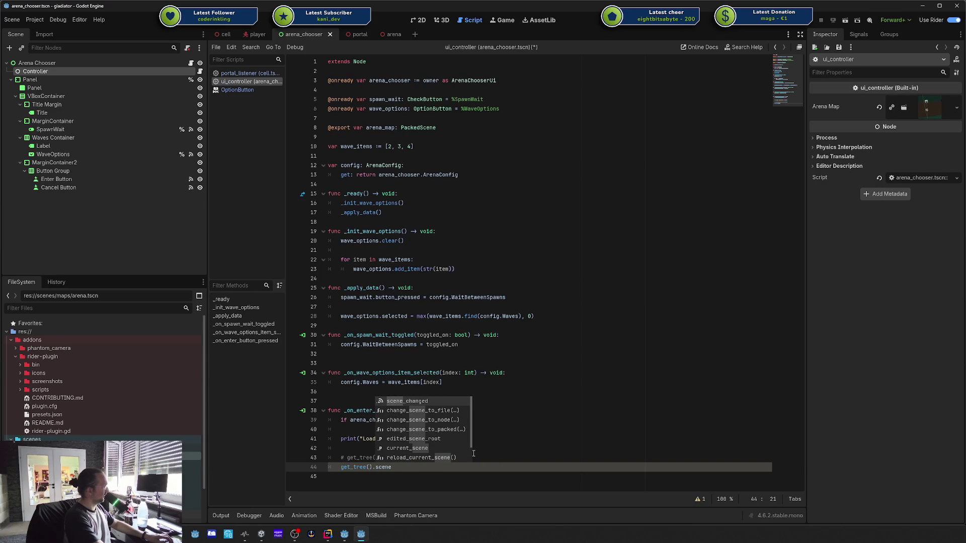
pyautogui.press('Down')
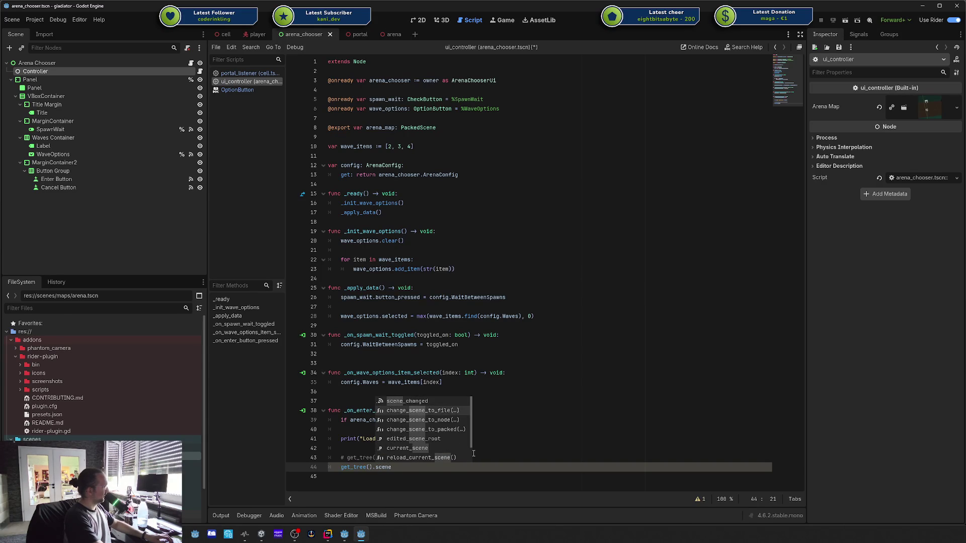
pyautogui.press('Down')
pyautogui.press('Down')
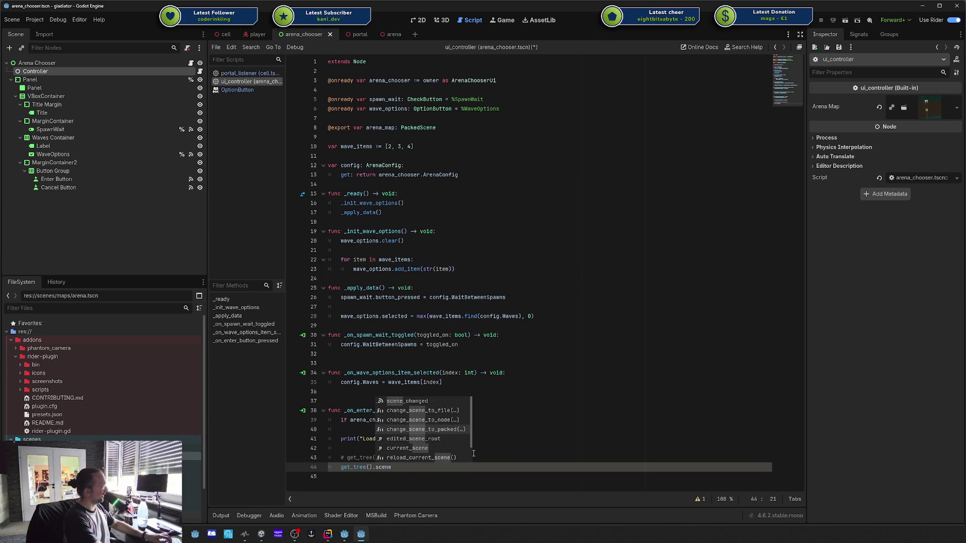
pyautogui.press('Up')
pyautogui.press('Up')
pyautogui.press('Down')
pyautogui.press('Down')
pyautogui.press('Up')
pyautogui.press('Up')
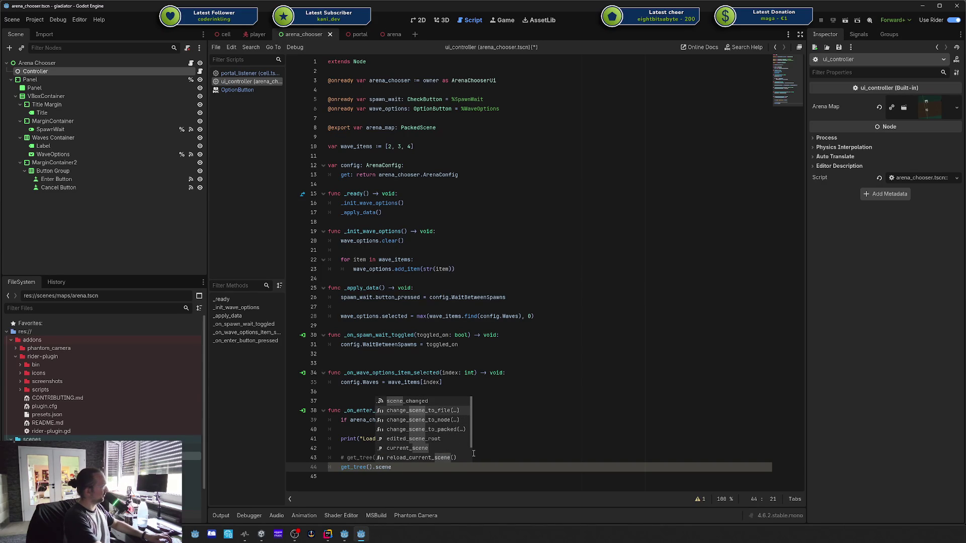
pyautogui.press('Down')
pyautogui.press('Down')
pyautogui.press('Return')
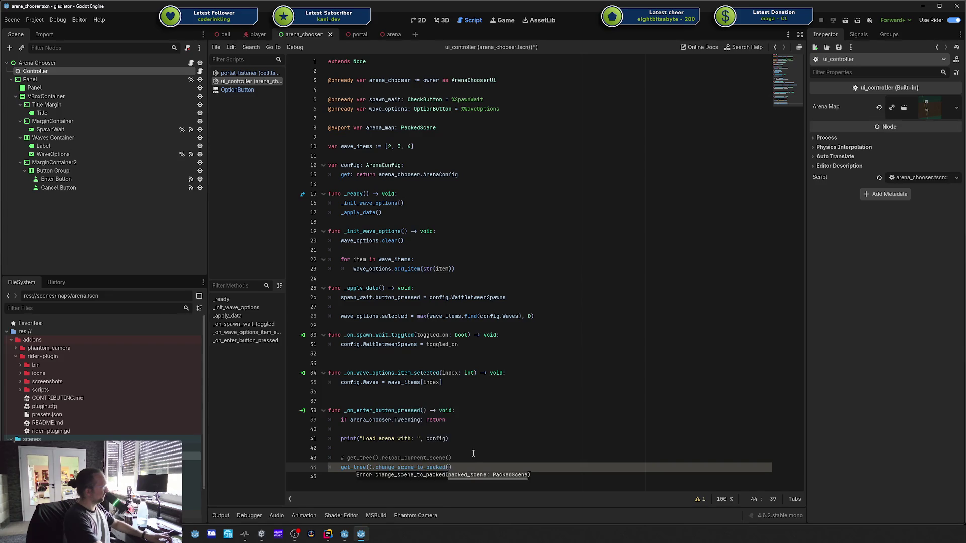
pyautogui.write('arena')
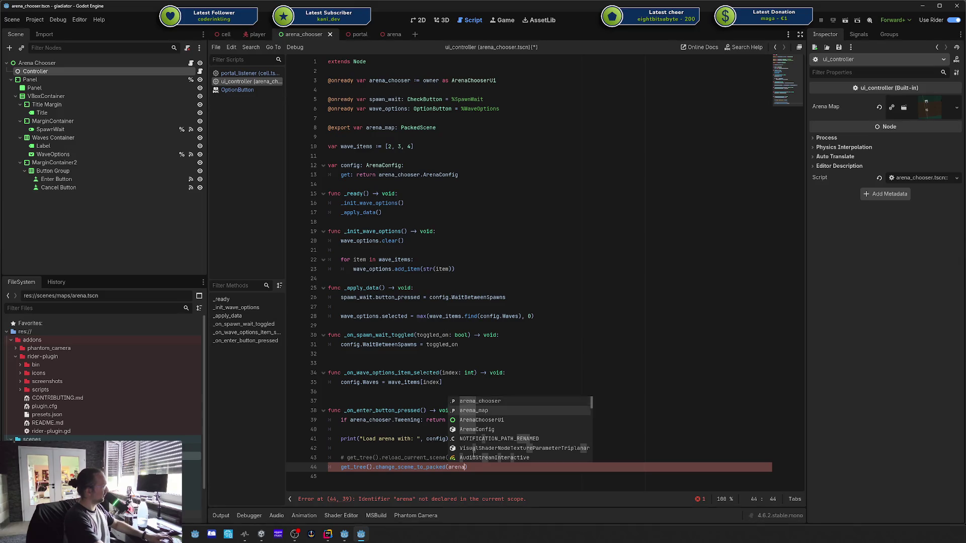
pyautogui.press('Return')
# Step: Save the ui_controller script and open the resource behind arena_map
pyautogui.click(473, 453)
pyautogui.hotkey('ctrl', 's')
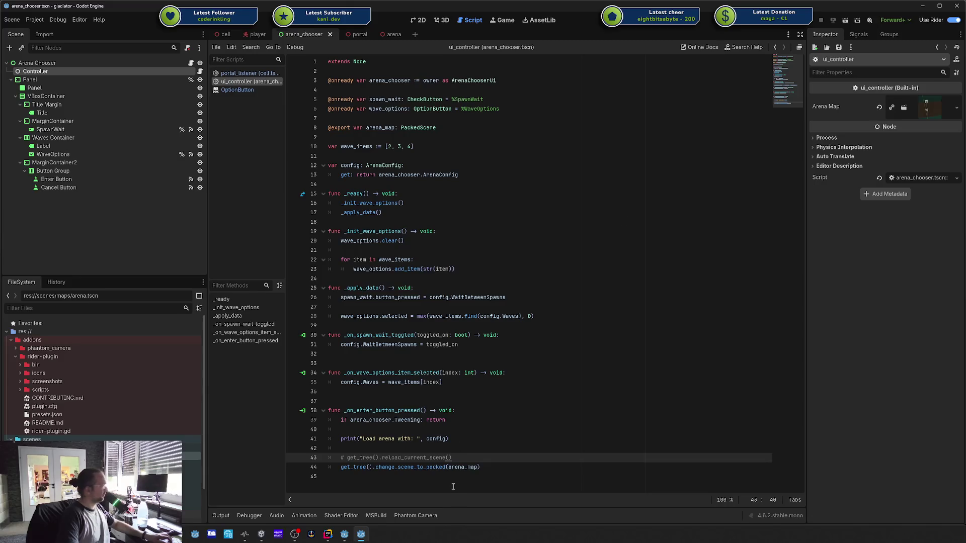
pyautogui.click(473, 467)
# Step: Open arena.tscn from the arena_map resource chooser in its own scene tab
pyautogui.keyDown('ctrl'); pyautogui.click(473, 468); pyautogui.keyUp('ctrl')
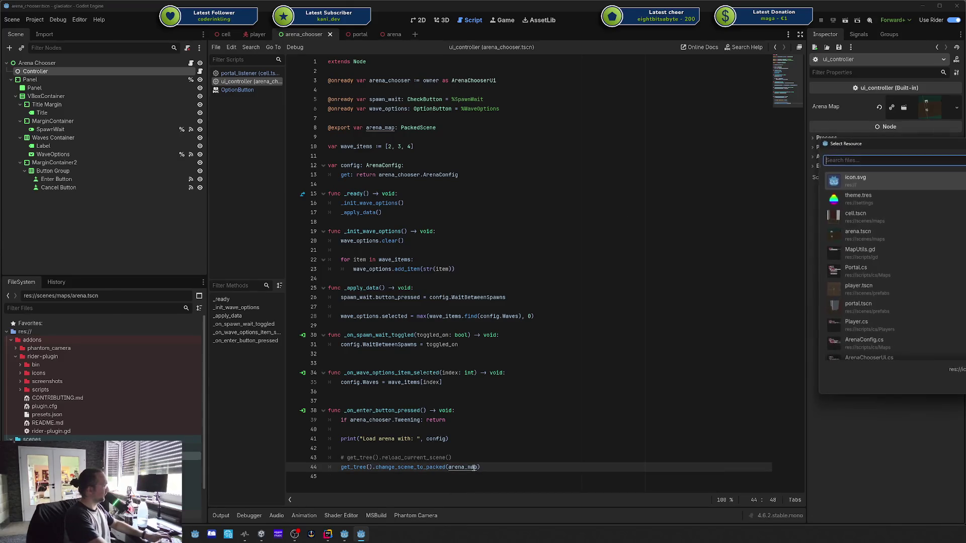
pyautogui.press('Escape')
pyautogui.keyDown('ctrl'); pyautogui.click(474, 468); pyautogui.keyUp('ctrl')
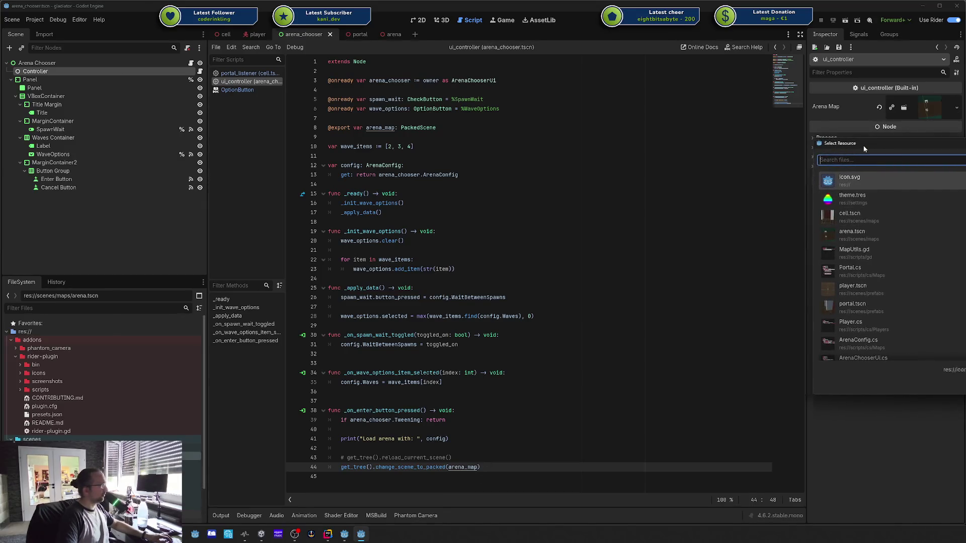
pyautogui.doubleClick(458, 225)
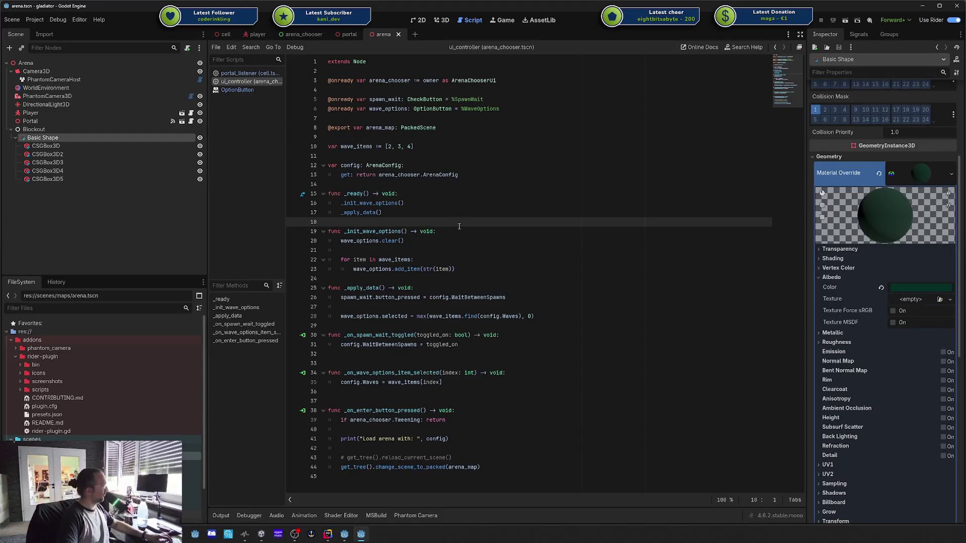
# Step: Go to the change_scene_to_packed call on line 44, then switch over to Rider
pyautogui.click(488, 458)
pyautogui.click(429, 467)
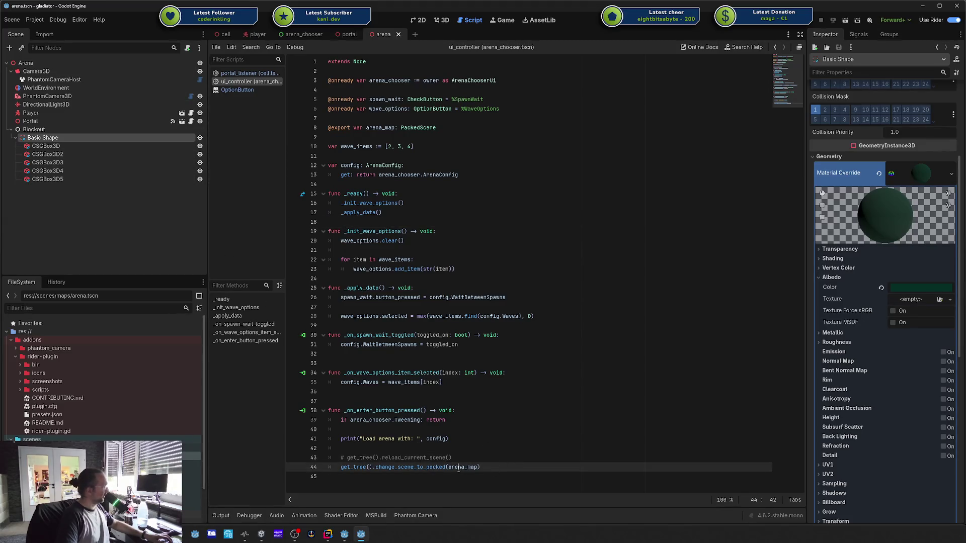
pyautogui.hotkey('alt', 'Tab')
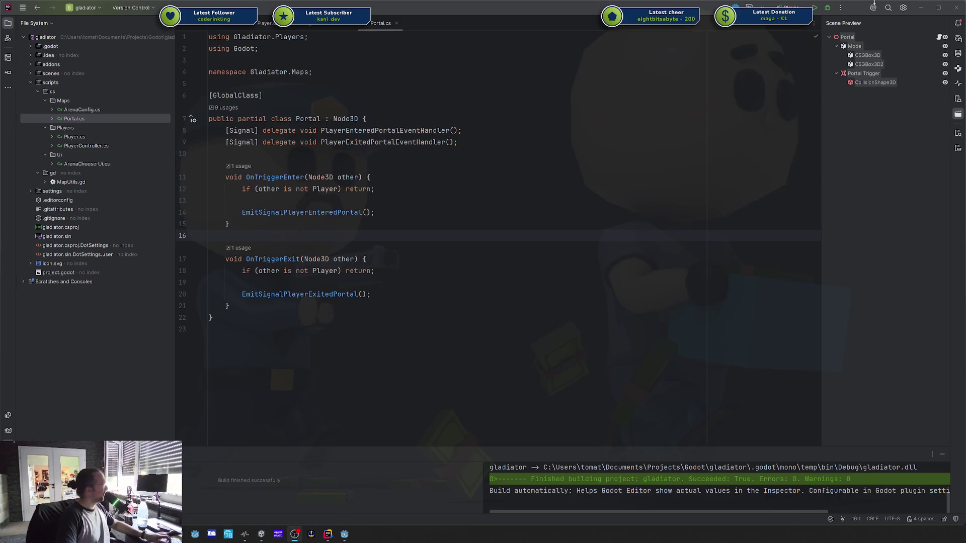
# Step: Open the anti-virus project from the Godot Project Manager and answer Rider's Open Solution prompt
pyautogui.click(921, 8)
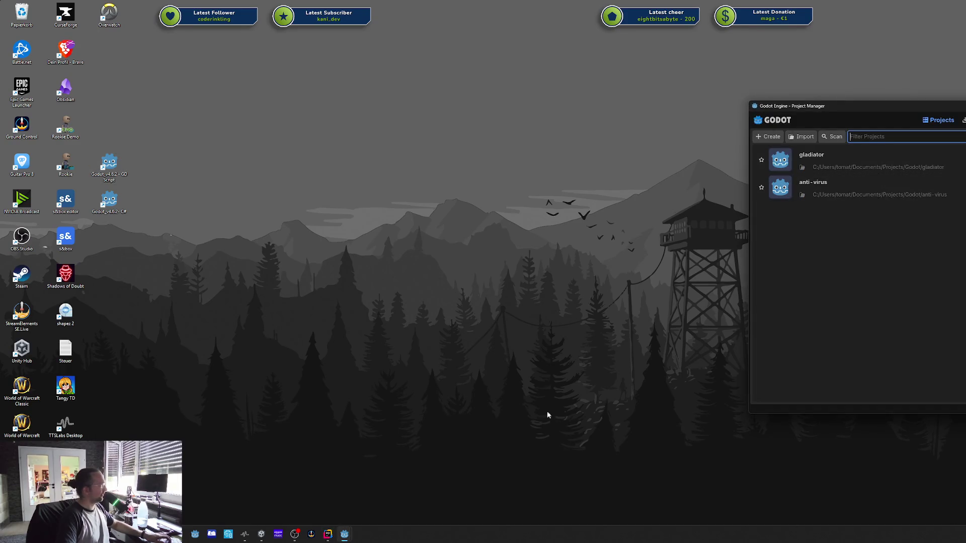
pyautogui.click(328, 534)
pyautogui.click(344, 534)
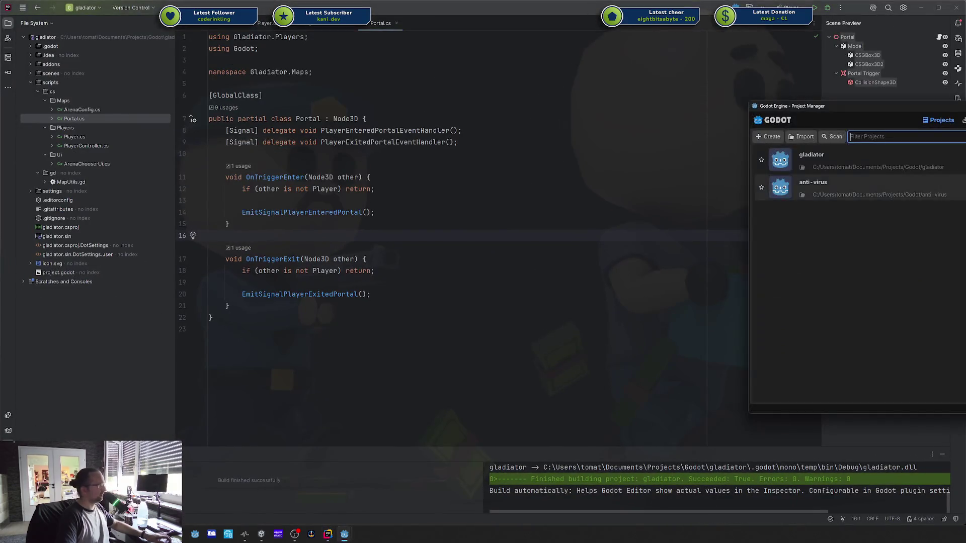
pyautogui.doubleClick(843, 187)
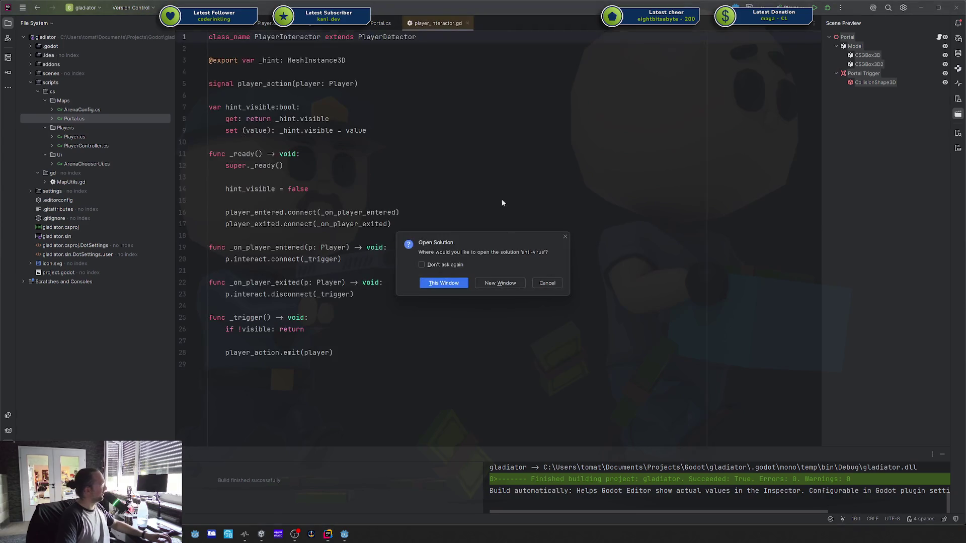
pyautogui.click(548, 283)
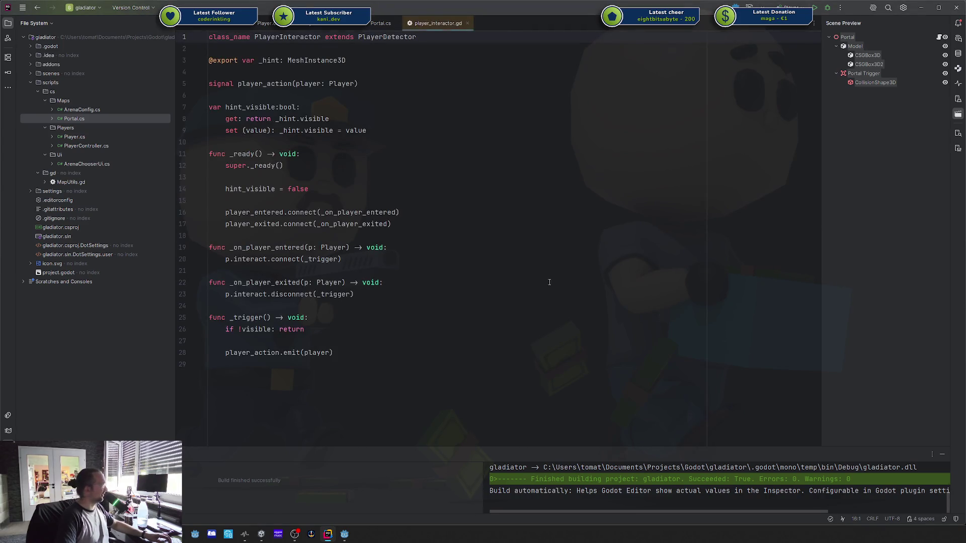
# Step: Close all open file tabs in Rider and bring the gladiator Godot editor forward
pyautogui.rightClick(772, 24)
pyautogui.click(805, 53)
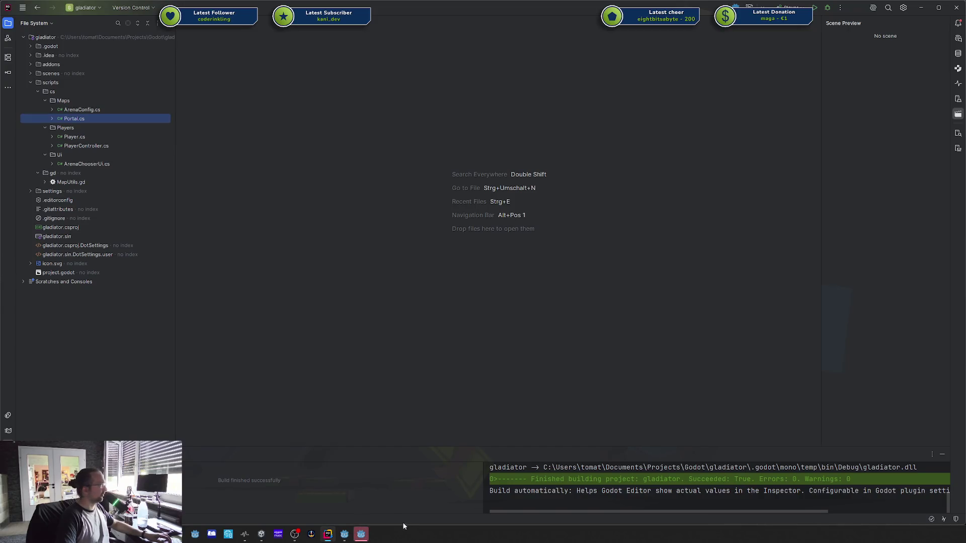
pyautogui.click(362, 535)
pyautogui.click(518, 250)
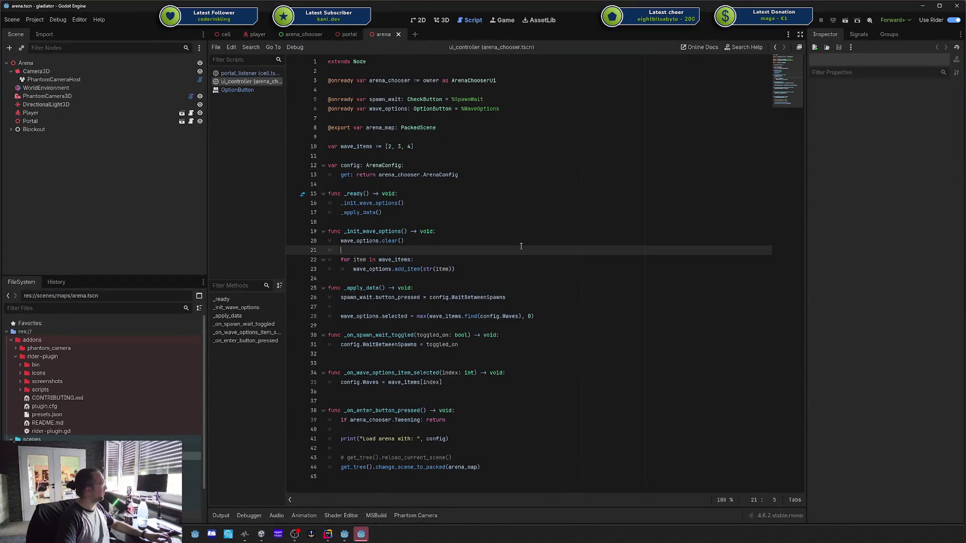
pyautogui.moveTo(344, 535)
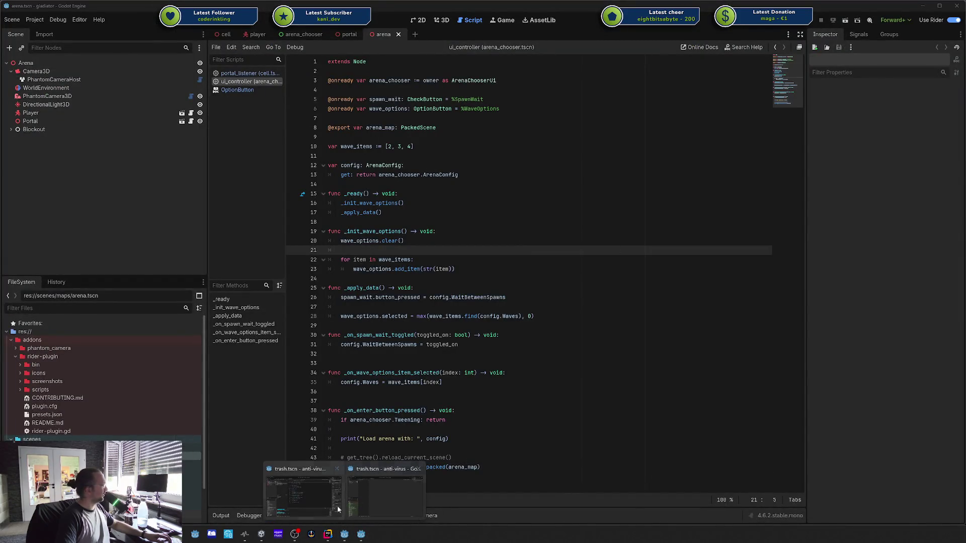
pyautogui.click(336, 499)
pyautogui.middleClick(385, 491)
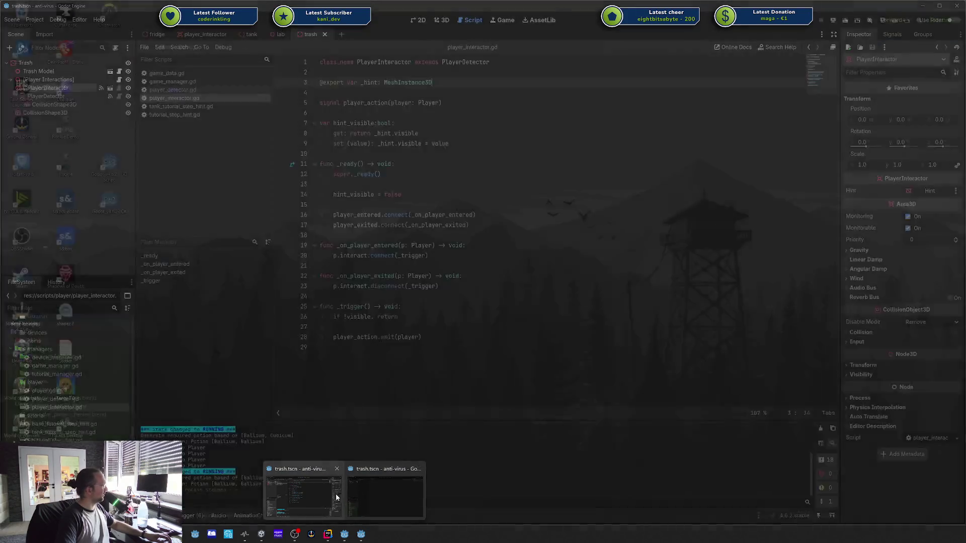
pyautogui.middleClick(335, 490)
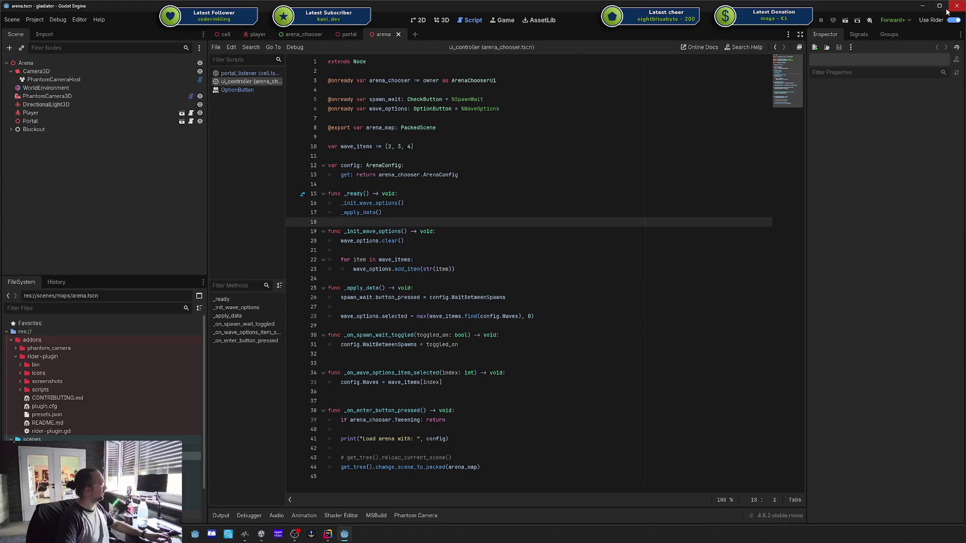
pyautogui.press('Up')
pyautogui.press('Up')
pyautogui.press('Up')
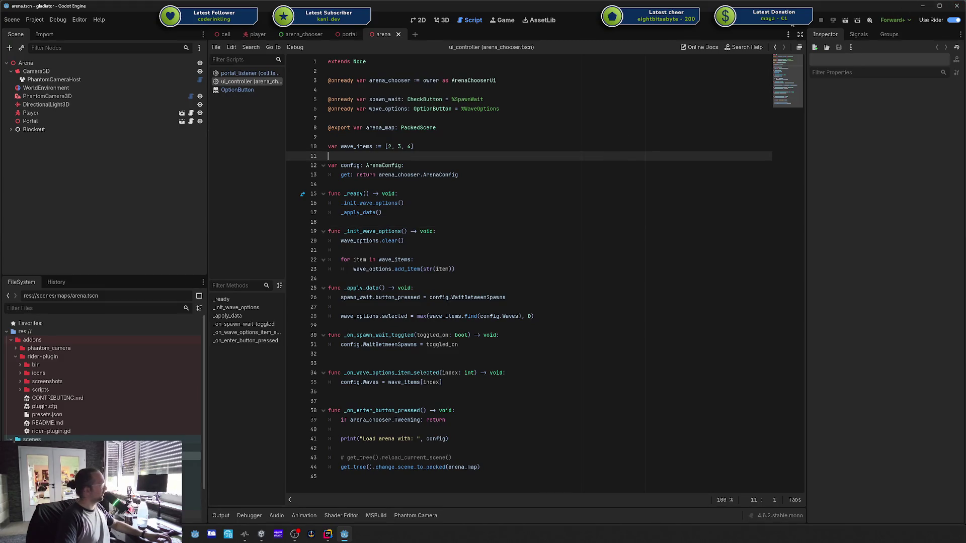
pyautogui.click(544, 232)
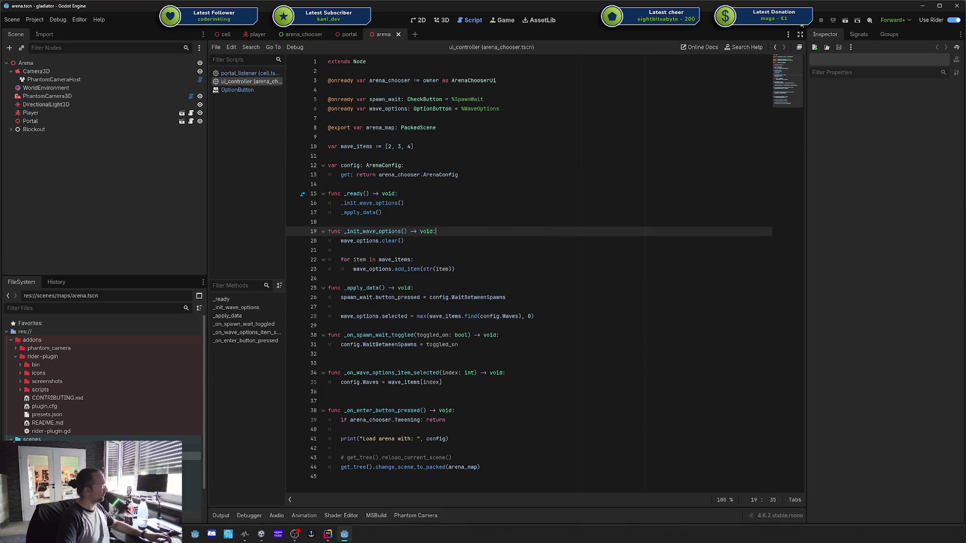
pyautogui.click(423, 467)
pyautogui.hotkey('ctrl', 'space')
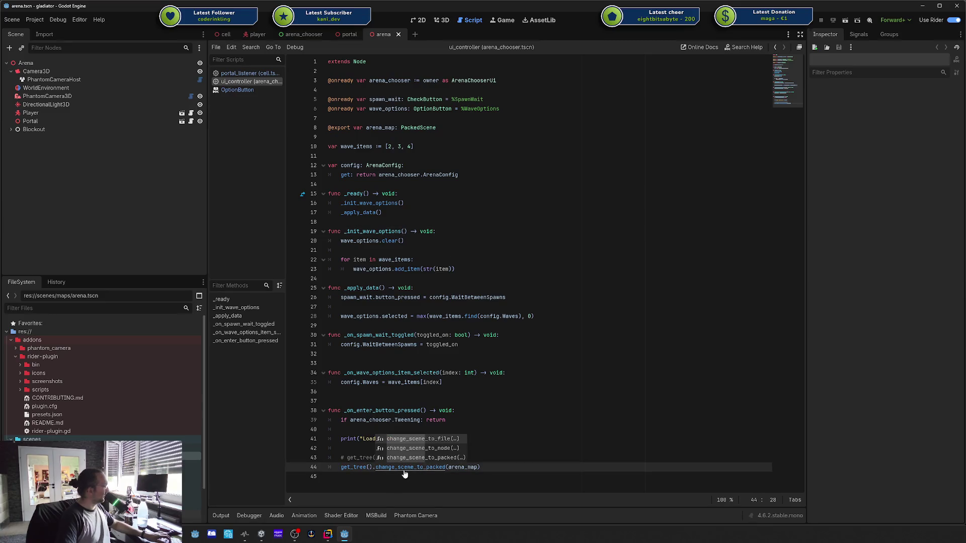
pyautogui.keyDown('ctrl'); pyautogui.click(404, 468); pyautogui.keyUp('ctrl')
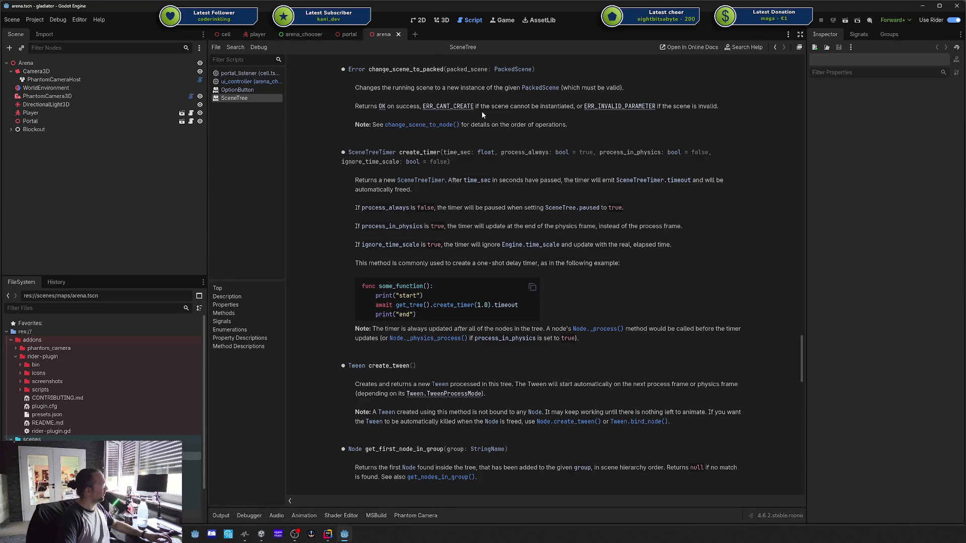
pyautogui.hotkey('alt', 'Left')
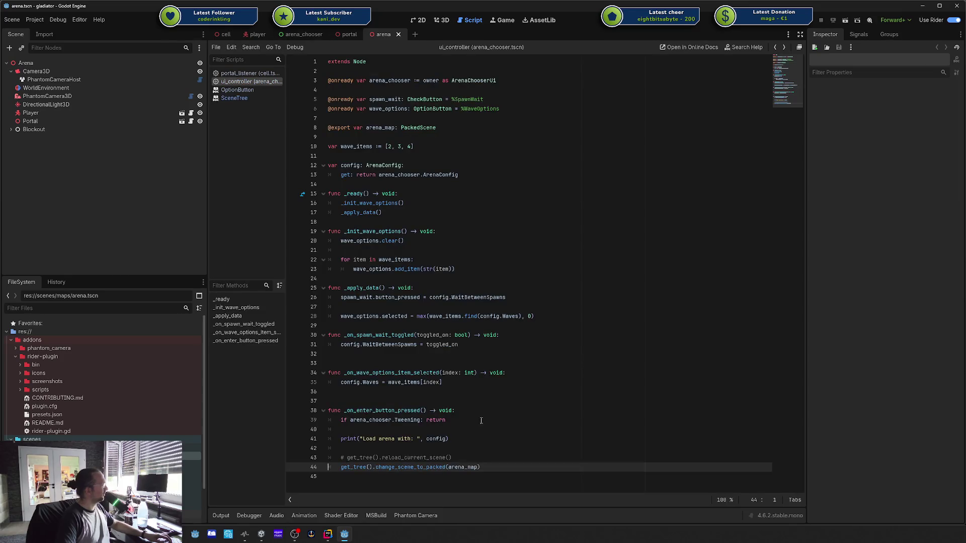
pyautogui.click(508, 461)
pyautogui.press('Down')
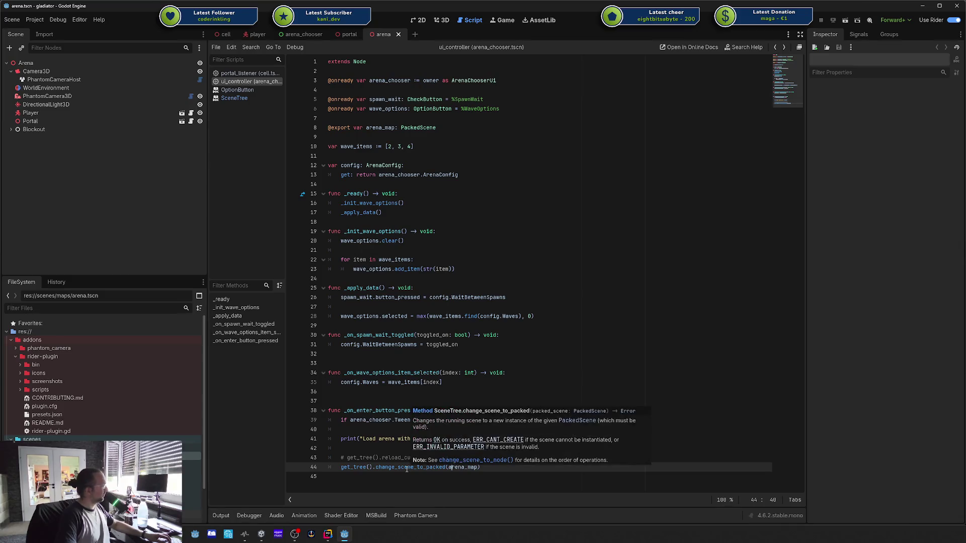
pyautogui.click(491, 468)
# Step: Add a line 'await get_tree().scene_changed' below the scene change call
pyautogui.press('Return')
pyautogui.press('Return')
pyautogui.write('await g')
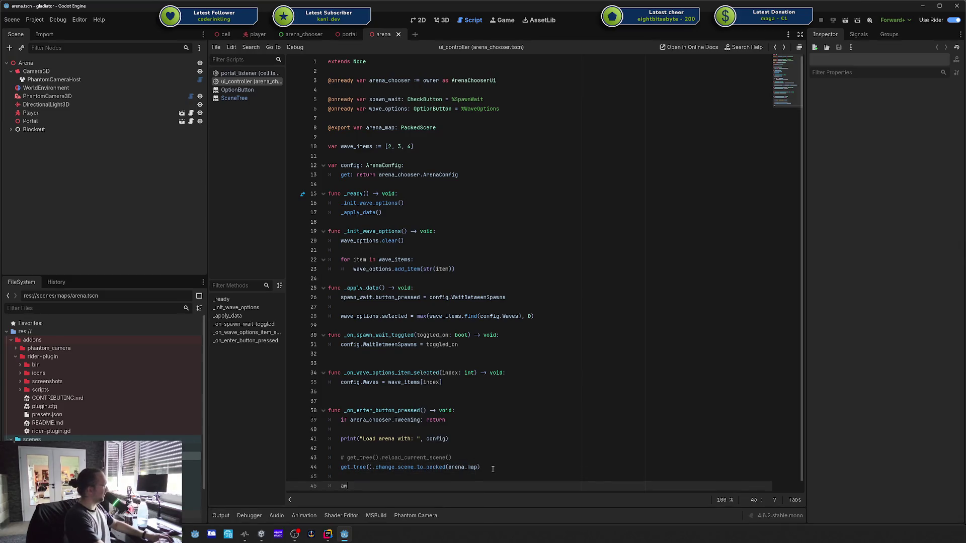
pyautogui.write('et_t')
pyautogui.press('Down')
pyautogui.press('Return')
pyautogui.write('.scene_changed')
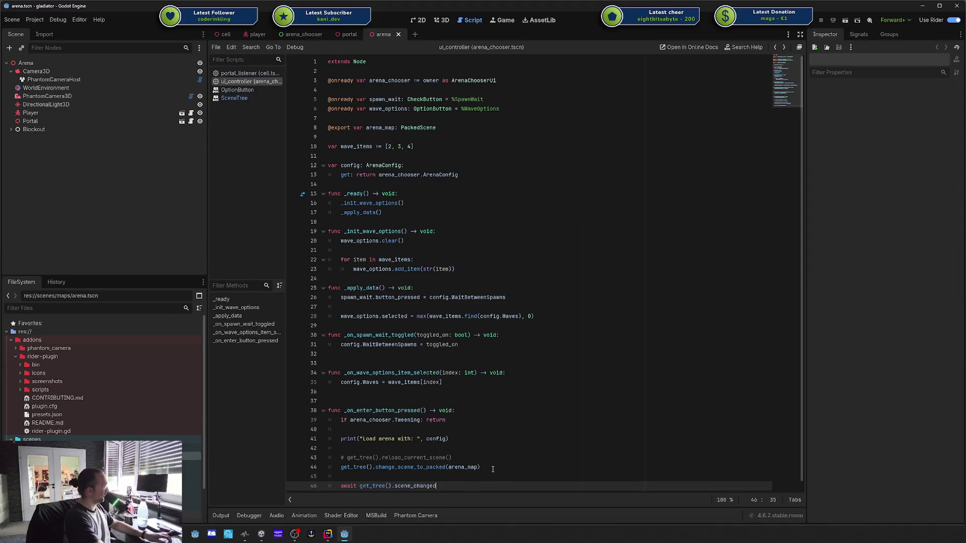
pyautogui.hotkey('ctrl', 'Right')
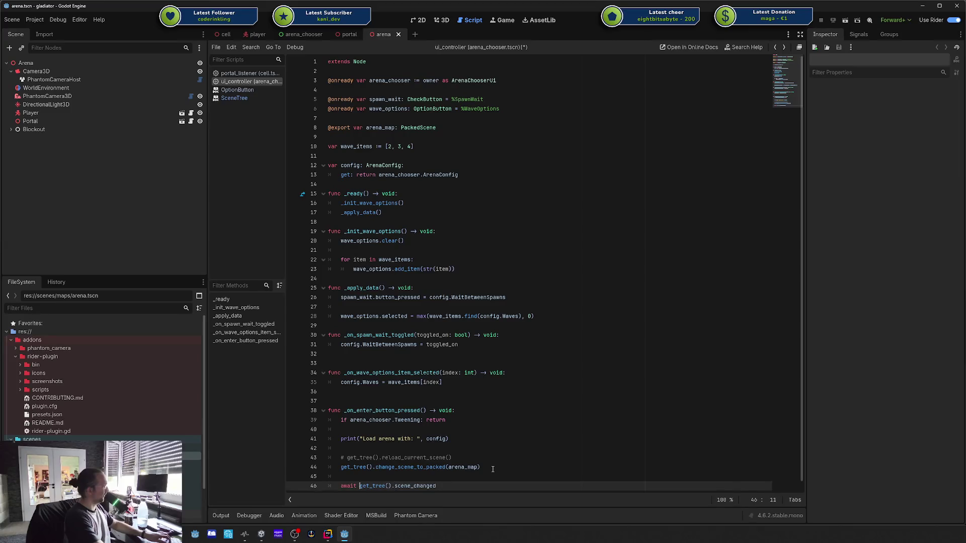
pyautogui.write('tosi')
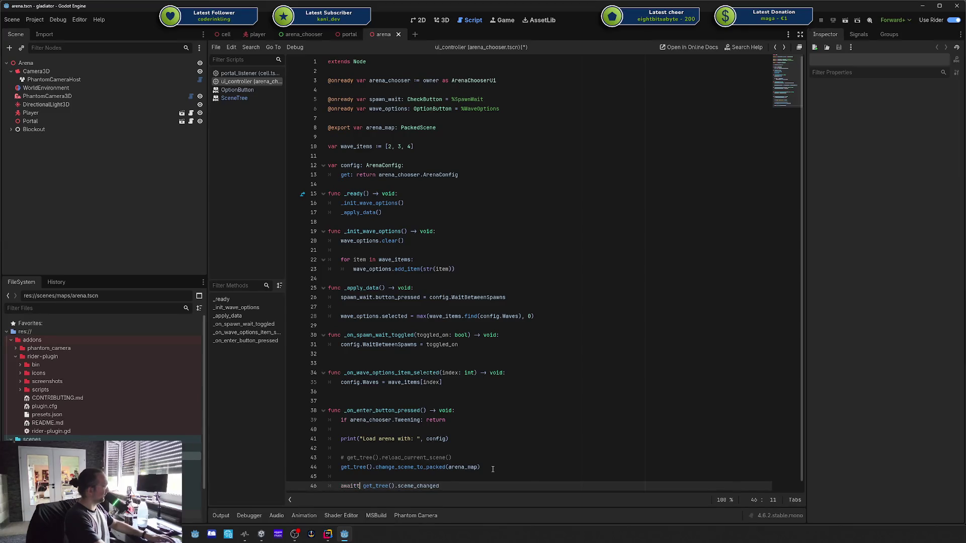
pyautogui.press('BackSpace')
pyautogui.press('BackSpace')
pyautogui.write('_sig')
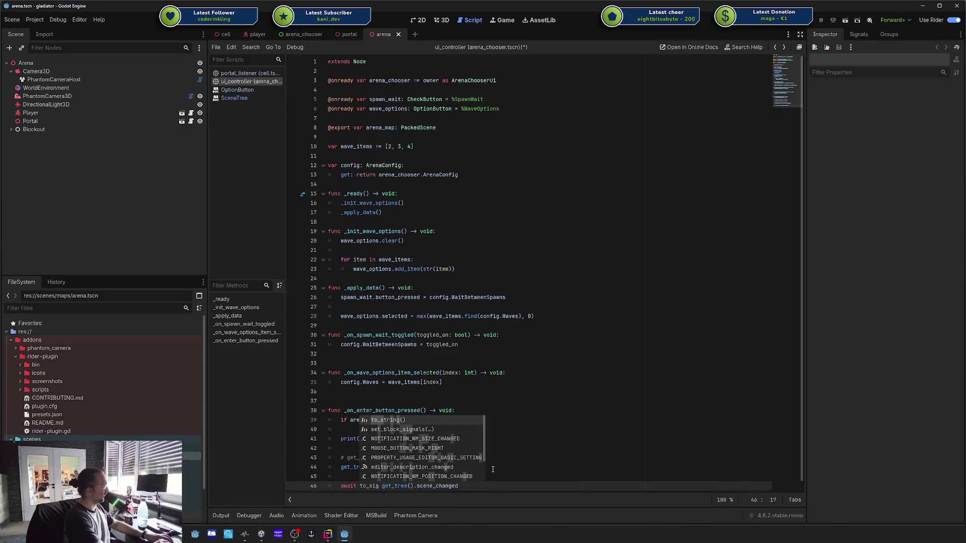
pyautogui.press('BackSpace')
pyautogui.press('BackSpace')
pyautogui.press('BackSpace')
pyautogui.press('BackSpace')
# Step: Add print("scene loaded, with config: ", config) below the await and run the project with F5
pyautogui.press('Return')
pyautogui.press('Return')
pyautogui.write('print("scene loaded')
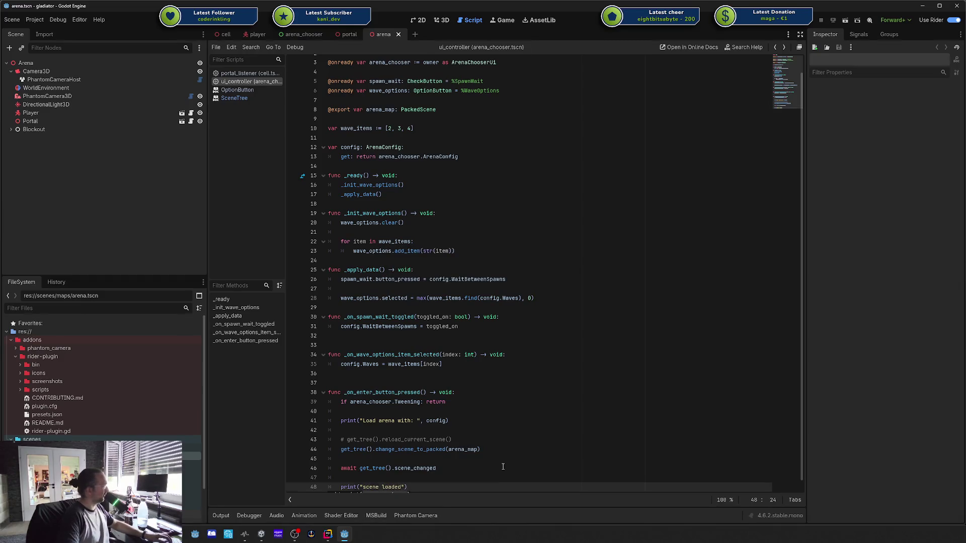
pyautogui.click(492, 469)
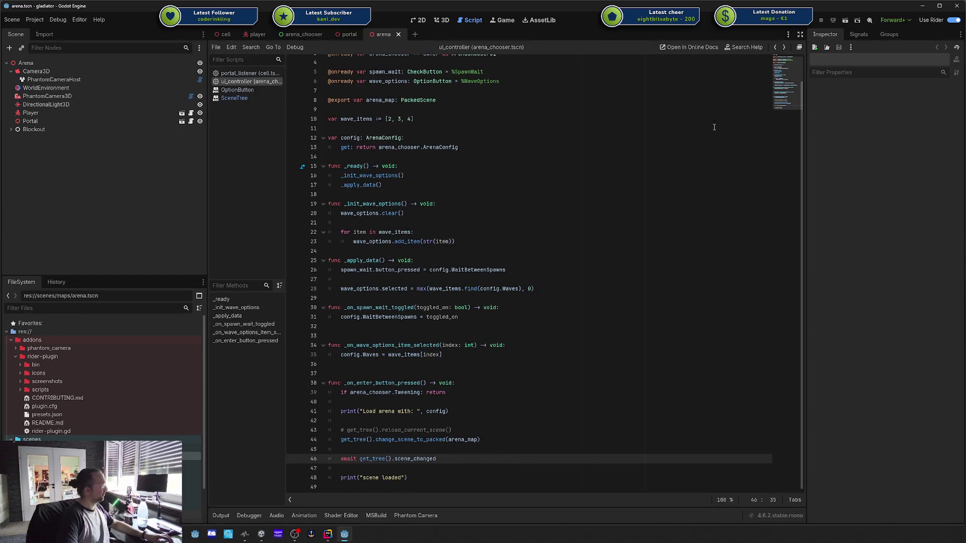
pyautogui.click(404, 478)
pyautogui.write(', with config')
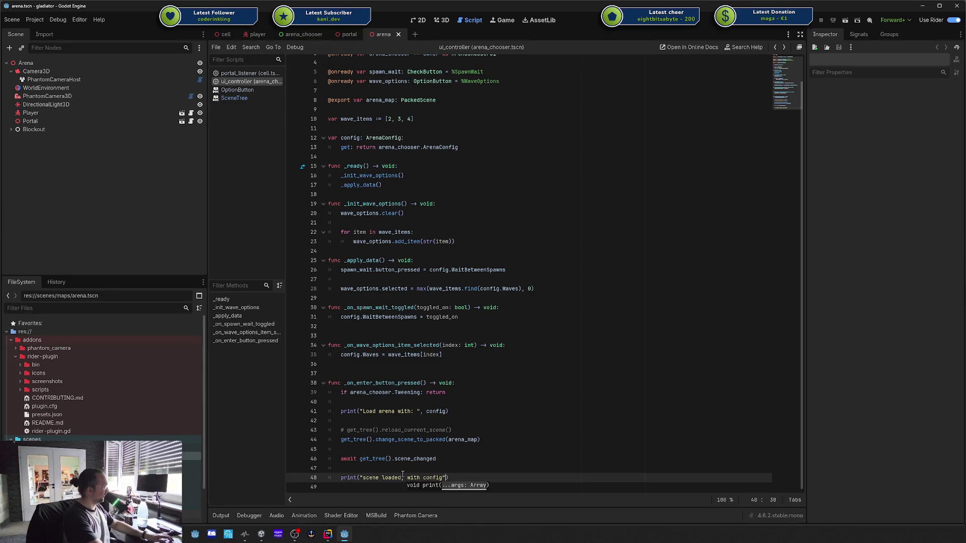
pyautogui.write(': ", confi')
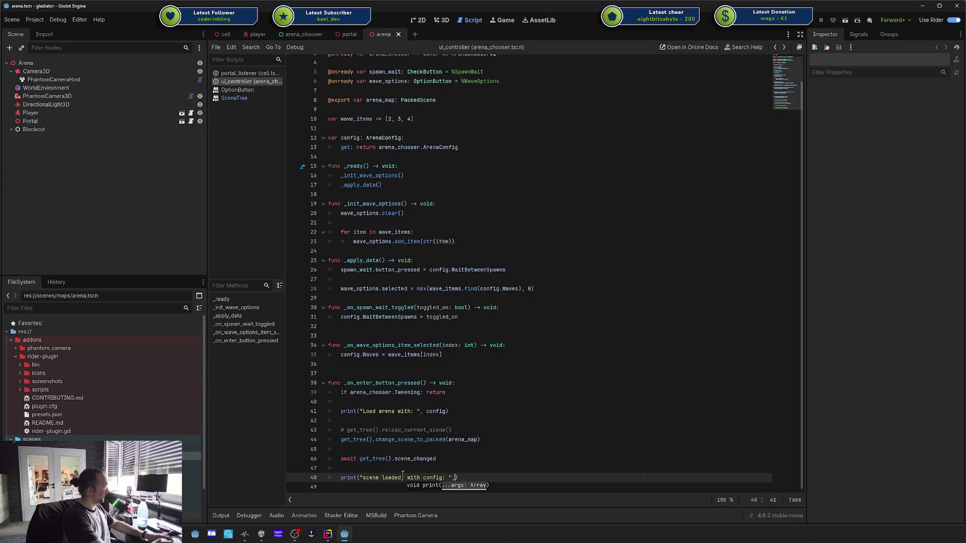
pyautogui.write('g')
pyautogui.click(493, 373)
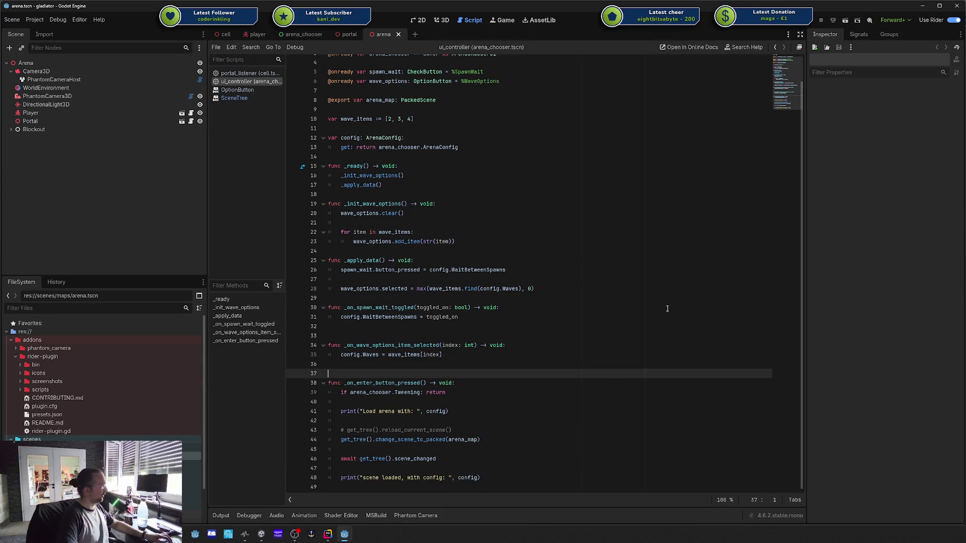
pyautogui.press('F5')
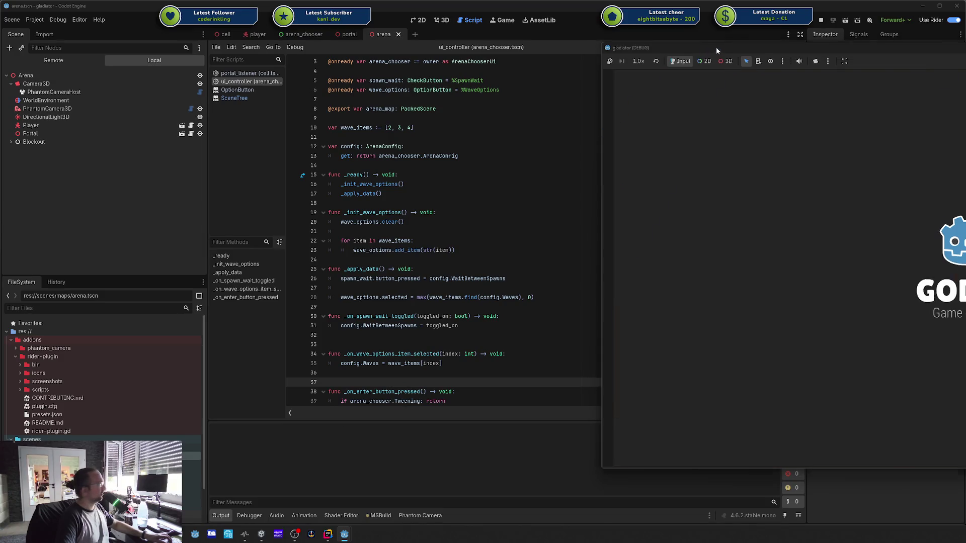
# Step: Move the game window aside and delete the stray 'w' from line 37
pyautogui.moveTo(679, 53)
pyautogui.mouseDown()
pyautogui.moveTo(457, 48)
pyautogui.moveTo(291, 4)
pyautogui.moveTo(374, 4)
pyautogui.moveTo(856, 69)
pyautogui.moveTo(349, 46)
pyautogui.mouseUp()
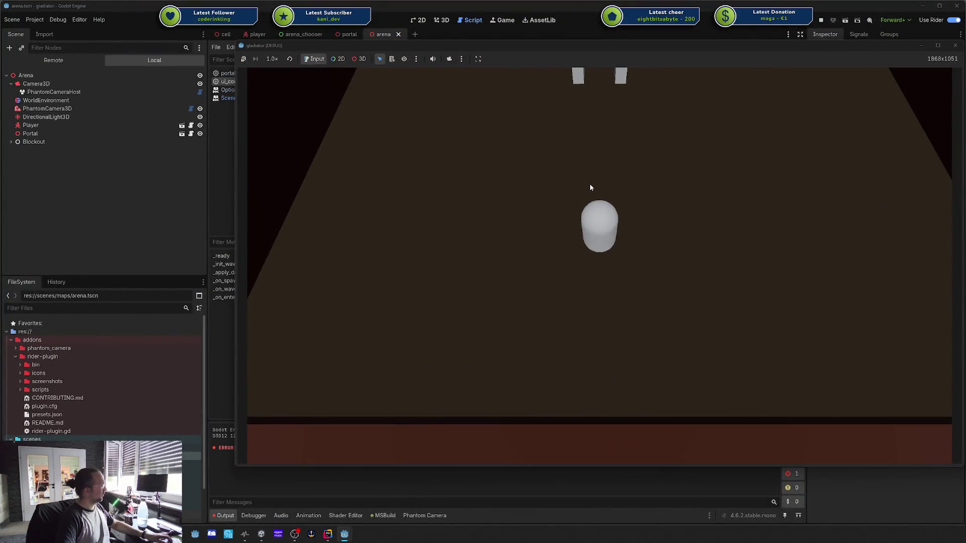
pyautogui.click(369, 498)
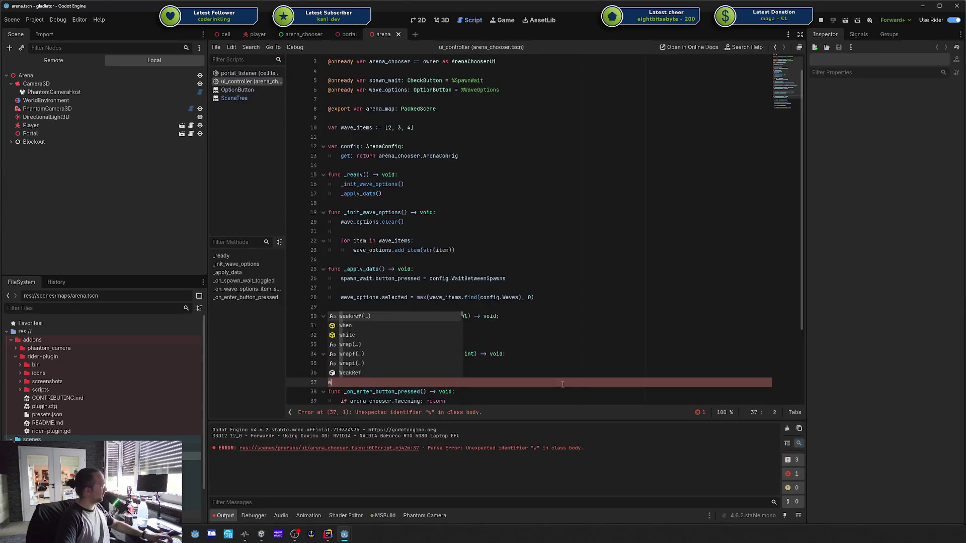
pyautogui.press('BackSpace')
# Step: Enter the arena from the running game, then stop the session after the scene_changed null-instance error
pyautogui.hotkey('alt', 'Tab')
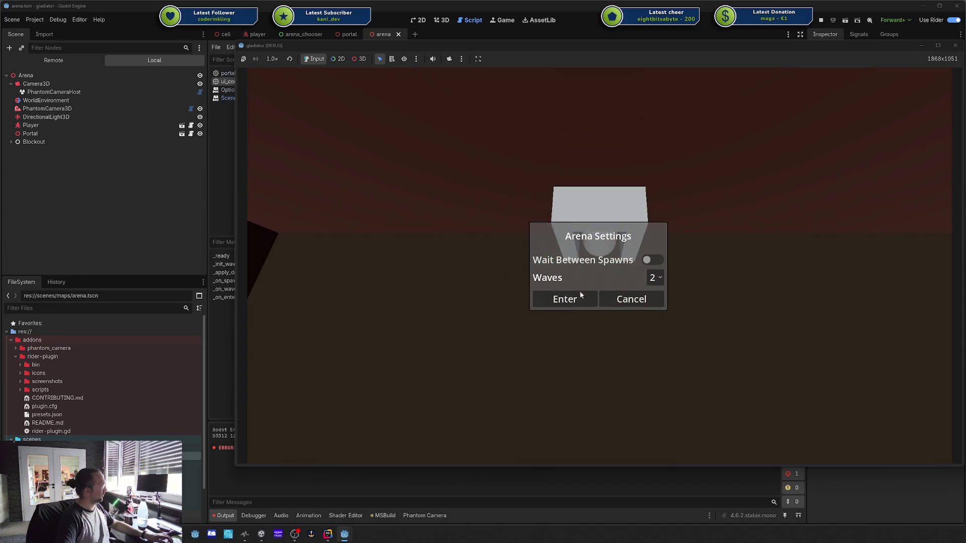
pyautogui.click(564, 300)
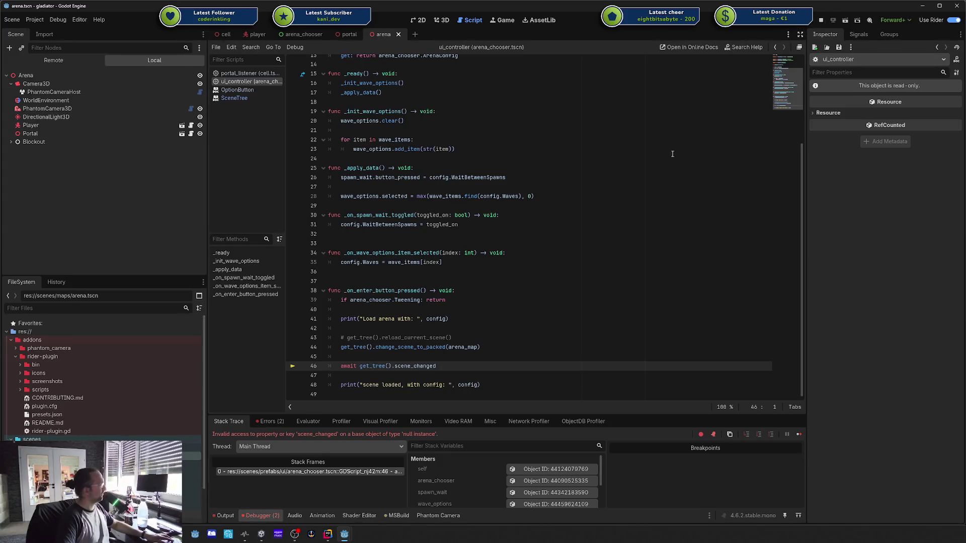
pyautogui.click(821, 22)
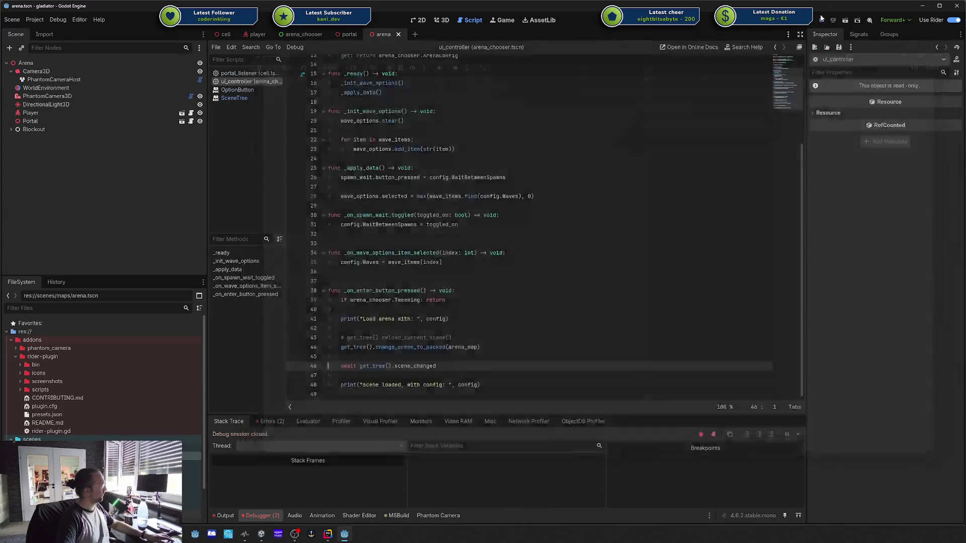
# Step: Inspect scene_changed on line 46, then switch to the arena_chooser scene and select its Controller node
pyautogui.doubleClick(421, 367)
pyautogui.press('Down')
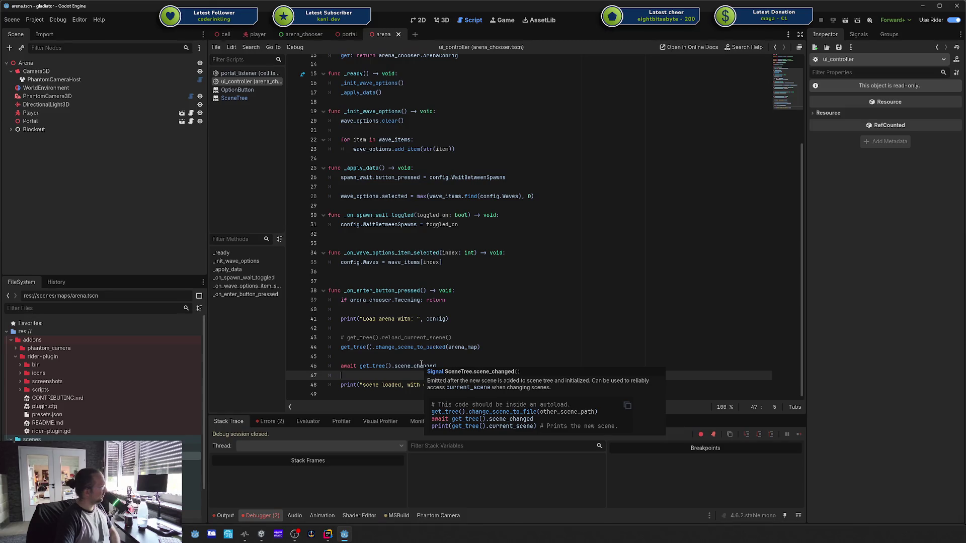
pyautogui.click(421, 366)
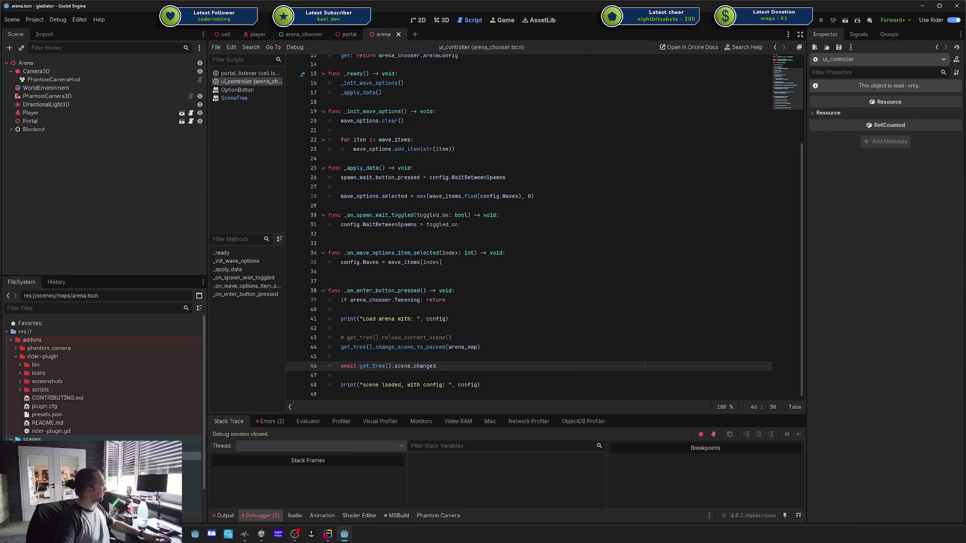
pyautogui.scroll(-3, 101, 382)
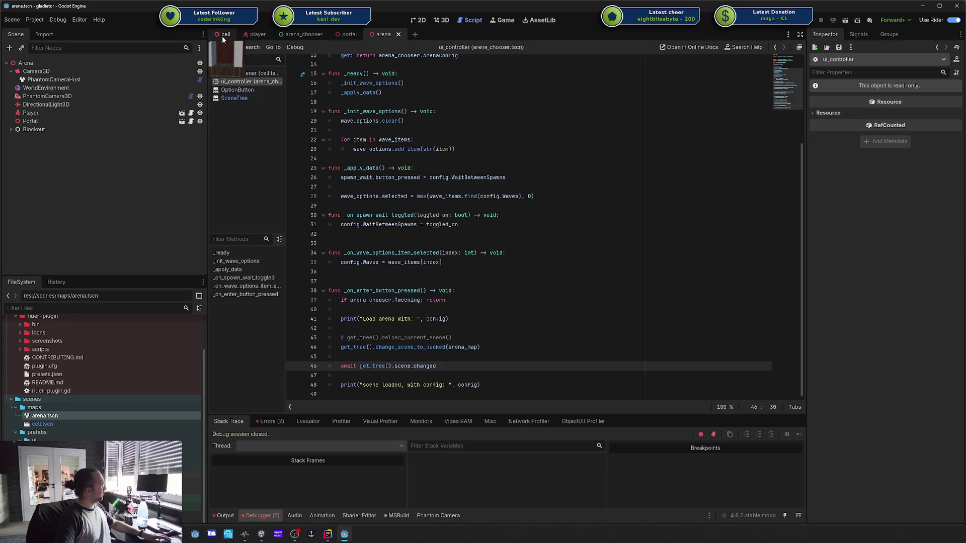
pyautogui.click(301, 34)
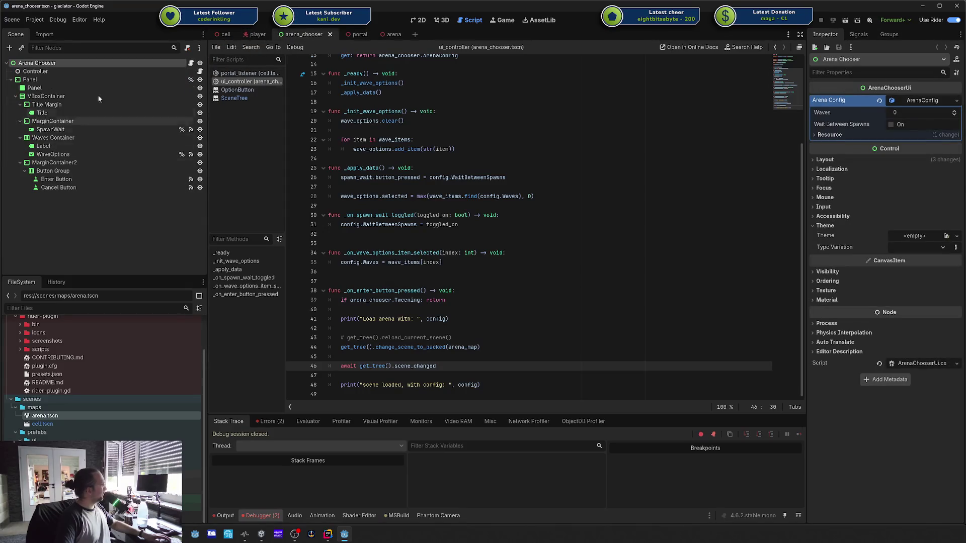
pyautogui.click(52, 71)
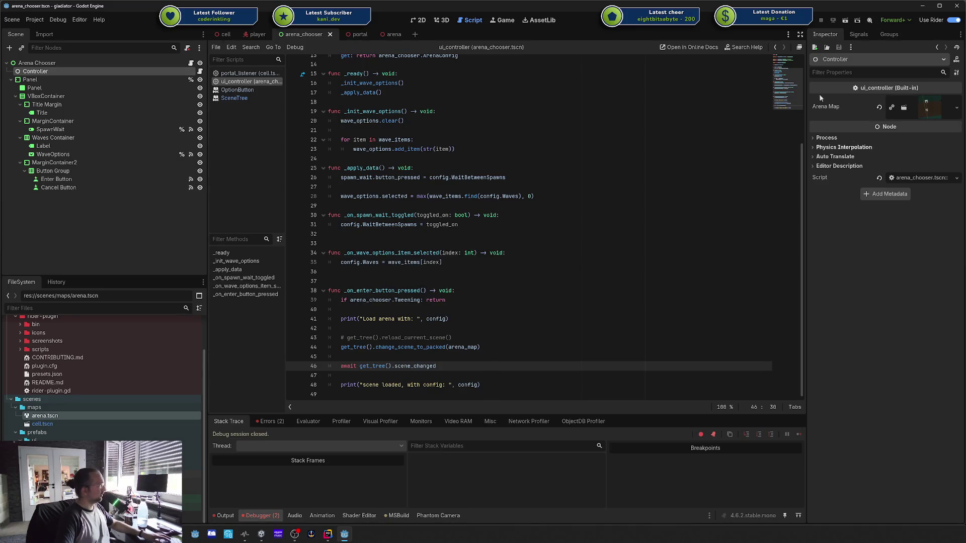
# Step: Run the game again, walk to the portal, and confirm entering the arena
pyautogui.click(833, 20)
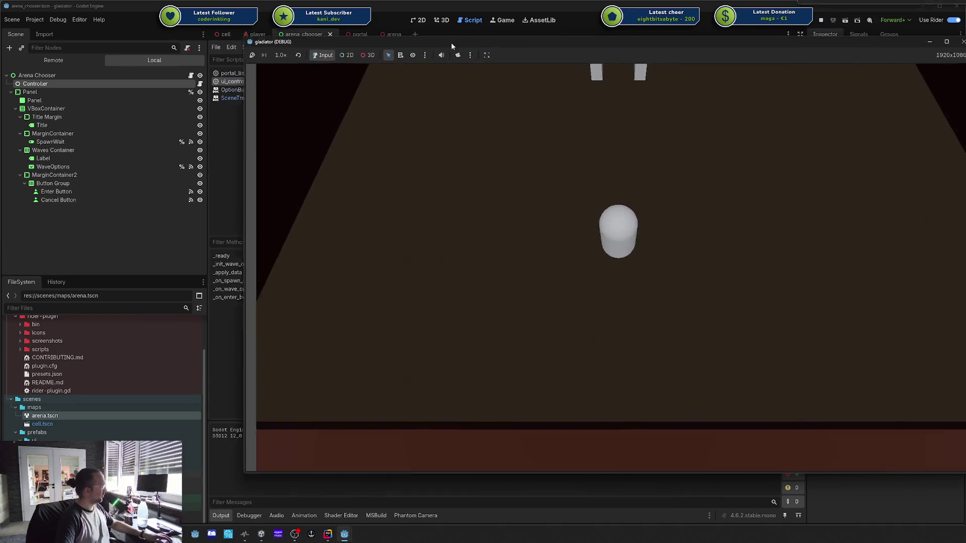
pyautogui.press('w')
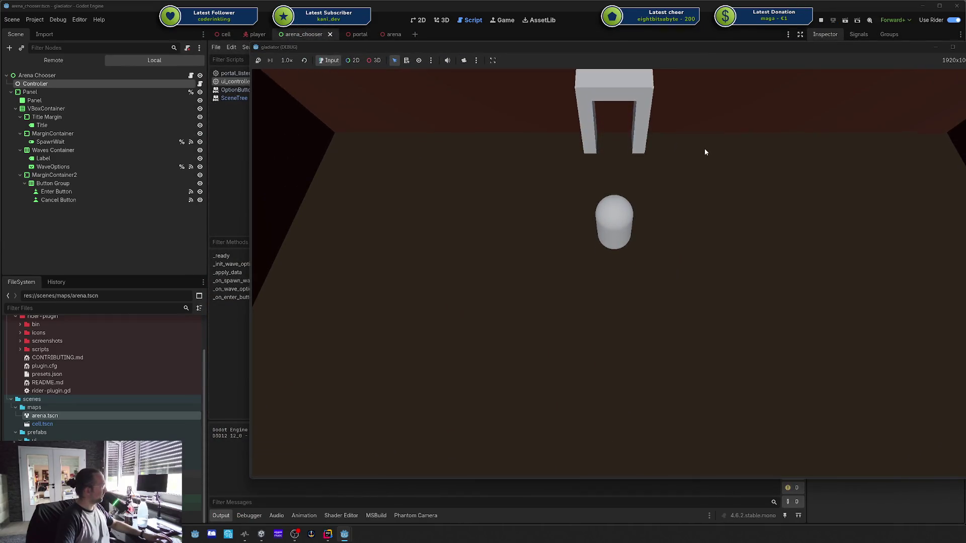
pyautogui.click(578, 305)
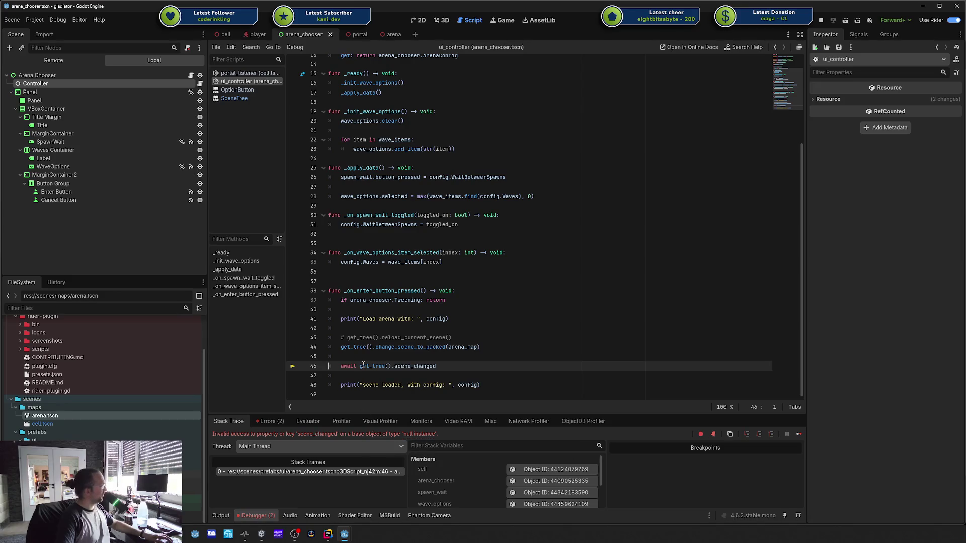
# Step: Open the SceneTree documentation for scene_changed from line 46 of the script
pyautogui.moveTo(363, 366)
pyautogui.click(386, 346)
pyautogui.click(416, 366)
pyautogui.keyDown('ctrl'); pyautogui.click(415, 367); pyautogui.keyUp('ctrl')
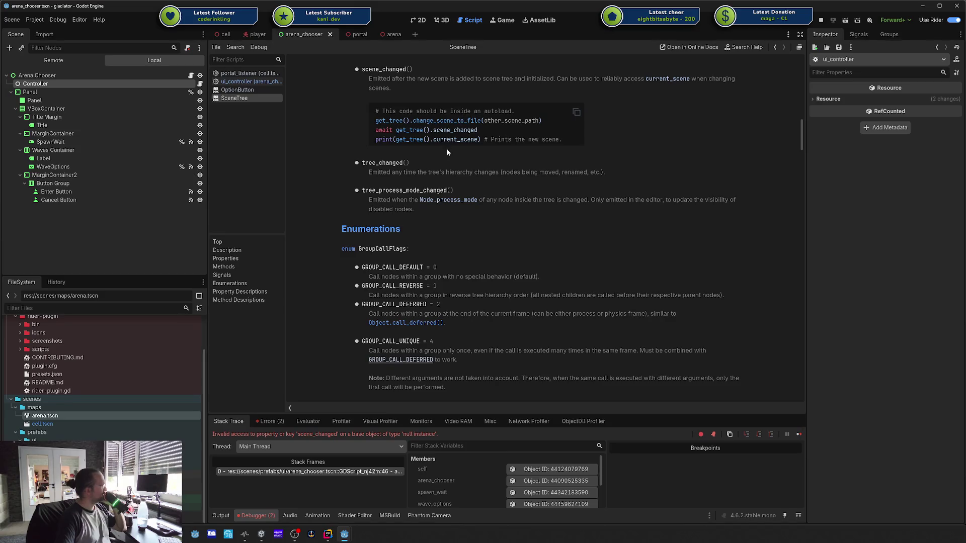
# Step: Select get_tree() in the docs example, stop the debug session, and return to ui_controller
pyautogui.scroll(3, 440, 160)
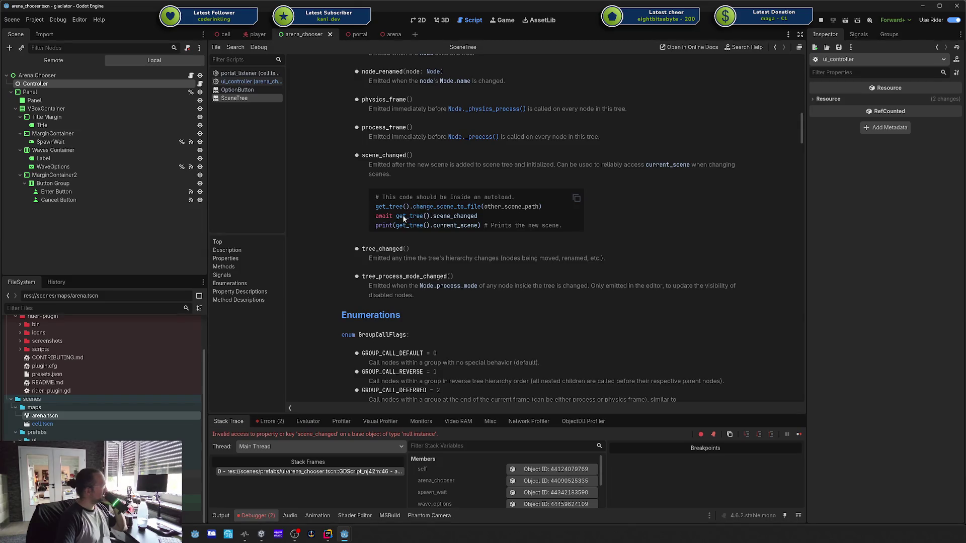
pyautogui.moveTo(403, 217); pyautogui.dragTo(432, 219)
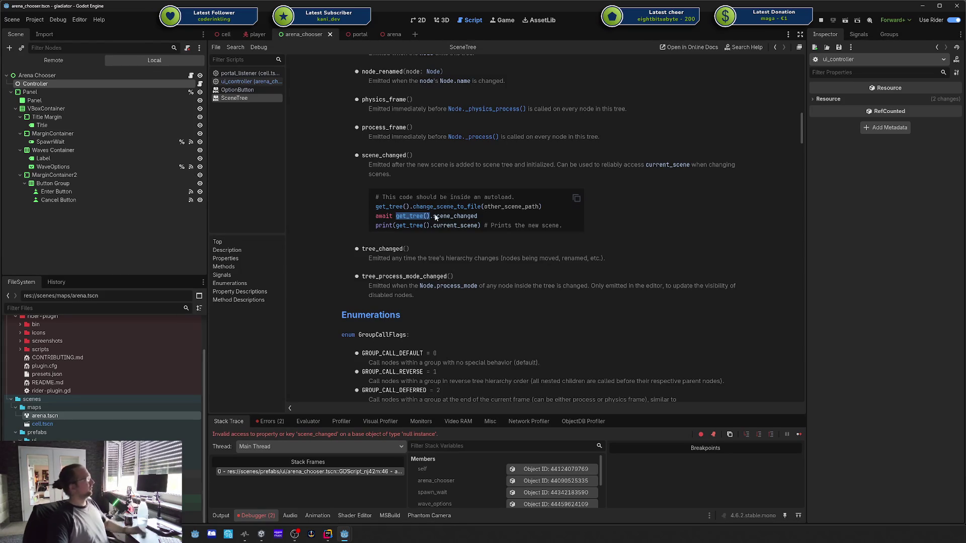
pyautogui.click(821, 21)
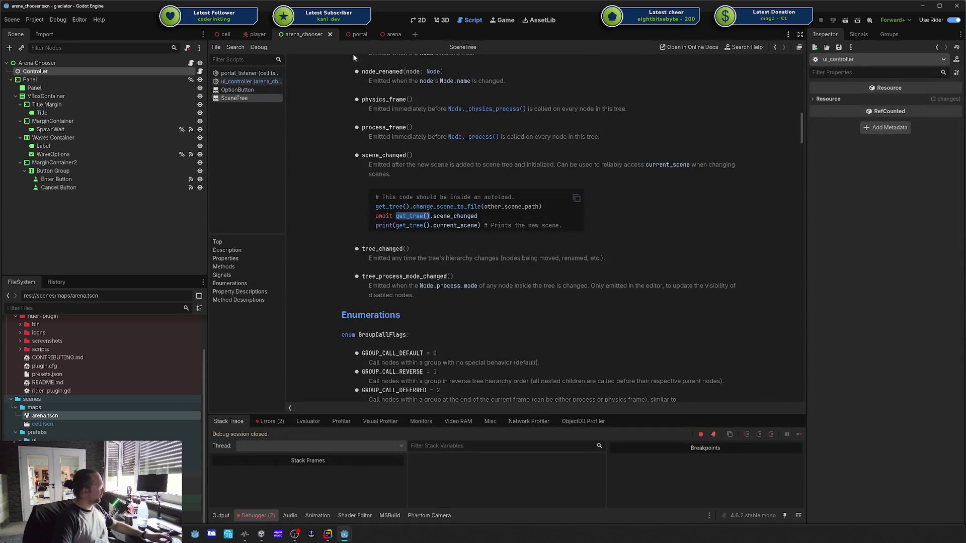
pyautogui.click(239, 90)
pyautogui.click(249, 82)
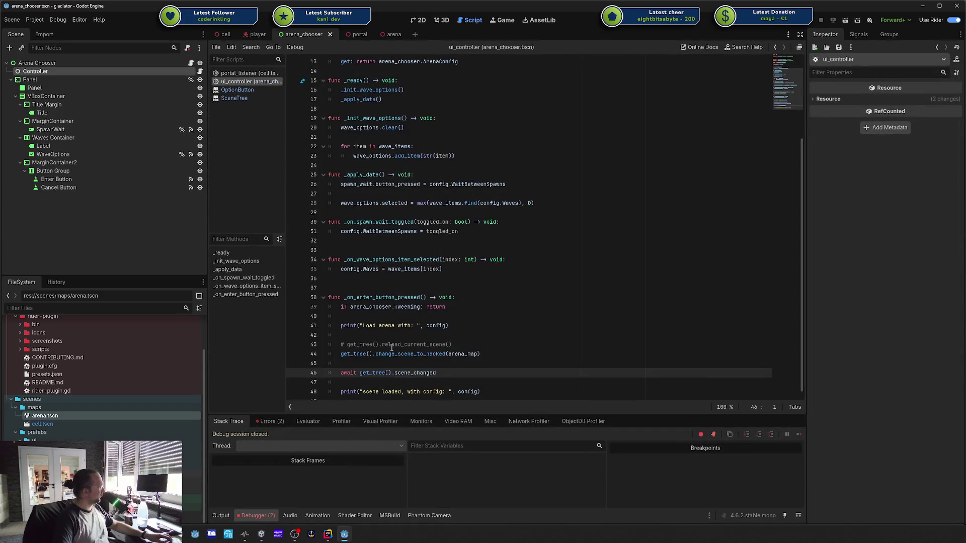
# Step: Comment out the await scene_changed line and the scene loaded print line with Ctrl+K
pyautogui.hotkey('ctrl', 'k')
pyautogui.press('Down')
pyautogui.press('Down')
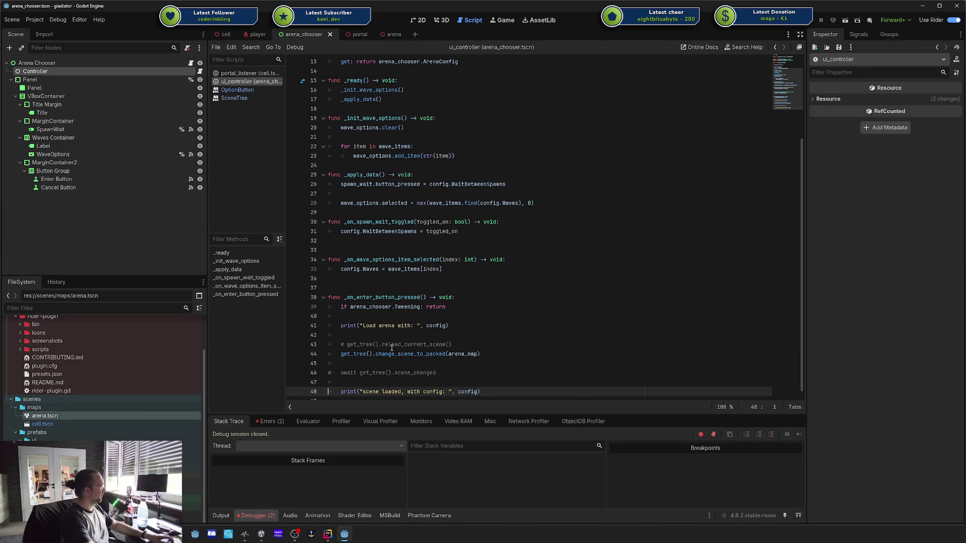
pyautogui.hotkey('ctrl', 'k')
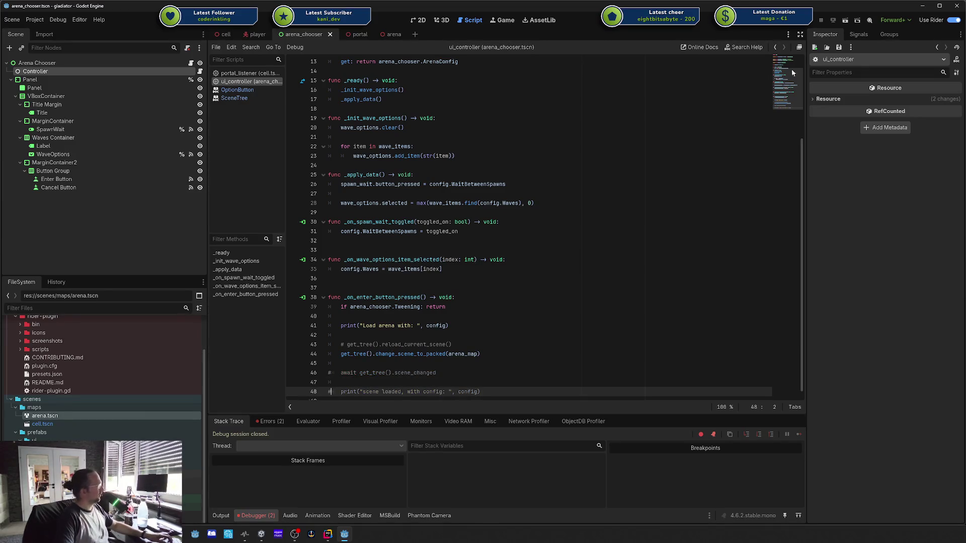
# Step: Run the project, enter the green-walled arena, close the game, and return to line 46
pyautogui.press('F5')
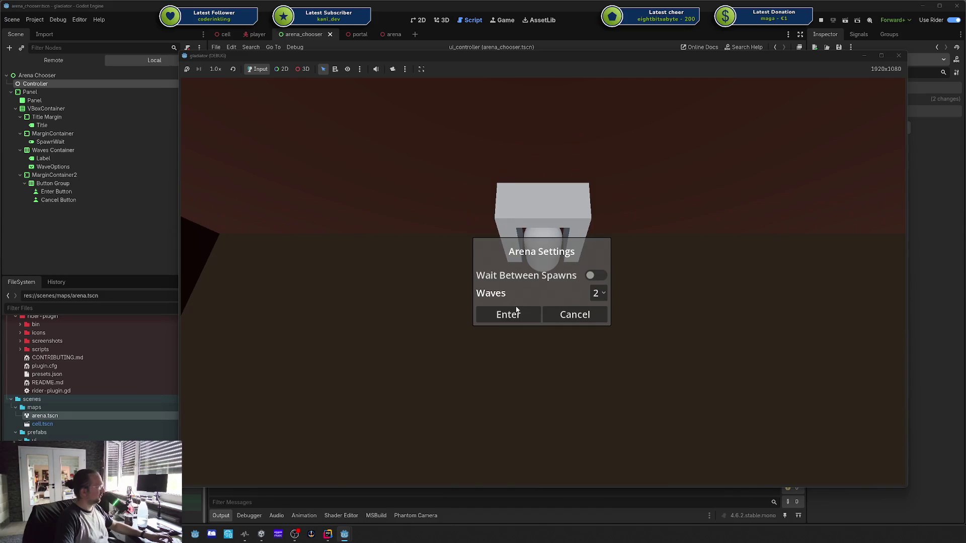
pyautogui.click(511, 312)
pyautogui.press('w')
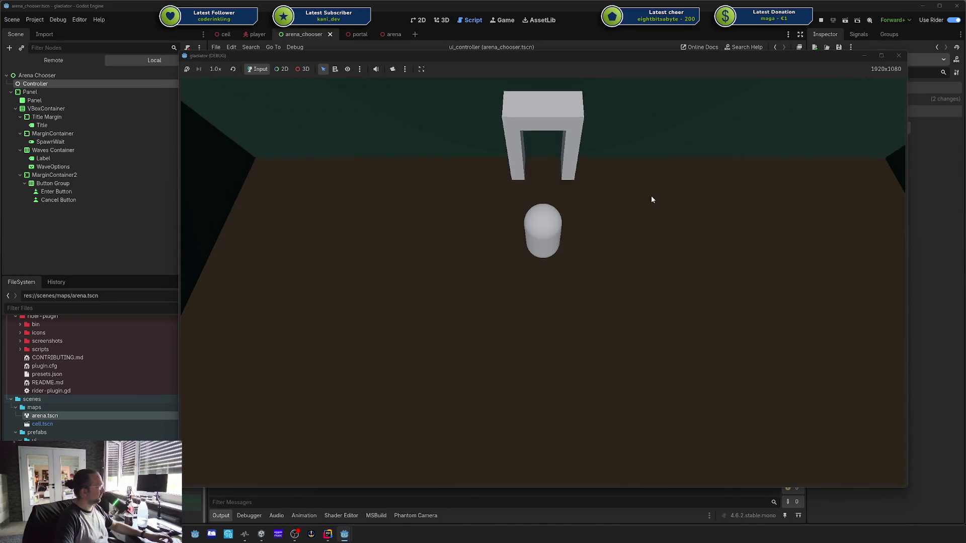
pyautogui.click(898, 56)
pyautogui.click(341, 372)
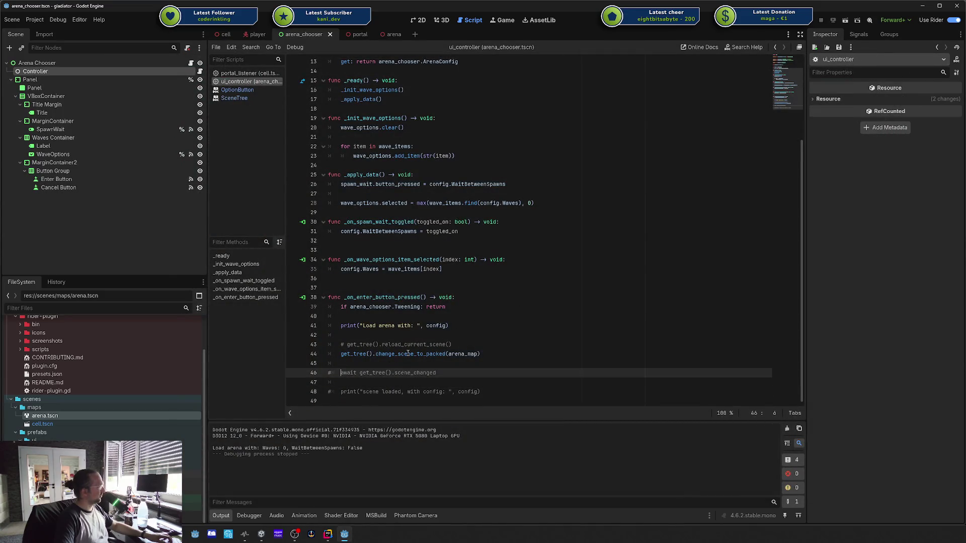
pyautogui.moveTo(407, 354)
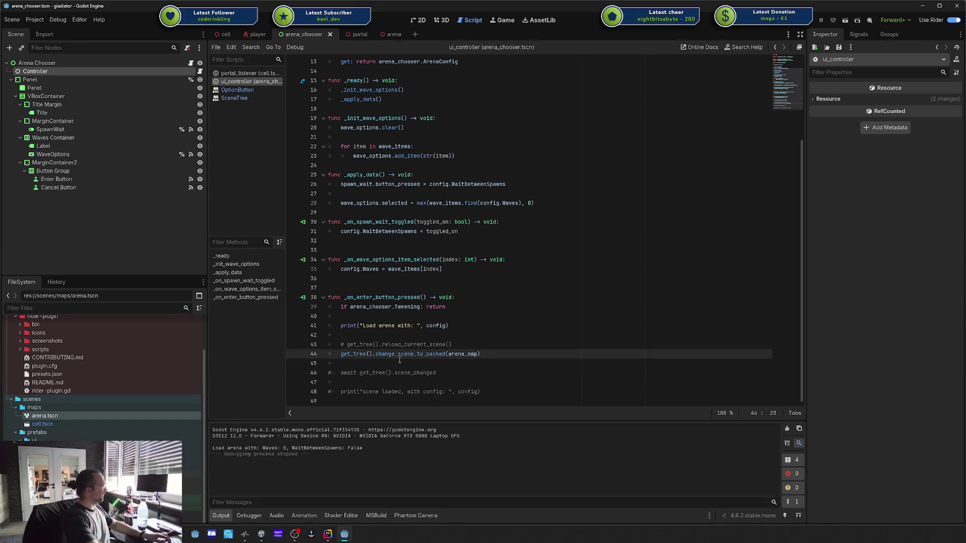
# Step: Insert get_tree().change_scene_to_file("res://scenes/maps/arena.tscn") above the await line
pyautogui.press('Return')
pyautogui.write('get_tree().changesc')
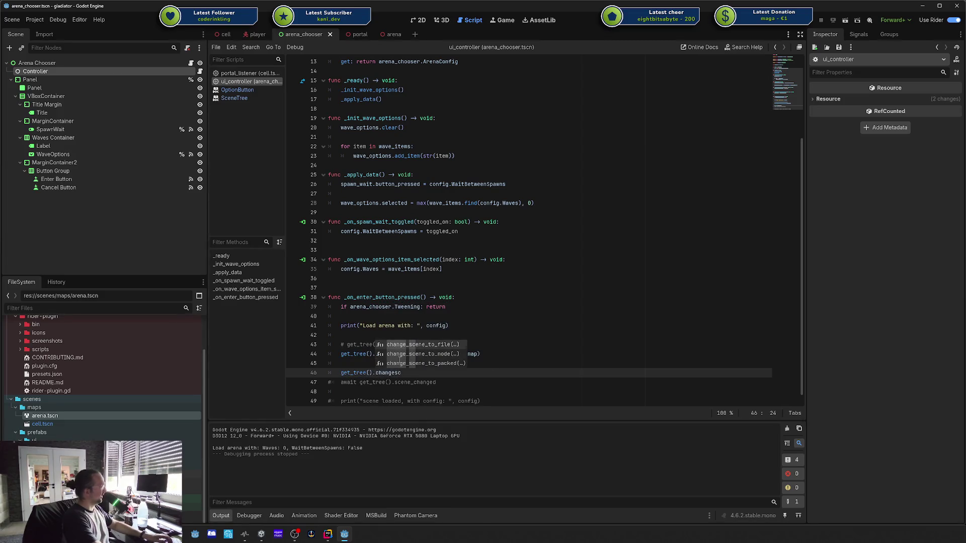
pyautogui.press('Return')
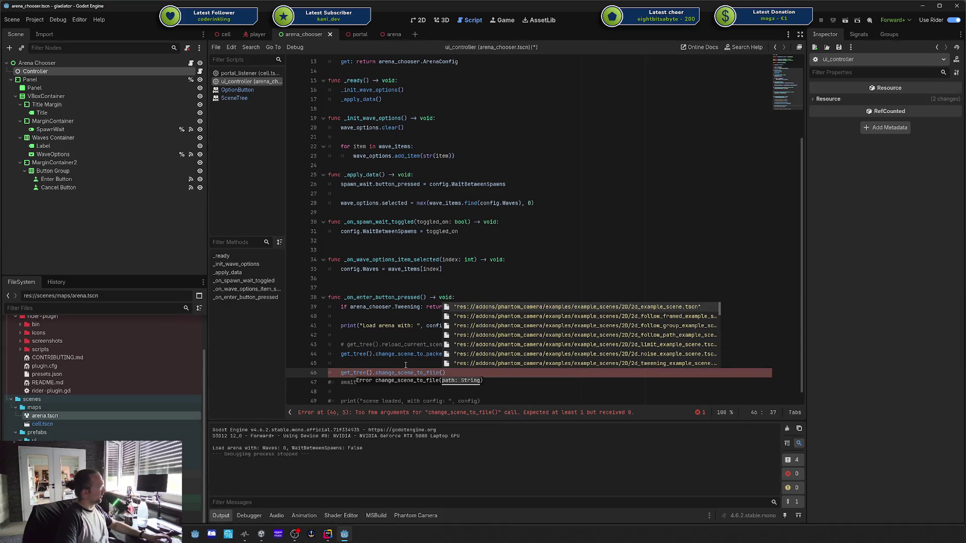
pyautogui.moveTo(410, 373)
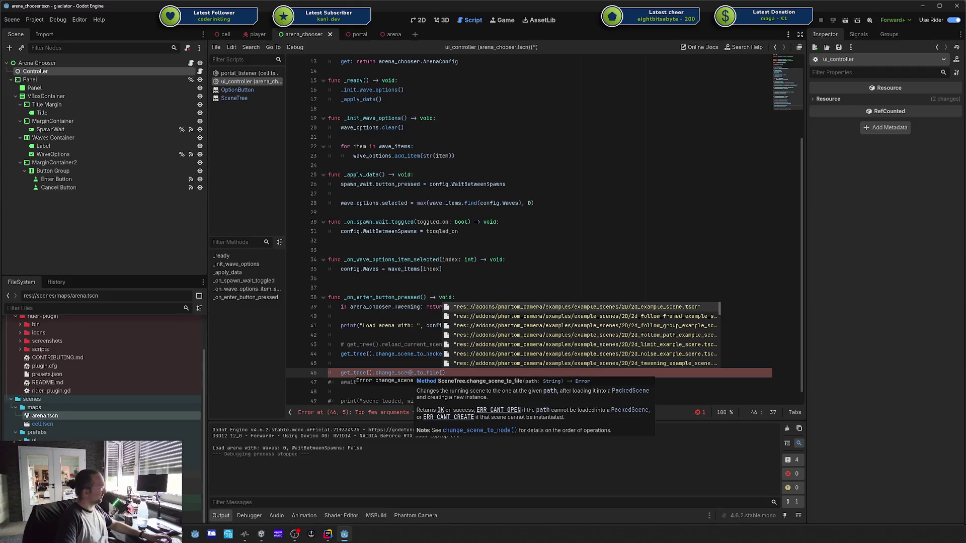
pyautogui.write('arena')
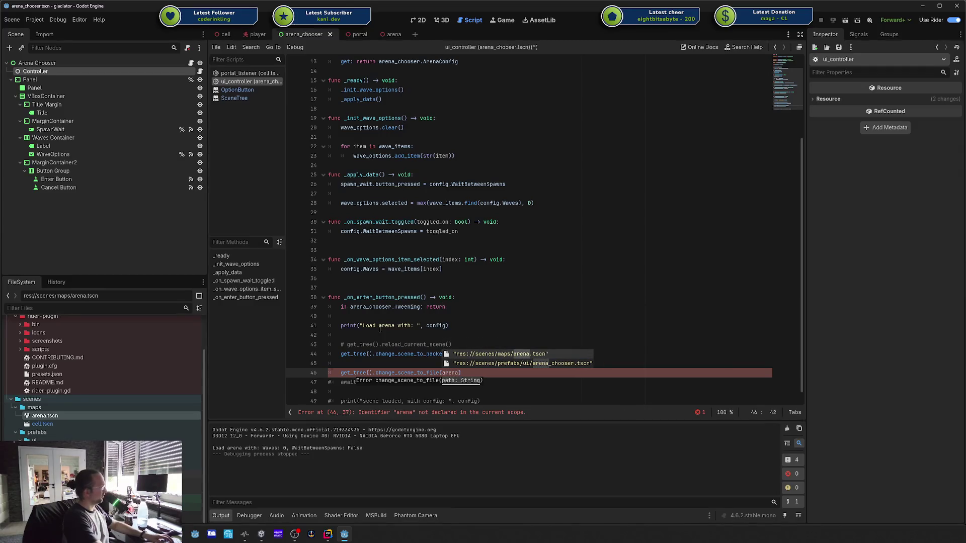
pyautogui.press('Return')
pyautogui.press('Down')
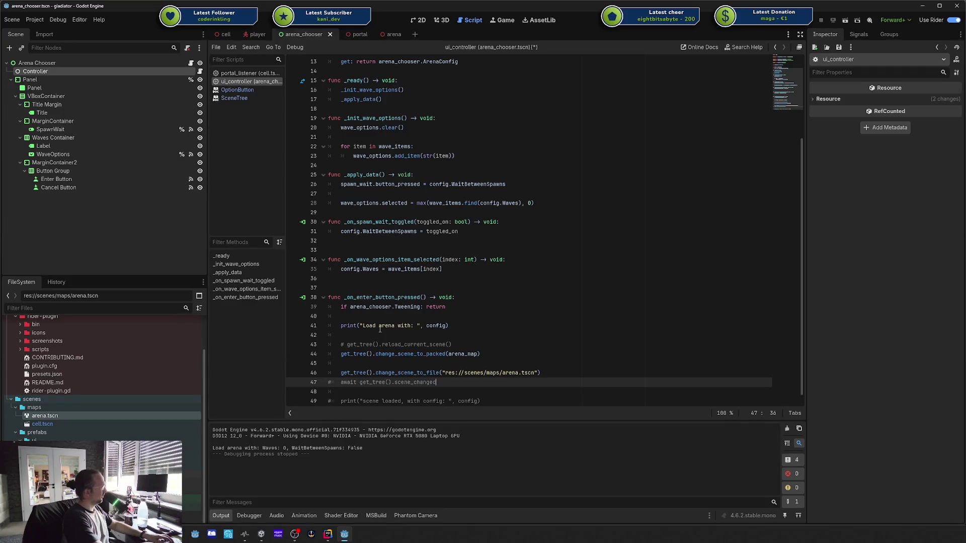
# Step: Uncomment the await and print lines, comment out change_scene_to_packed, save, and run with F5
pyautogui.hotkey('ctrl', 'k')
pyautogui.press('Up')
pyautogui.press('Up')
pyautogui.press('Up')
pyautogui.hotkey('ctrl', 'k')
pyautogui.press('Down')
pyautogui.press('Down')
pyautogui.press('Down')
pyautogui.press('Right')
pyautogui.press('Delete')
pyautogui.press('BackSpace')
pyautogui.press('Tab')
pyautogui.hotkey('ctrl', 's')
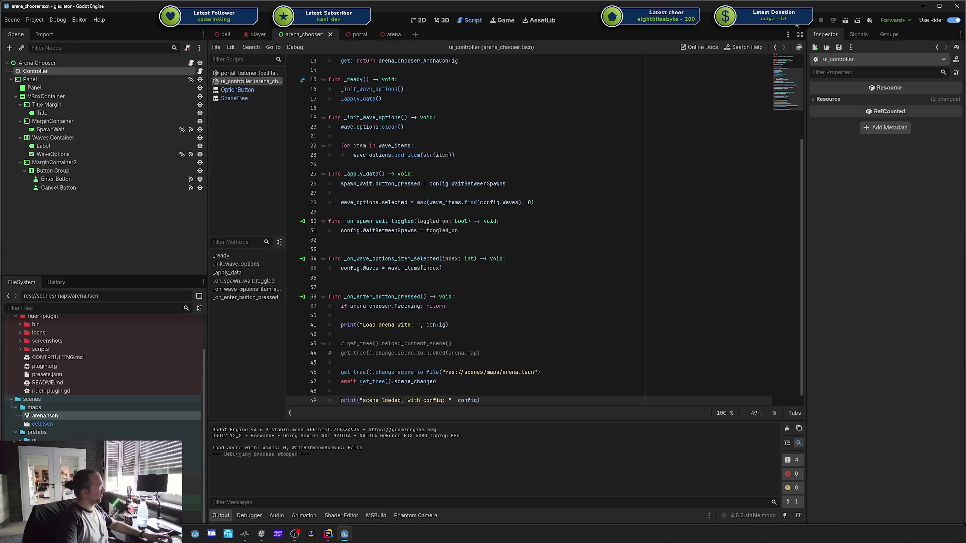
pyautogui.press('F5')
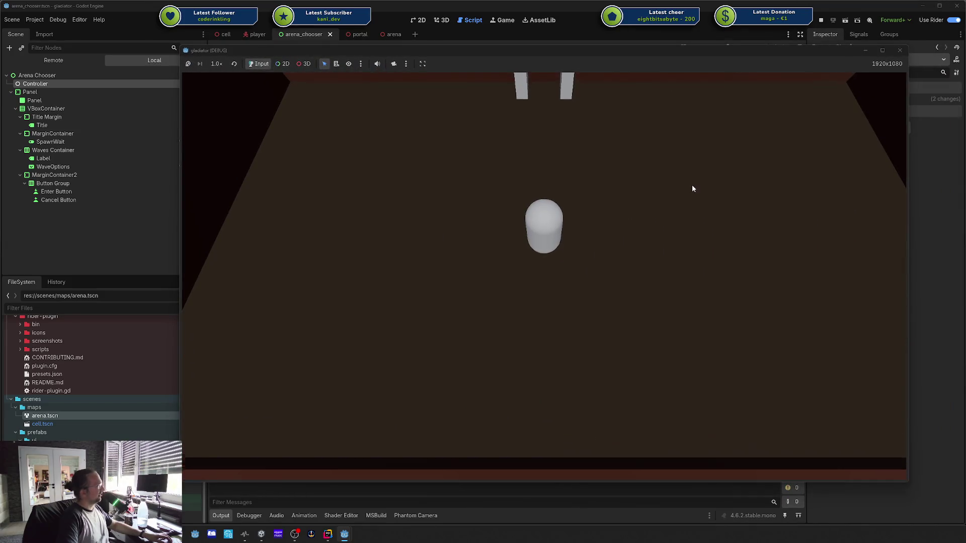
# Step: Walk into the portal, confirm the arena settings, and stop the paused debug session
pyautogui.press('w')
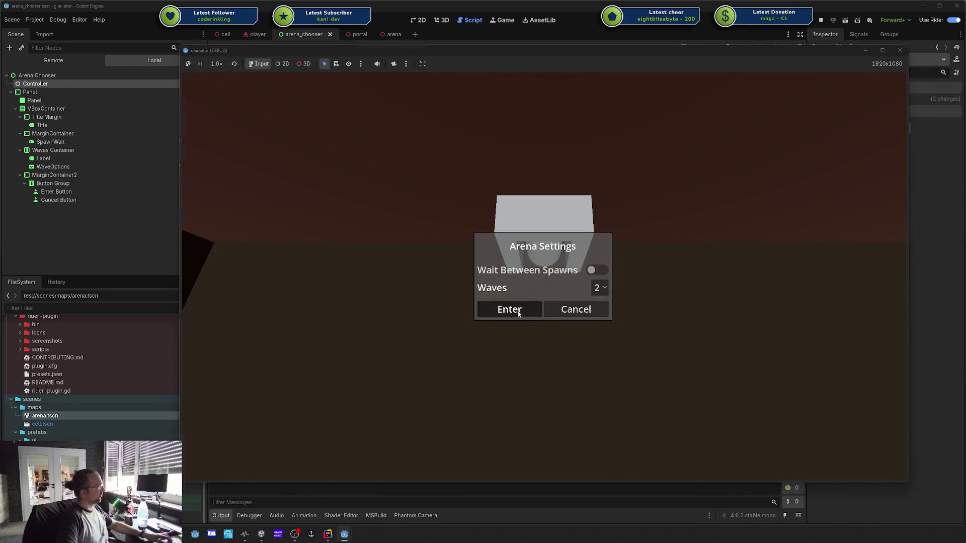
pyautogui.click(517, 307)
pyautogui.click(821, 21)
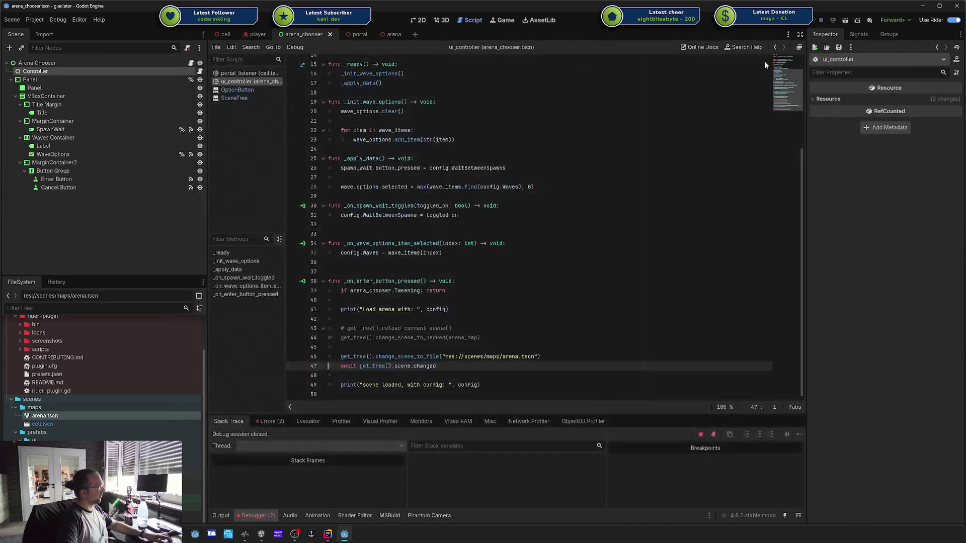
pyautogui.click(514, 338)
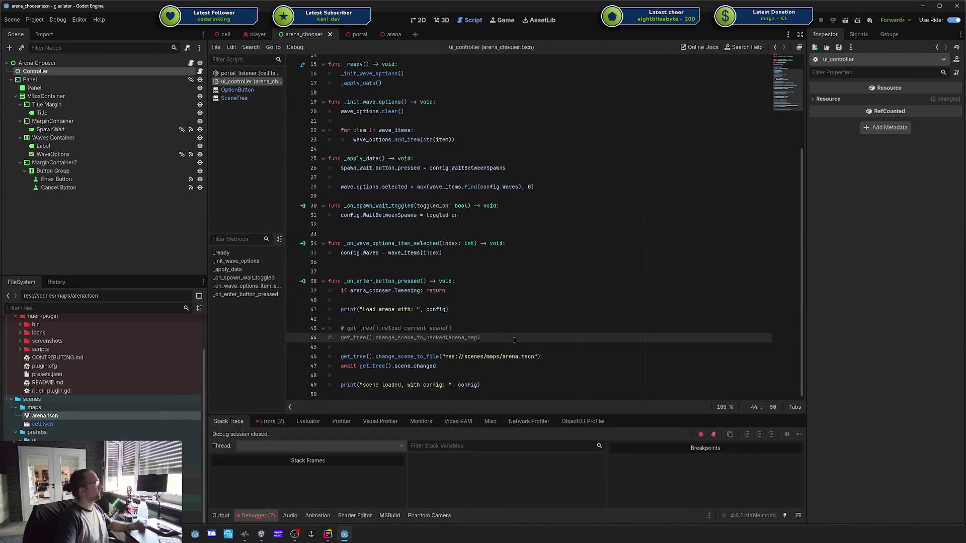
# Step: Select the enter handler's body, lines 40 to 49, then switch to JetBrains Rider
pyautogui.click(496, 361)
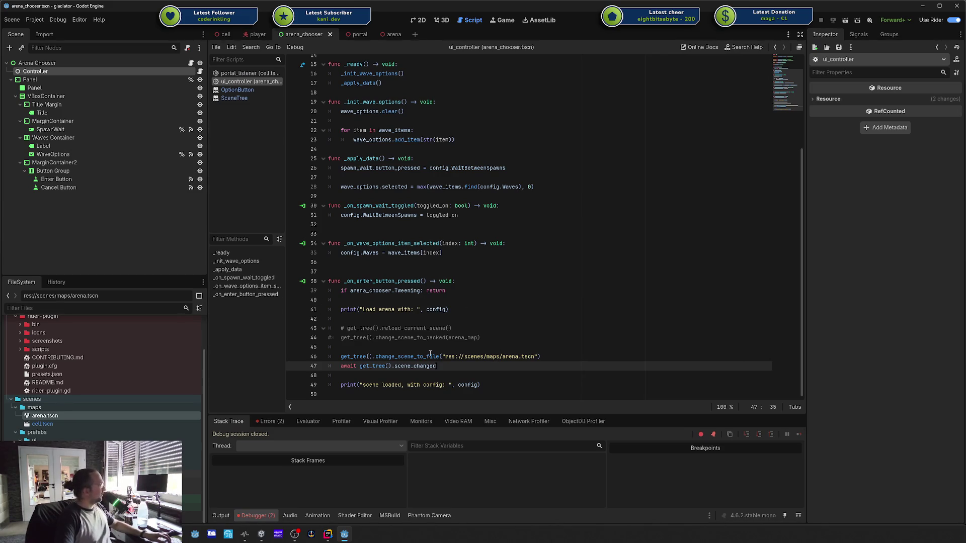
pyautogui.moveTo(441, 352)
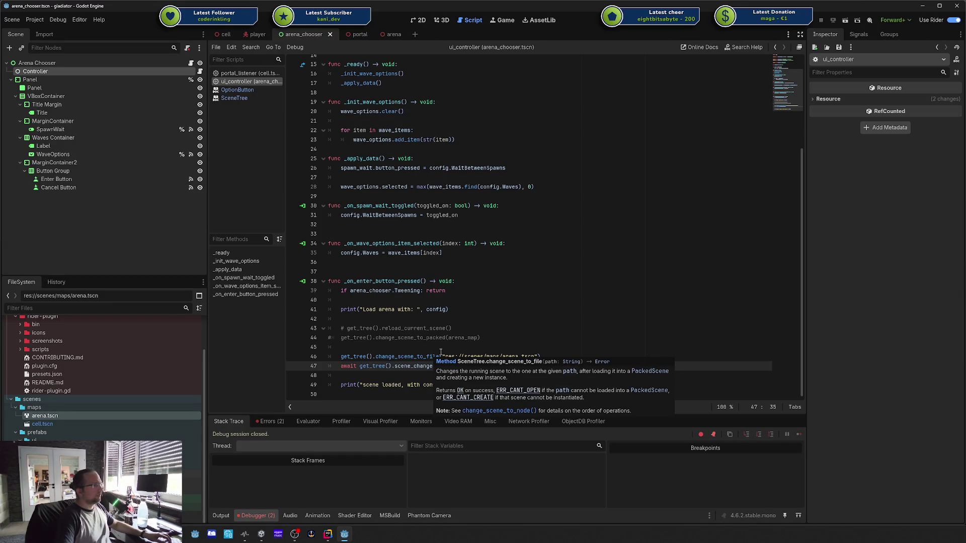
pyautogui.moveTo(506, 379)
pyautogui.mouseDown()
pyautogui.moveTo(442, 356)
pyautogui.moveTo(447, 337)
pyautogui.mouseUp()
pyautogui.click(470, 337)
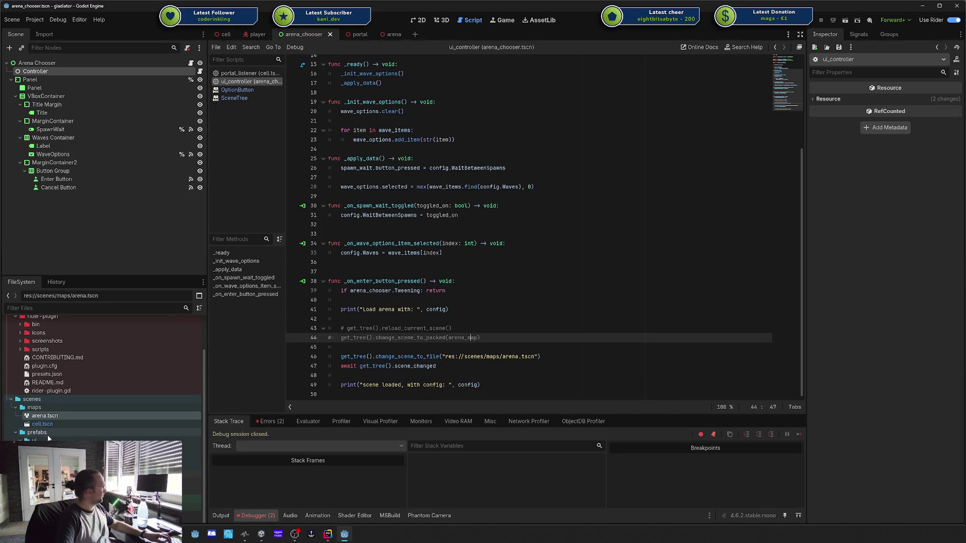
pyautogui.click(497, 374)
pyautogui.moveTo(508, 385)
pyautogui.mouseDown()
pyautogui.moveTo(443, 322)
pyautogui.moveTo(442, 302)
pyautogui.moveTo(386, 296)
pyautogui.mouseUp()
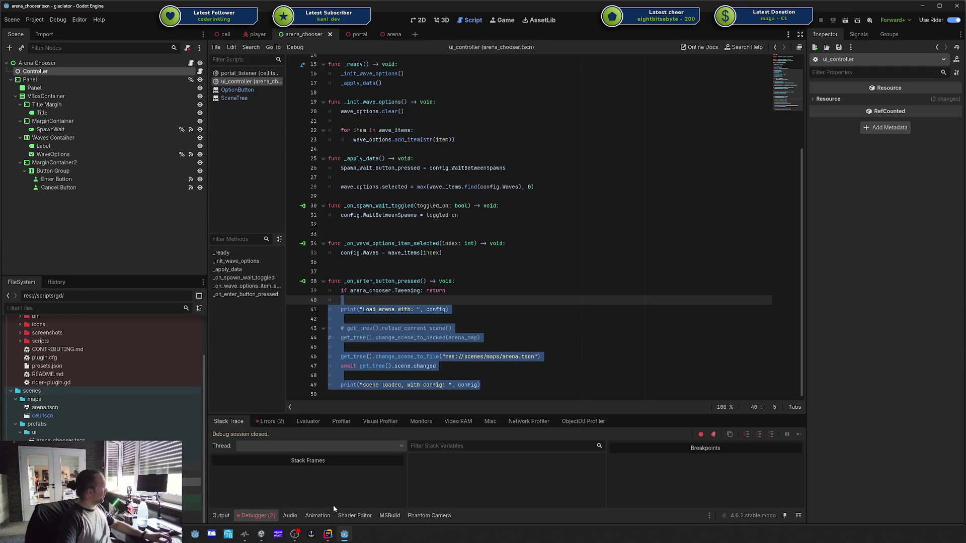
pyautogui.click(328, 533)
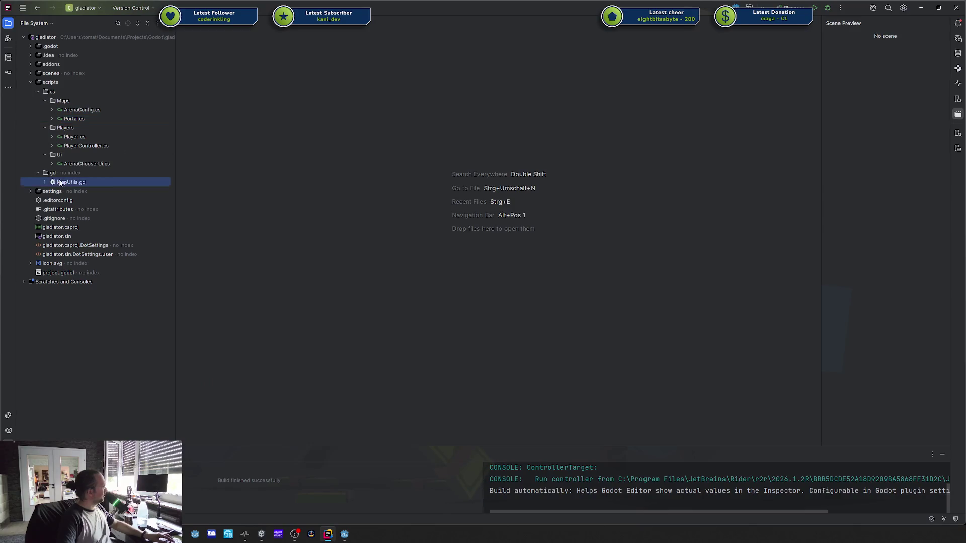
# Step: Delete the MapUtils.gd file from the gd scripts folder
pyautogui.doubleClick(60, 182)
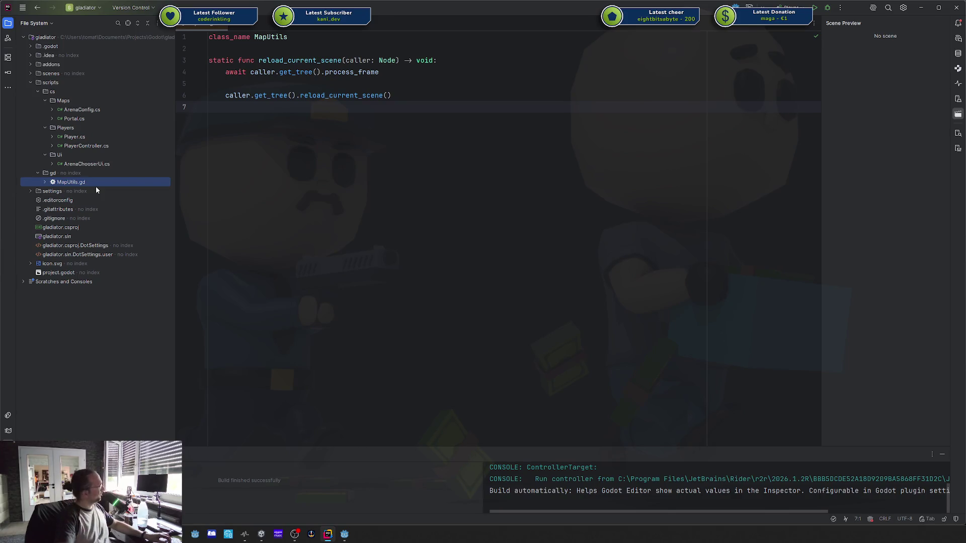
pyautogui.press('Delete')
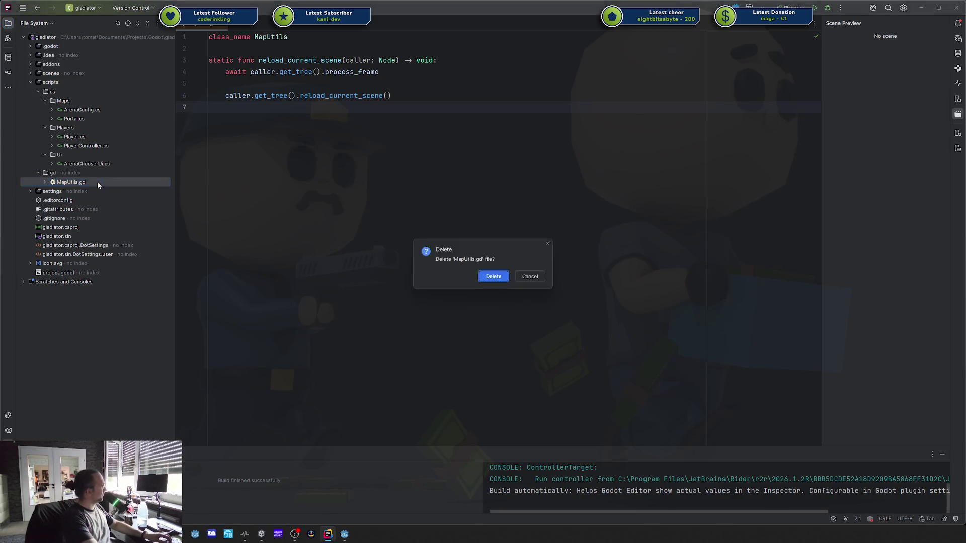
pyautogui.press('Return')
# Step: Add a new GDScript File to the gd folder
pyautogui.rightClick(68, 174)
pyautogui.moveTo(148, 180)
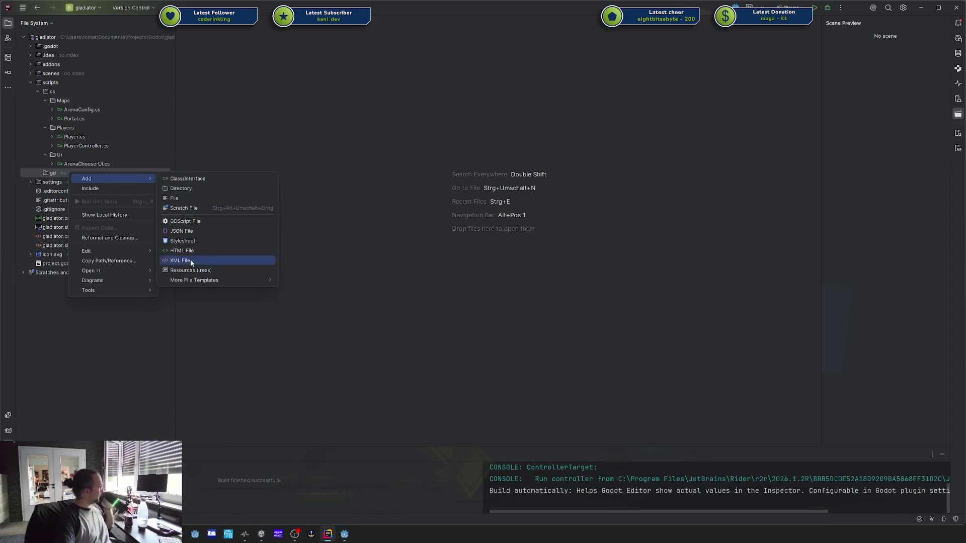
pyautogui.click(186, 222)
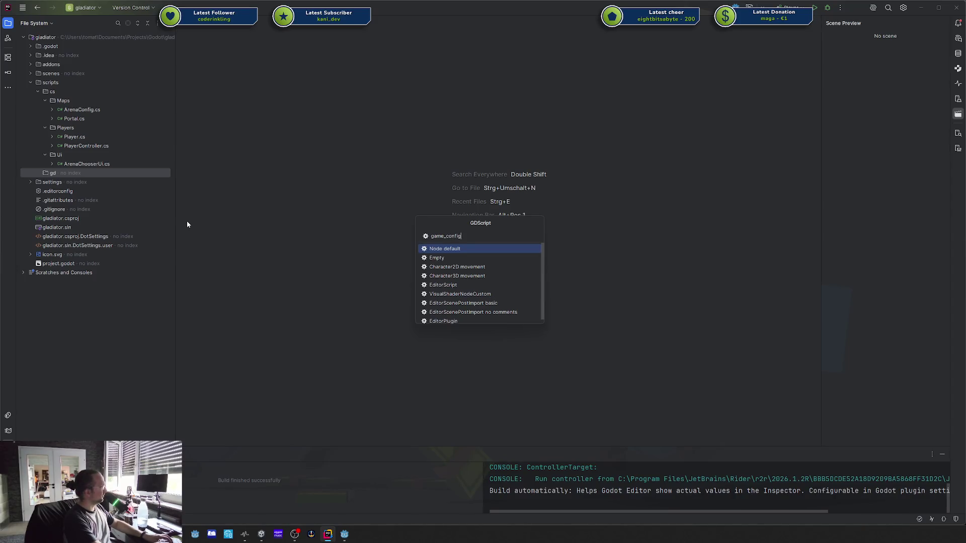
# Step: Create the script from the Node template and strip out its boilerplate functions
pyautogui.press('Return')
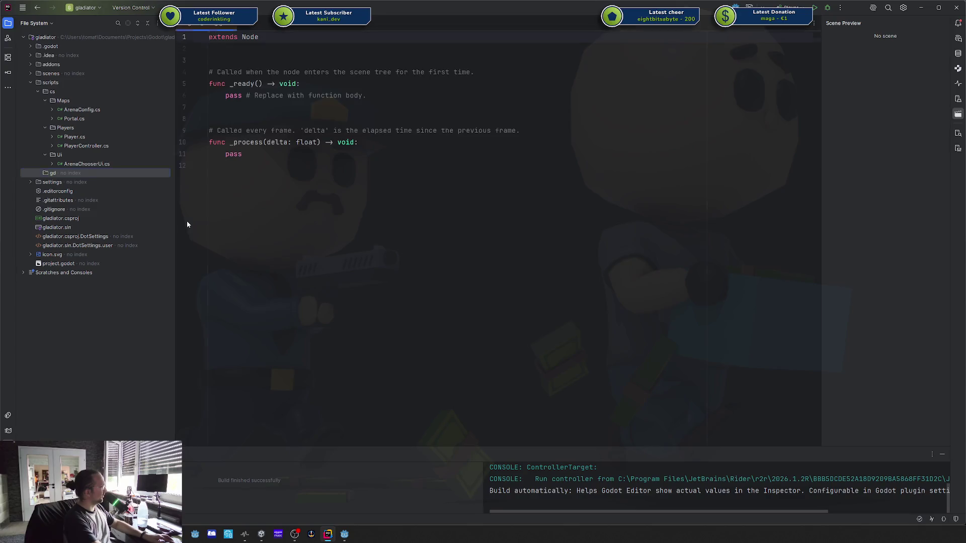
pyautogui.write('class_name GameConfig')
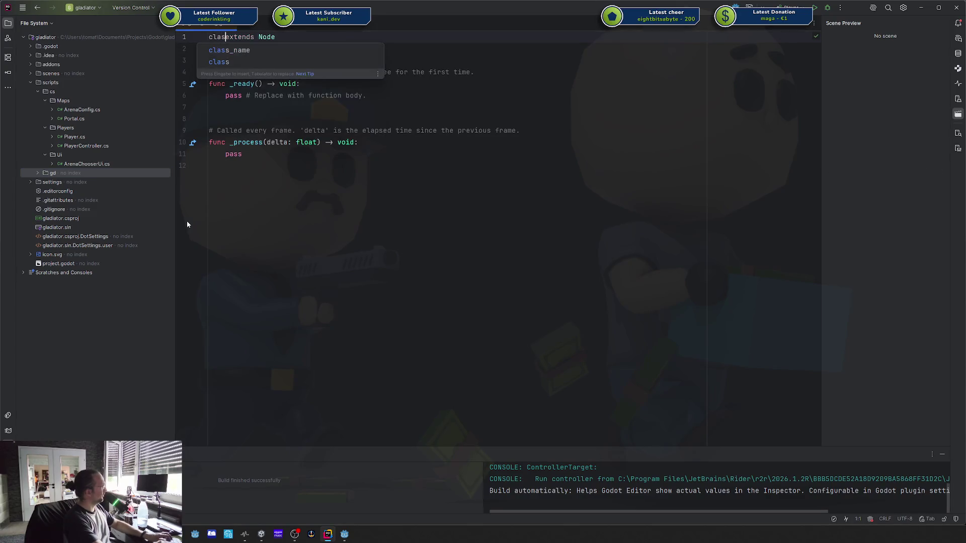
pyautogui.hotkey('shift', 'Home')
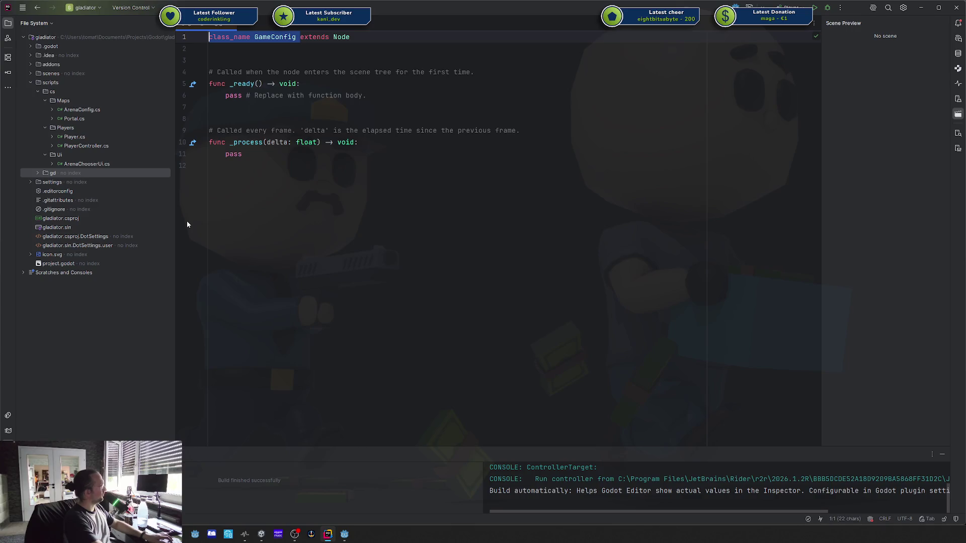
pyautogui.press('Delete')
pyautogui.press('Down')
pyautogui.press('Down')
pyautogui.hotkey('ctrl', 'shift', 'End')
pyautogui.press('Delete')
pyautogui.press('BackSpace')
pyautogui.press('Return')
# Step: Write the function header func load_arena() -> void: under extends Node
pyautogui.write('fun')
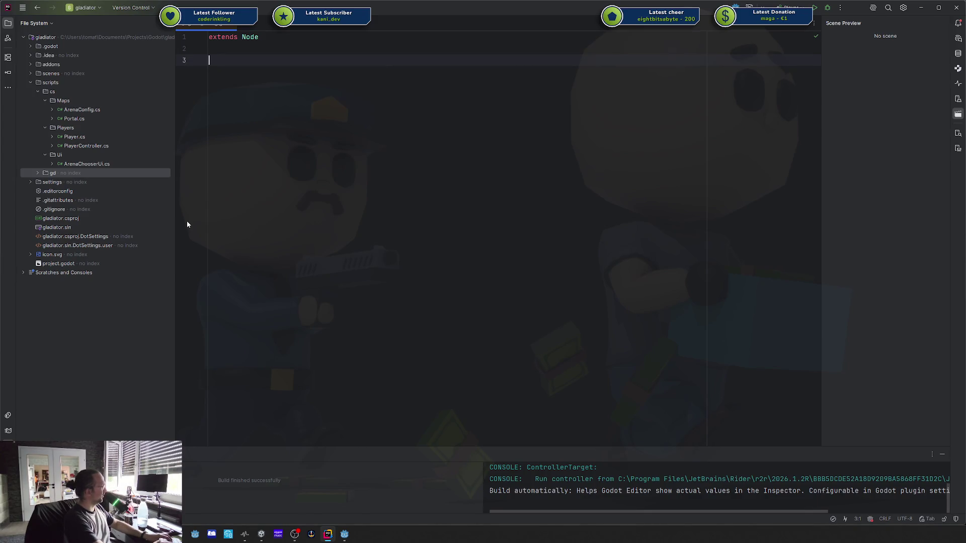
pyautogui.write('nc _')
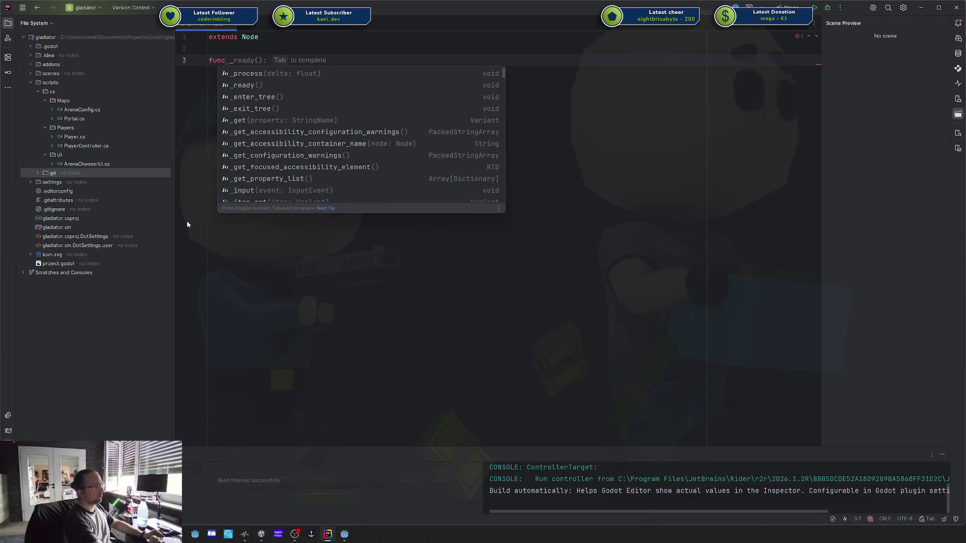
pyautogui.write('fu')
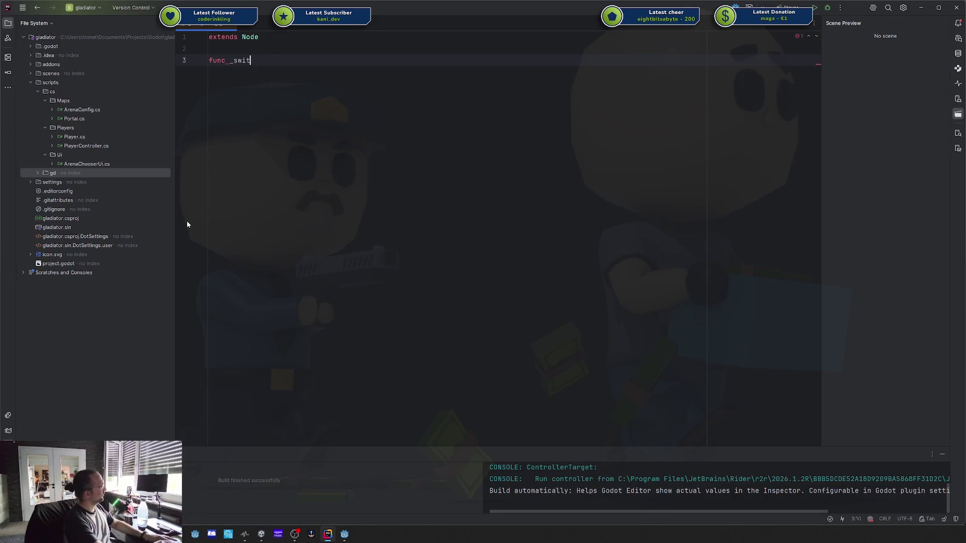
pyautogui.press('BackSpace')
pyautogui.press('BackSpace')
pyautogui.write('load_map(packe')
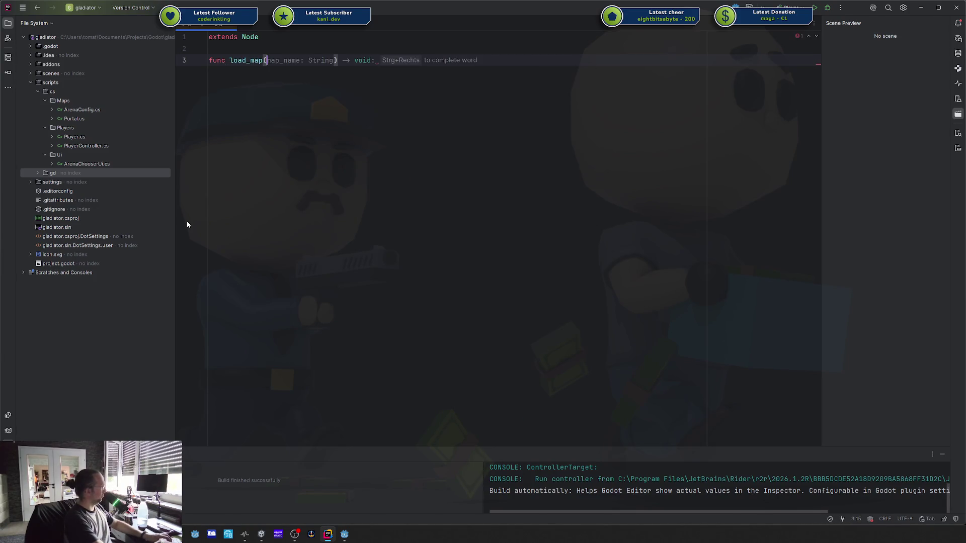
pyautogui.write('d')
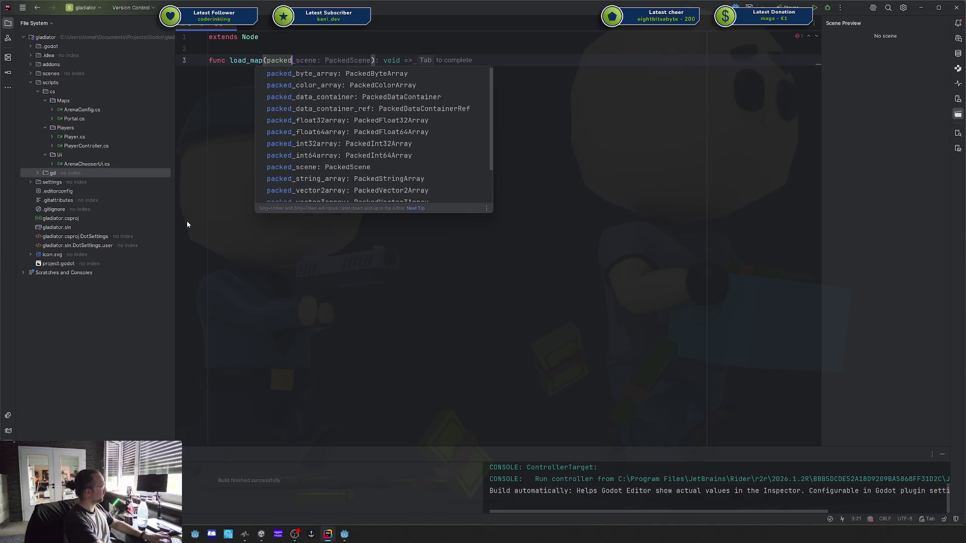
pyautogui.press('BackSpace')
pyautogui.press('BackSpace')
pyautogui.press('BackSpace')
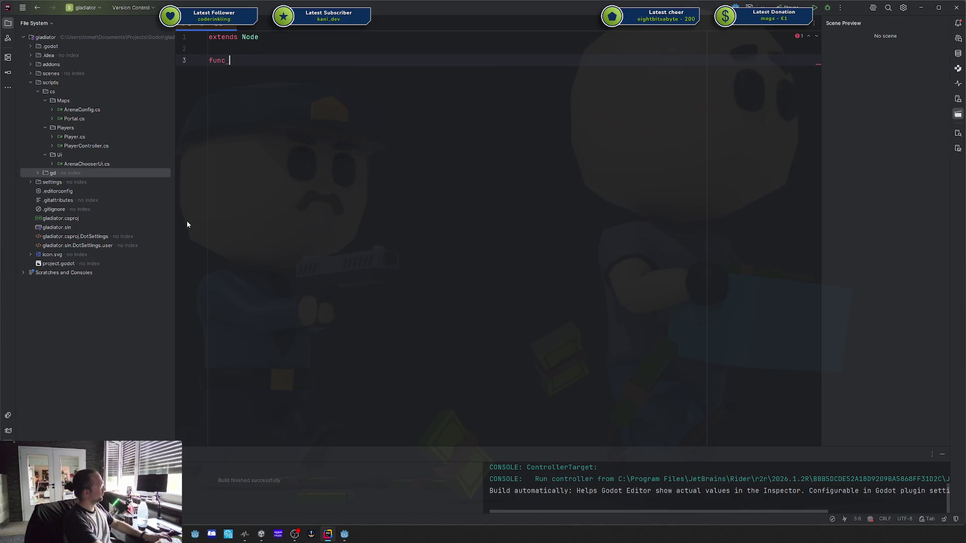
pyautogui.hotkey('ctrl', 'z')
pyautogui.hotkey('ctrl', 'BackSpace')
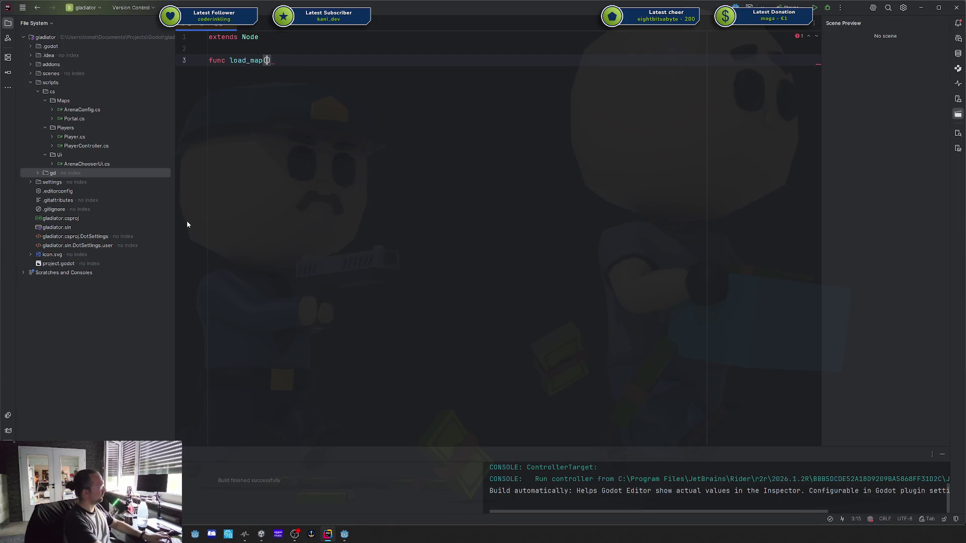
pyautogui.press('BackSpace')
pyautogui.hotkey('ctrl', 'BackSpace')
pyautogui.write('load_arena(')
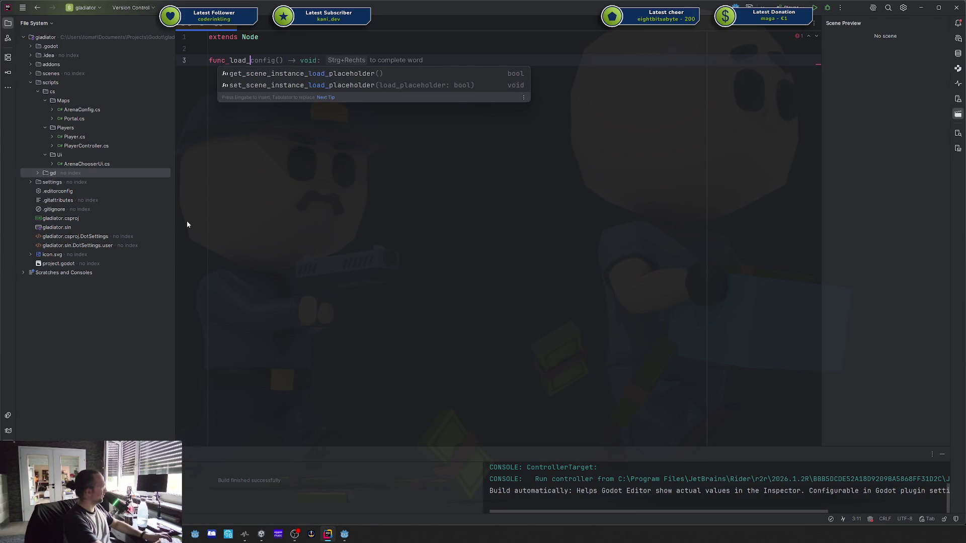
pyautogui.press('Delete')
pyautogui.write(') -> void')
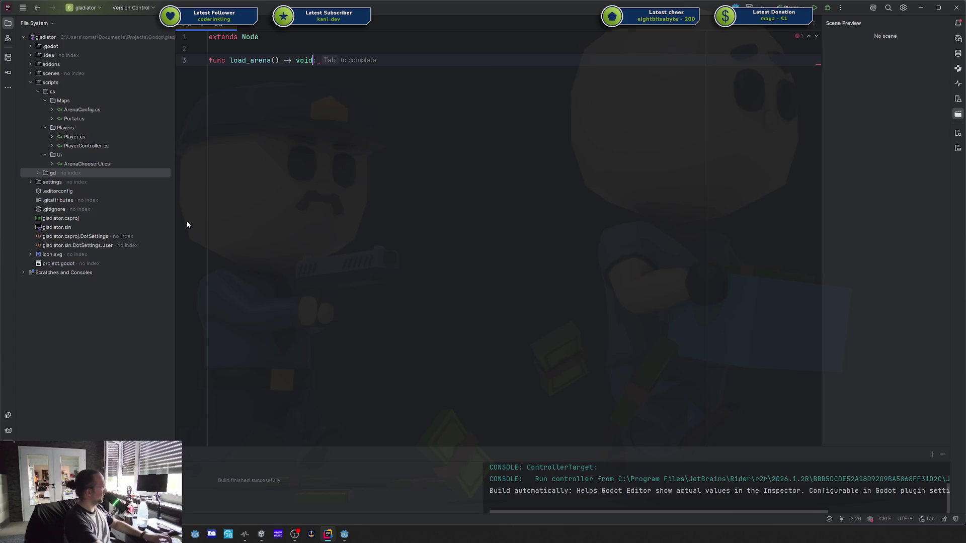
pyautogui.press('Tab')
pyautogui.press('Return')
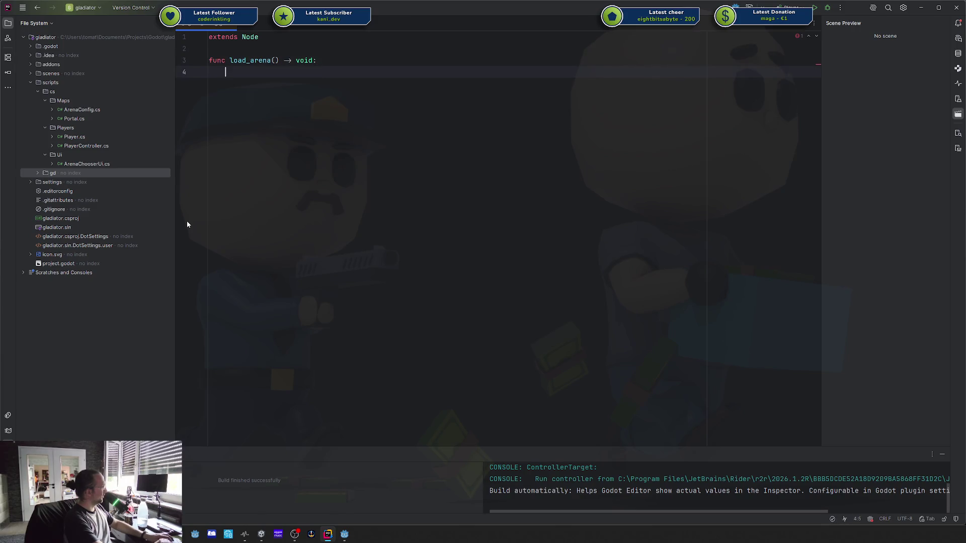
# Step: Draft and then delete a get_tree().change_ call in the body, and close Rider
pyautogui.write('get_tr')
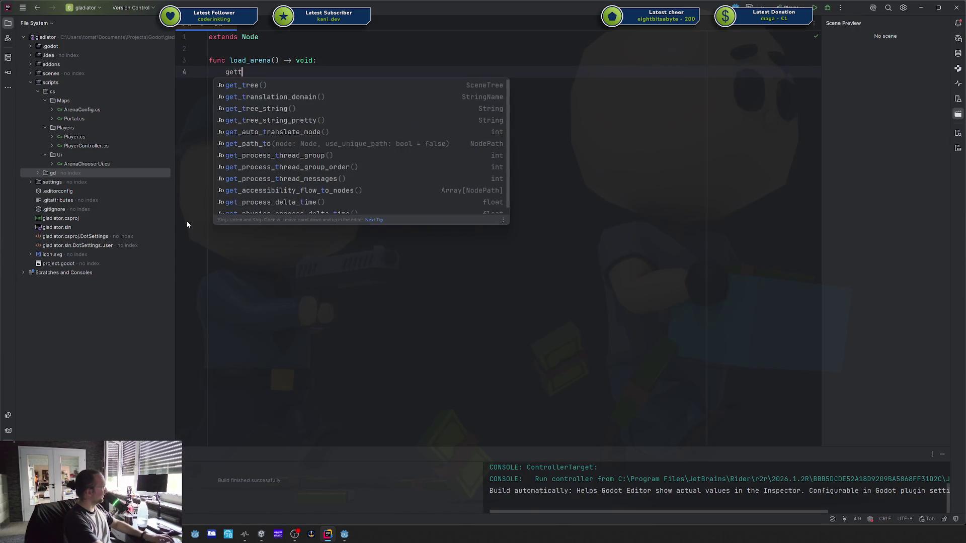
pyautogui.press('Return')
pyautogui.write('.change_')
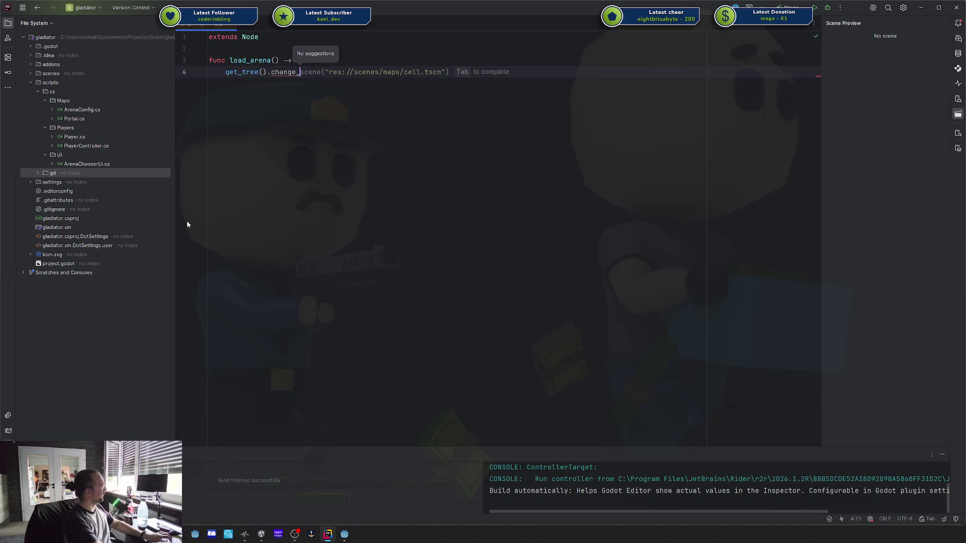
pyautogui.press('BackSpace')
pyautogui.press('BackSpace')
pyautogui.press('BackSpace')
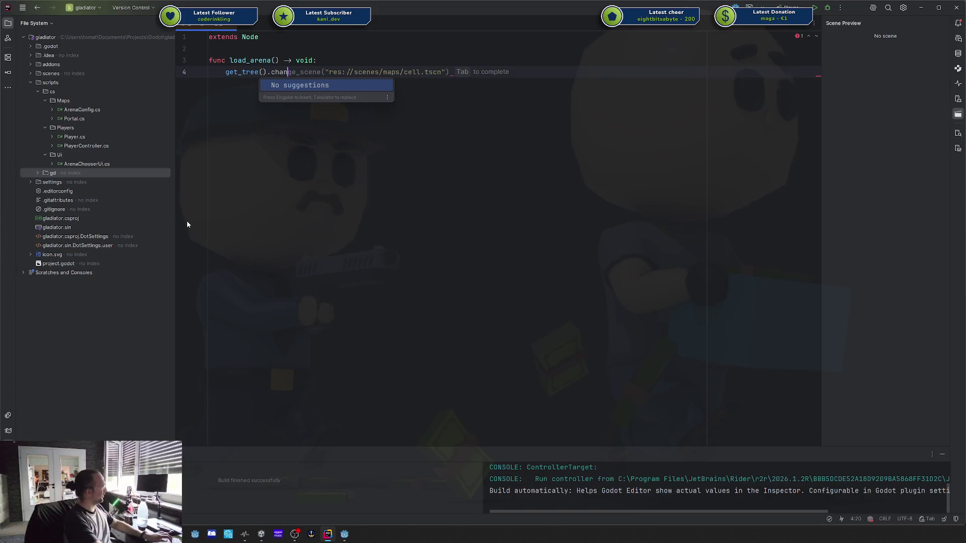
pyautogui.press('Escape')
pyautogui.hotkey('shift', 'Home')
pyautogui.press('BackSpace')
pyautogui.write('change_')
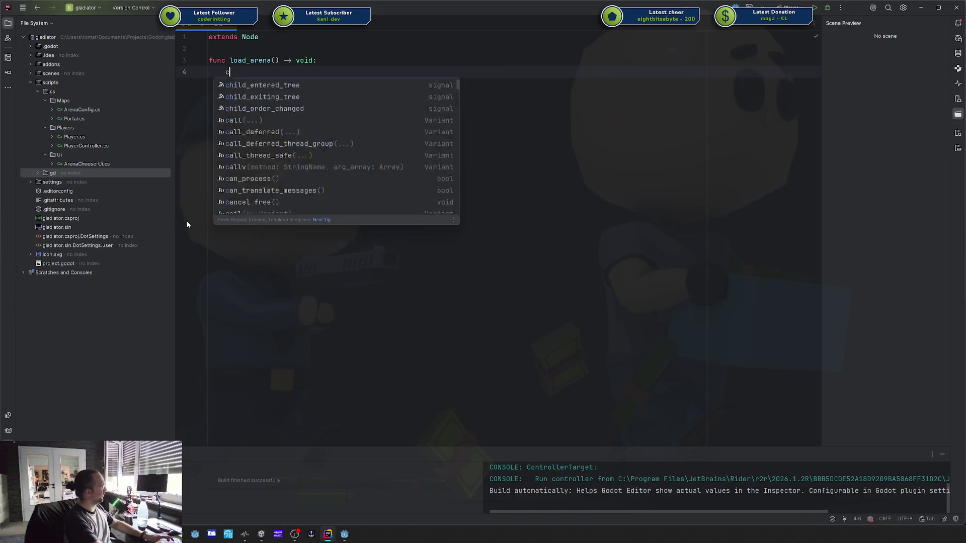
pyautogui.hotkey('shift', 'Home')
pyautogui.press('BackSpace')
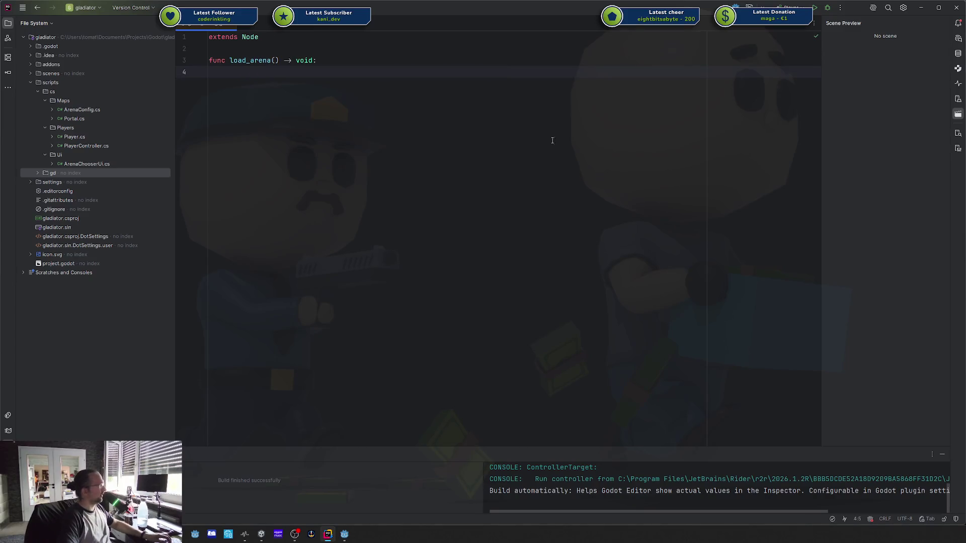
pyautogui.click(956, 8)
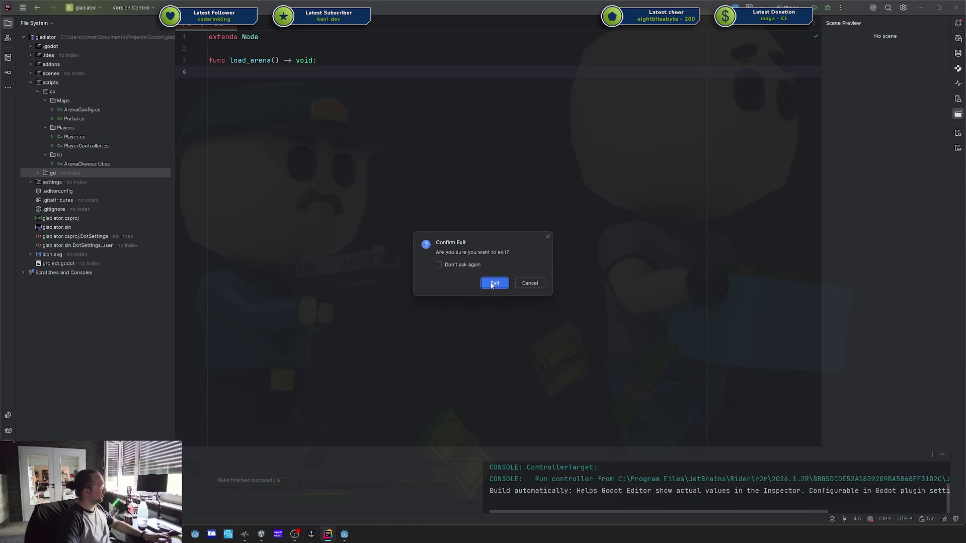
# Step: Exit Rider and clear the errors listed in Godot's debugger
pyautogui.click(494, 283)
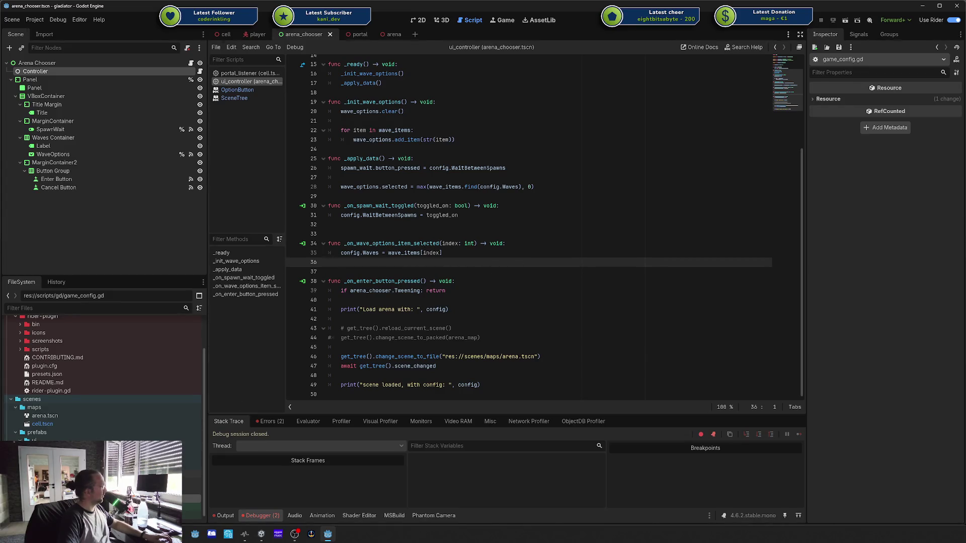
pyautogui.click(269, 422)
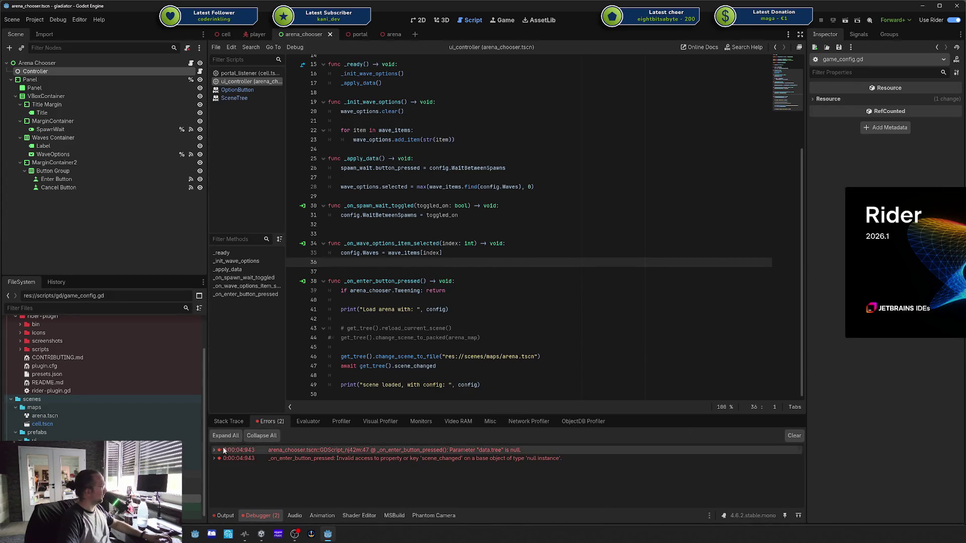
pyautogui.click(793, 436)
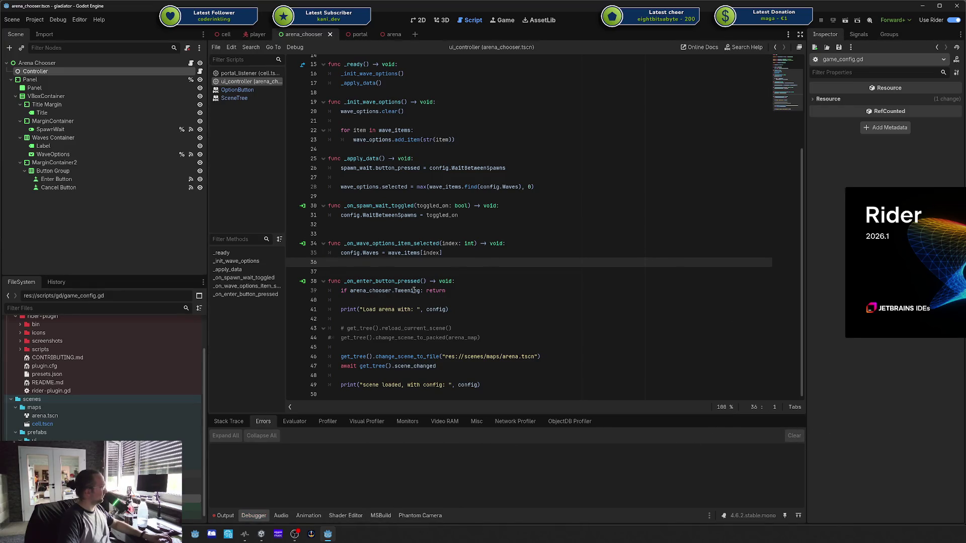
# Step: Highlight lines 41–48 of the enter-button handler in the ui_controller script
pyautogui.click(451, 356)
pyautogui.moveTo(487, 378)
pyautogui.mouseDown()
pyautogui.moveTo(480, 337)
pyautogui.moveTo(427, 309)
pyautogui.mouseUp()
pyautogui.click(427, 309)
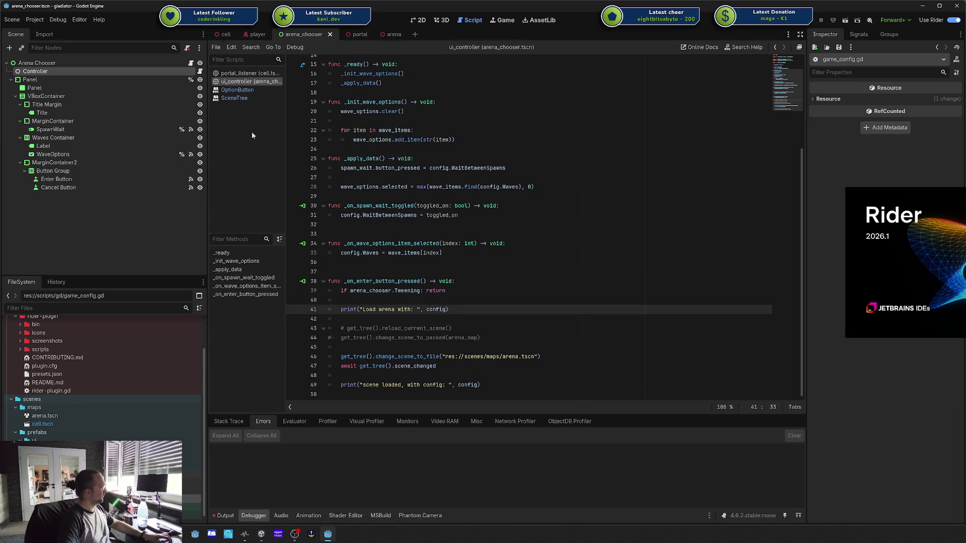
pyautogui.click(35, 20)
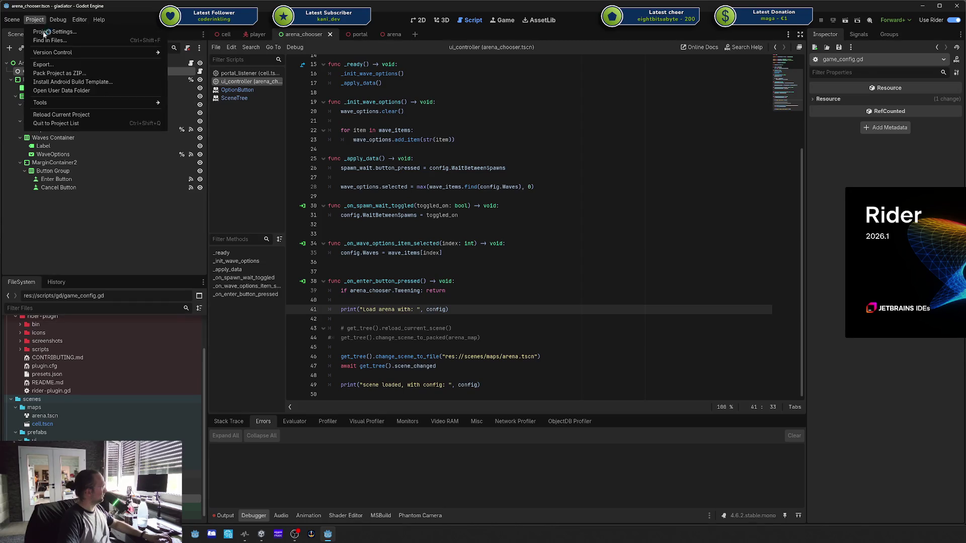
# Step: Reload the project, then register res://scripts/gd/game_config.gd as the GameConfig autoload
pyautogui.click(52, 115)
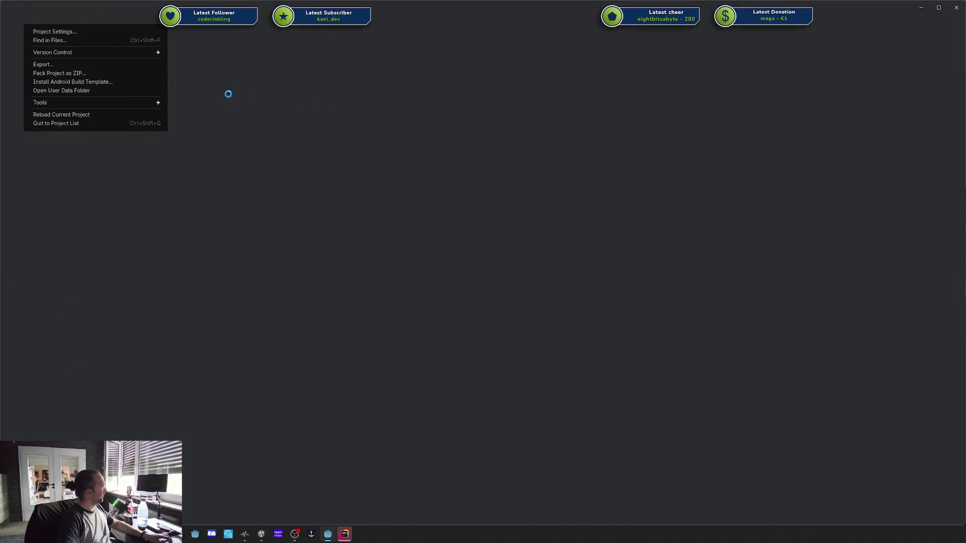
pyautogui.click(95, 29)
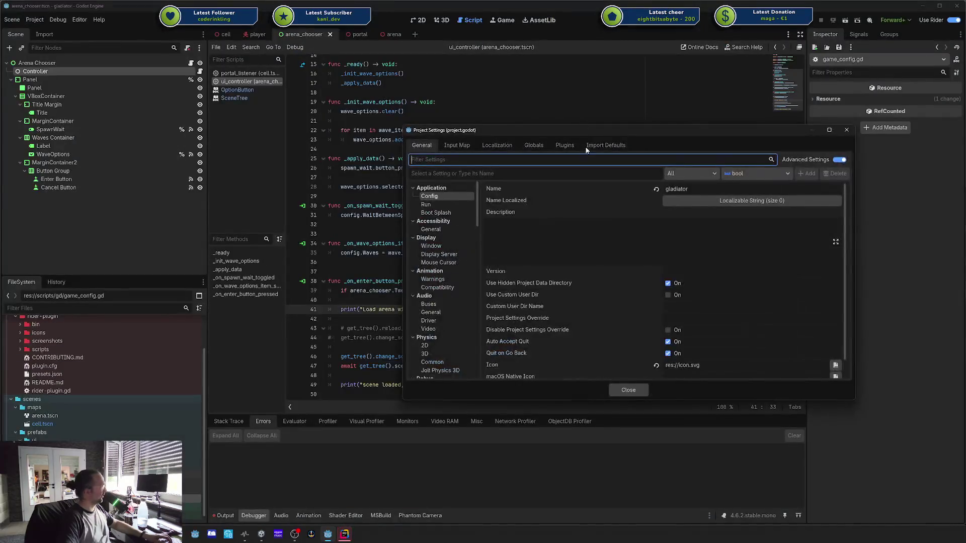
pyautogui.click(533, 146)
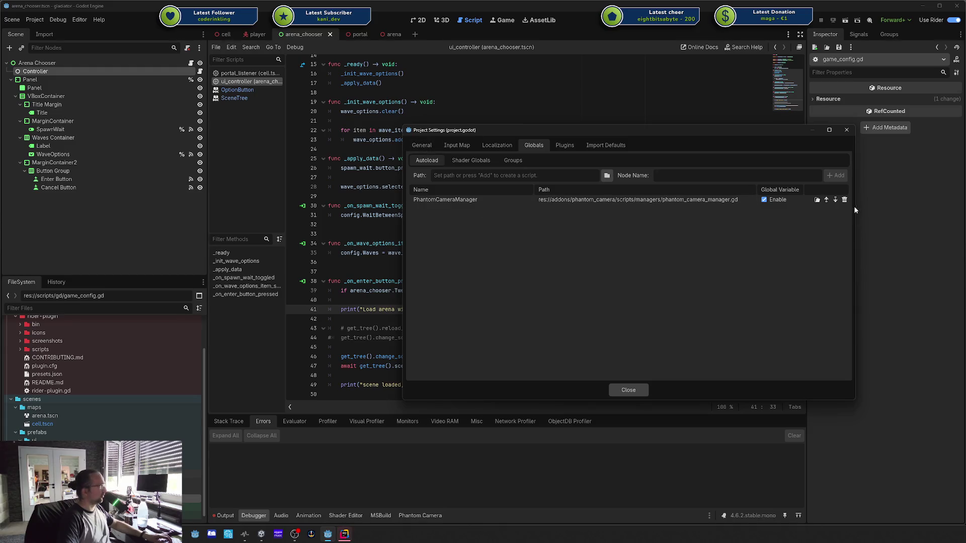
pyautogui.click(606, 175)
pyautogui.moveTo(861, 140); pyautogui.dragTo(603, 176)
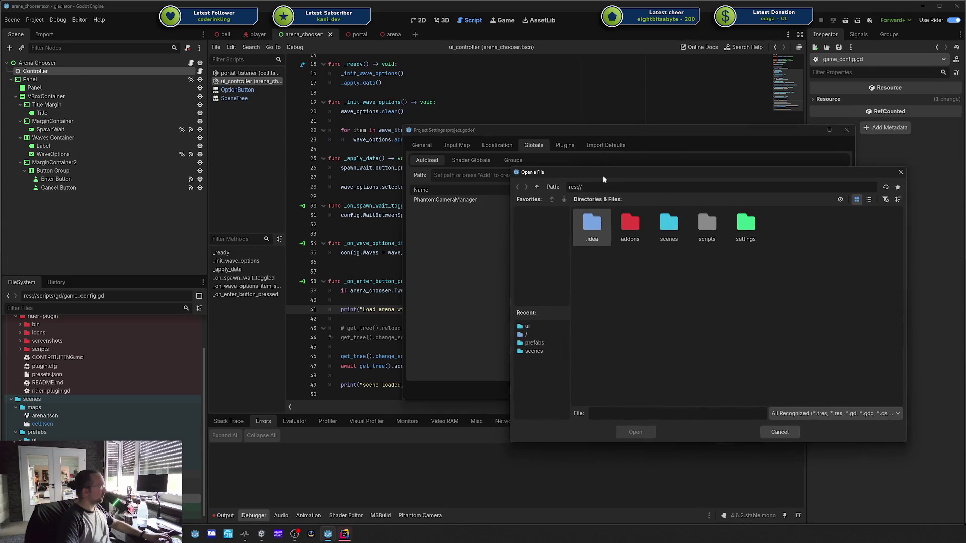
pyautogui.doubleClick(710, 227)
pyautogui.doubleClick(629, 230)
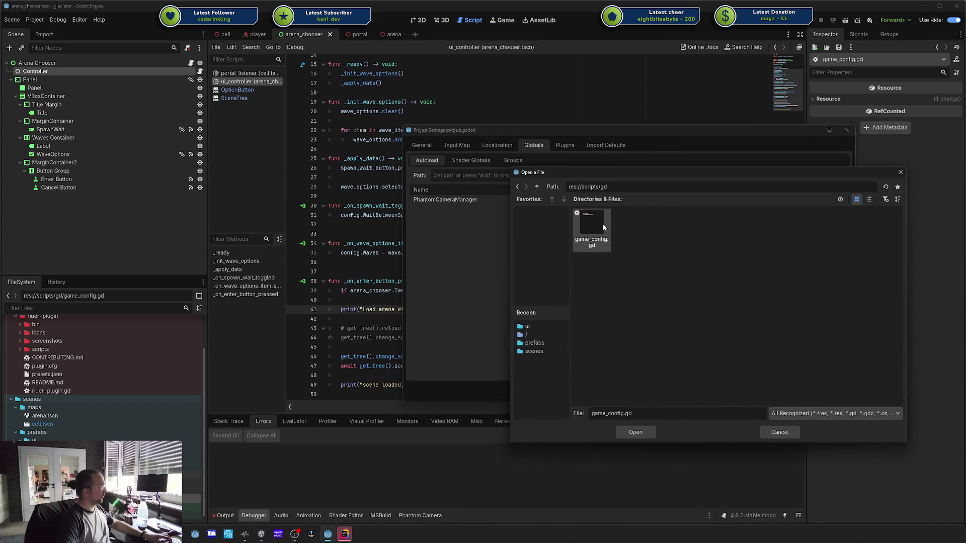
pyautogui.doubleClick(603, 223)
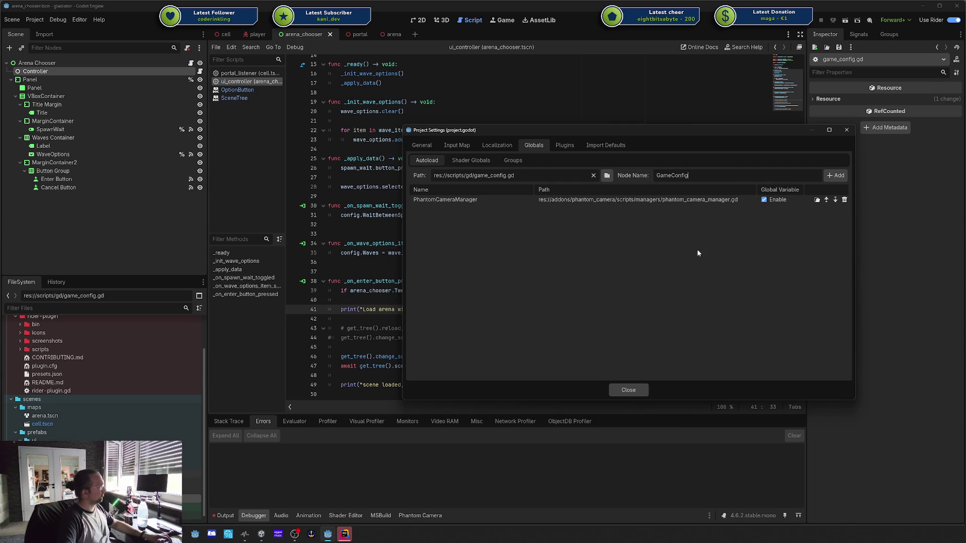
pyautogui.click(835, 175)
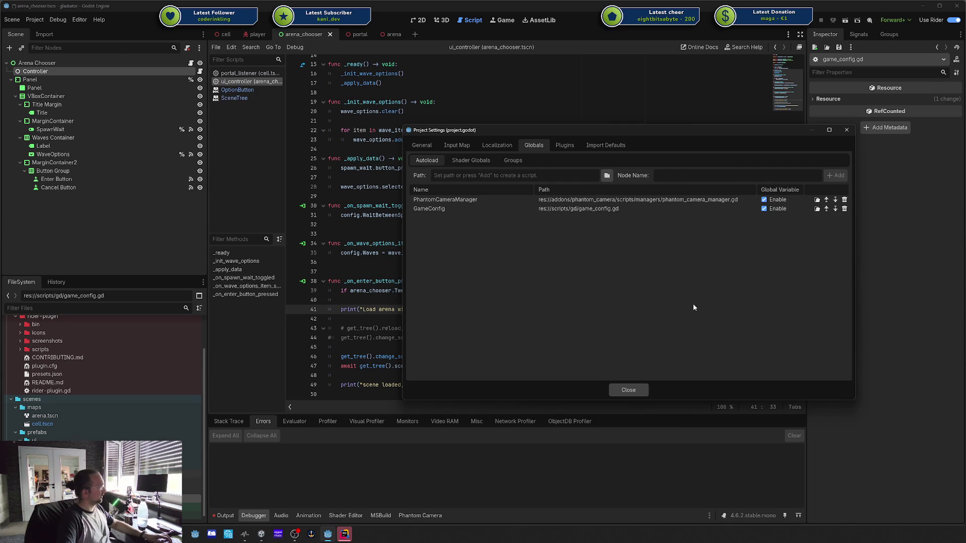
pyautogui.click(624, 389)
pyautogui.click(553, 252)
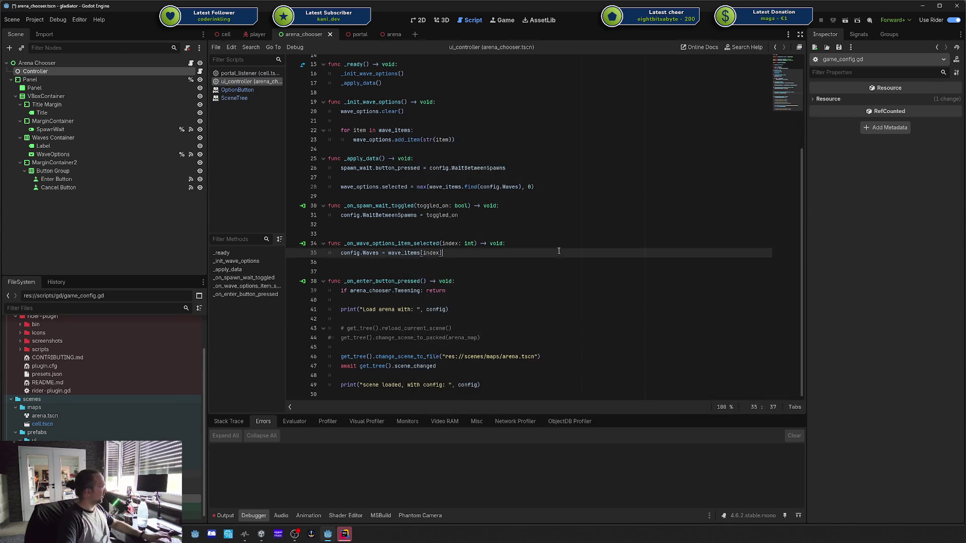
# Step: Delete lines 41–49 from the enter-button handler
pyautogui.click(379, 328)
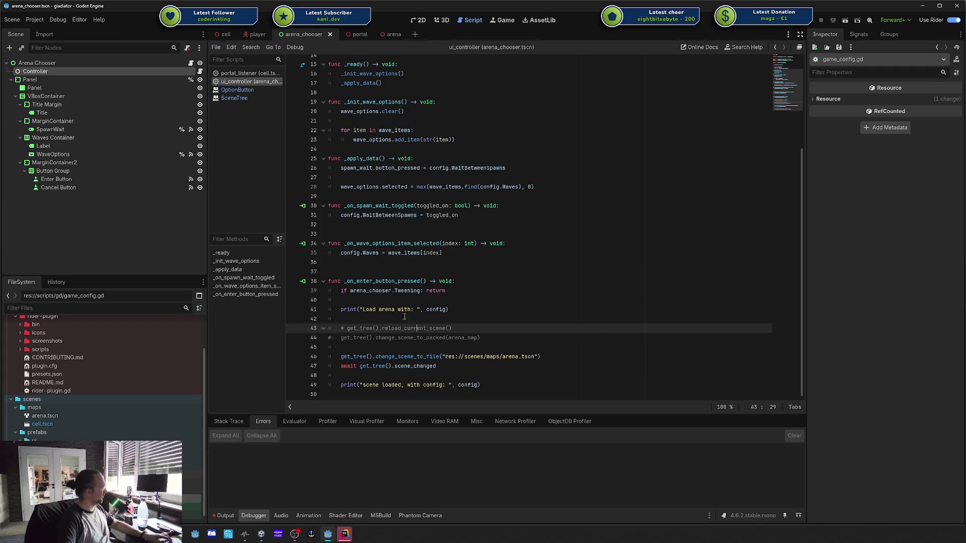
pyautogui.press('Up')
pyautogui.press('Up')
pyautogui.moveTo(497, 383)
pyautogui.mouseDown()
pyautogui.moveTo(382, 329)
pyautogui.moveTo(382, 302)
pyautogui.moveTo(386, 316)
pyautogui.mouseUp()
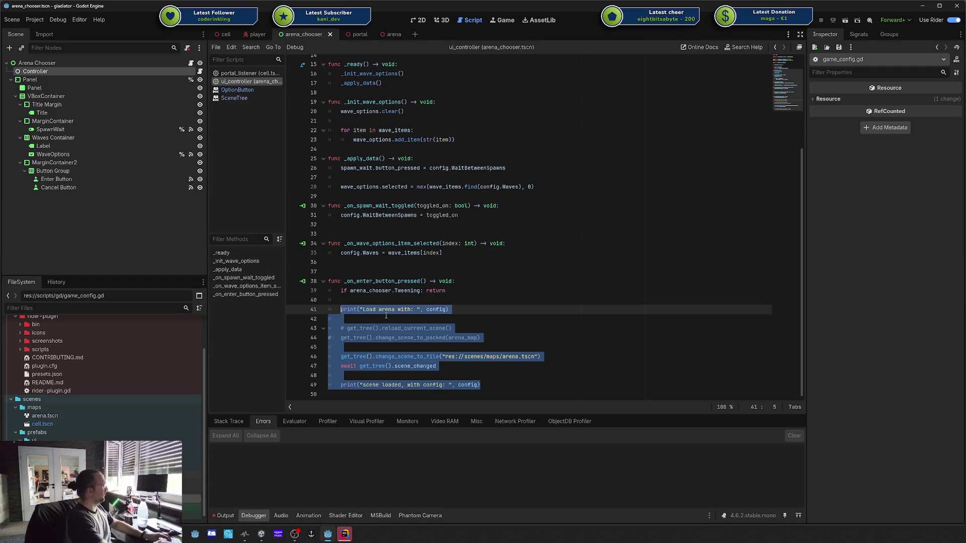
pyautogui.press('BackSpace')
# Step: Add an unfinished GameConfig line to the handler and comment it out with Ctrl+K
pyautogui.write('Gamecon')
pyautogui.hotkey('ctrl', 'BackSpace')
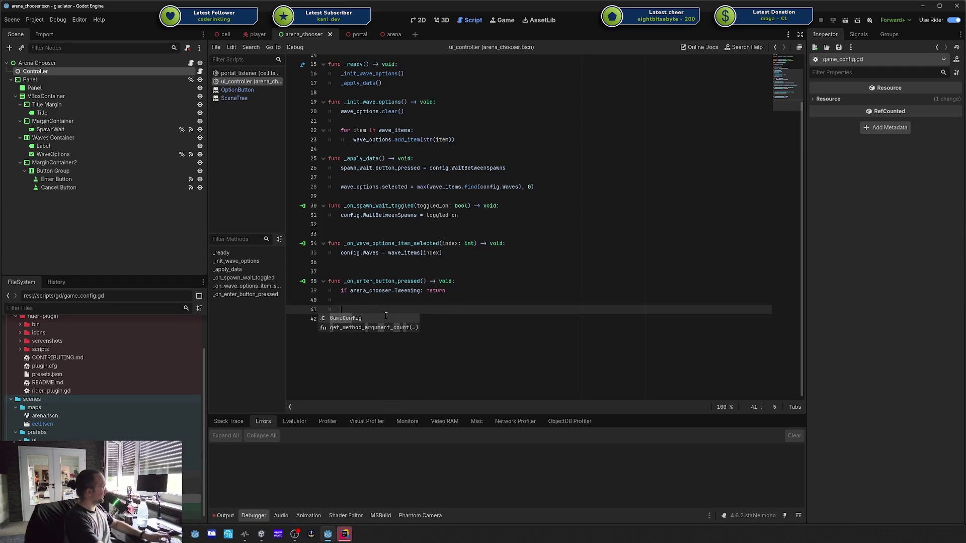
pyautogui.write('Ga')
pyautogui.press('Return')
pyautogui.write('.')
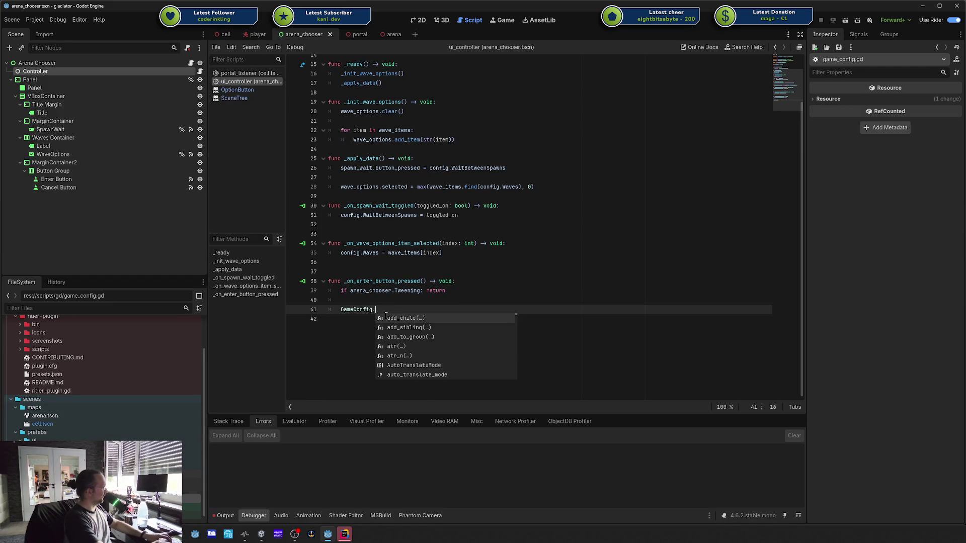
pyautogui.write('load')
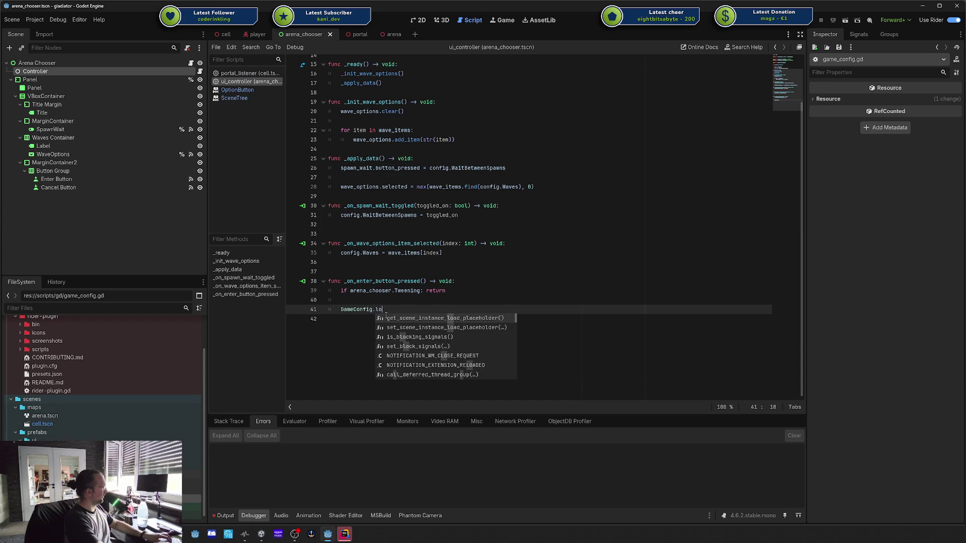
pyautogui.press('BackSpace')
pyautogui.press('BackSpace')
pyautogui.press('BackSpace')
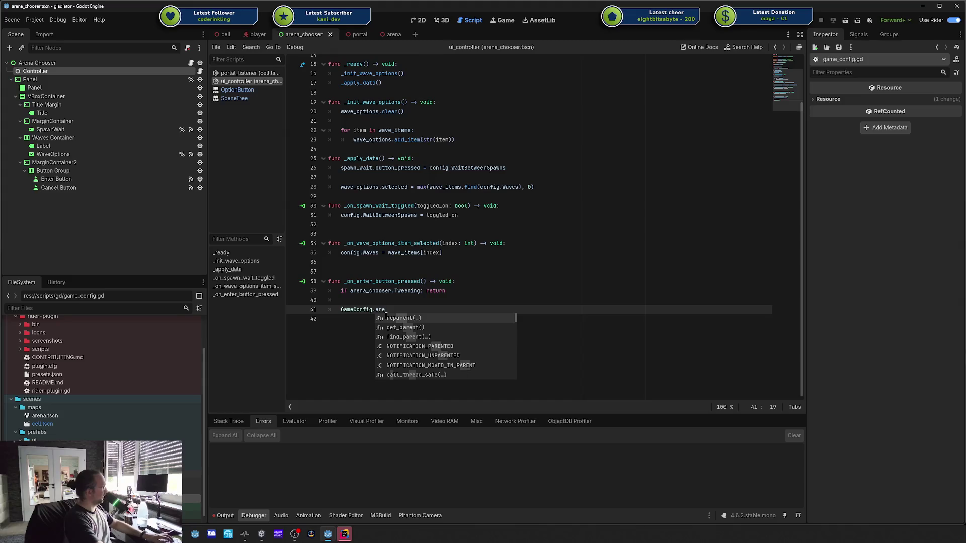
pyautogui.write('ne')
pyautogui.scroll(3, 386, 315)
pyautogui.press('Home')
pyautogui.hotkey('ctrl', 'k')
# Step: Switch over to the Rider window
pyautogui.hotkey('alt', 'Tab')
pyautogui.hotkey('alt', 'Tab')
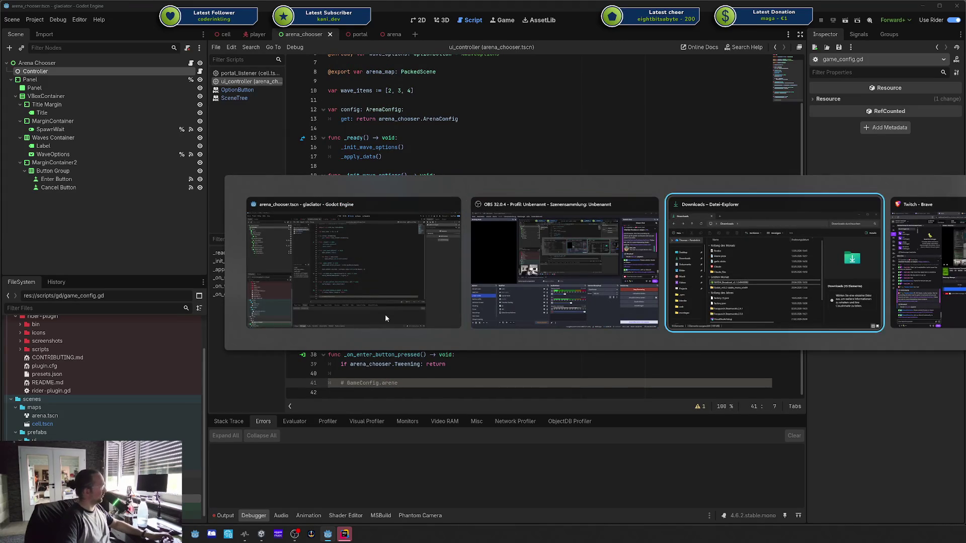
pyautogui.hotkey('alt', 'shift', 'Tab')
pyautogui.hotkey('alt', 'shift', 'Tab')
pyautogui.hotkey('alt', 'shift', 'Tab')
pyautogui.hotkey('alt', 'Tab')
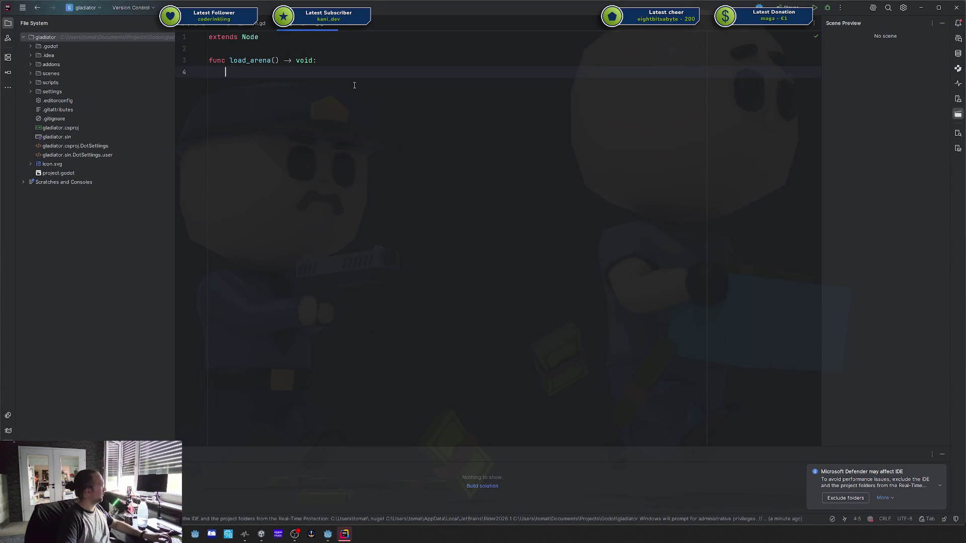
# Step: Put pass in load_arena's body and try a get_tree() line above it, then delete it
pyautogui.write('pass')
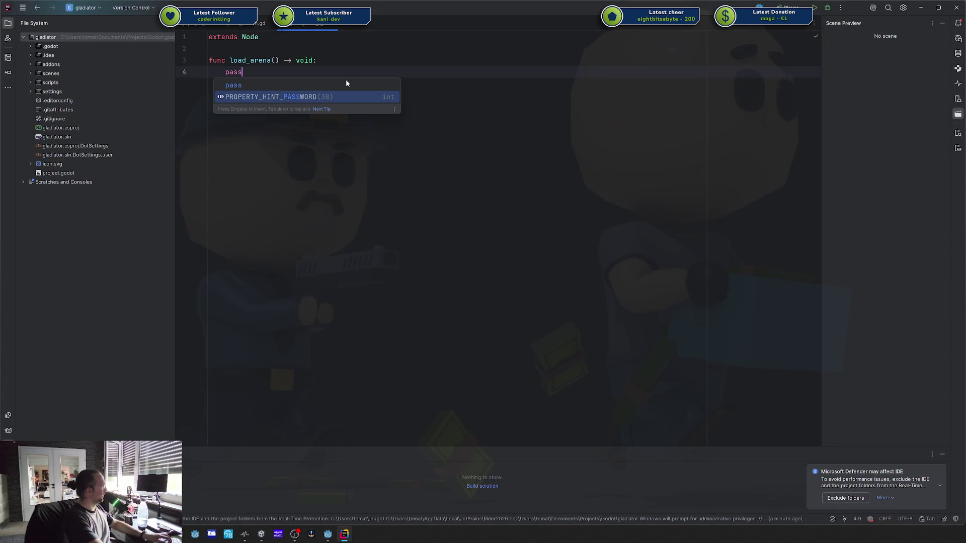
pyautogui.press('Escape')
pyautogui.press('Up')
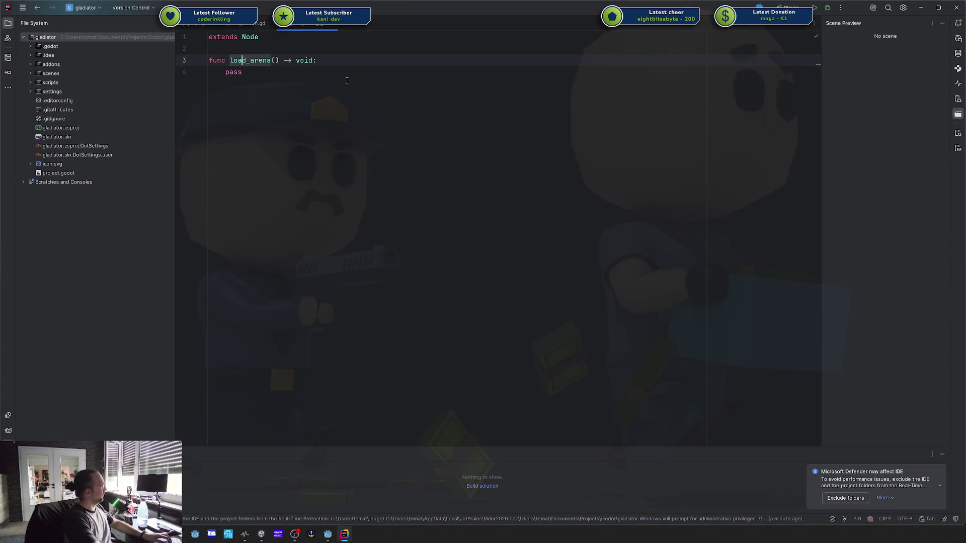
pyautogui.press('End')
pyautogui.press('Return')
pyautogui.write('gett')
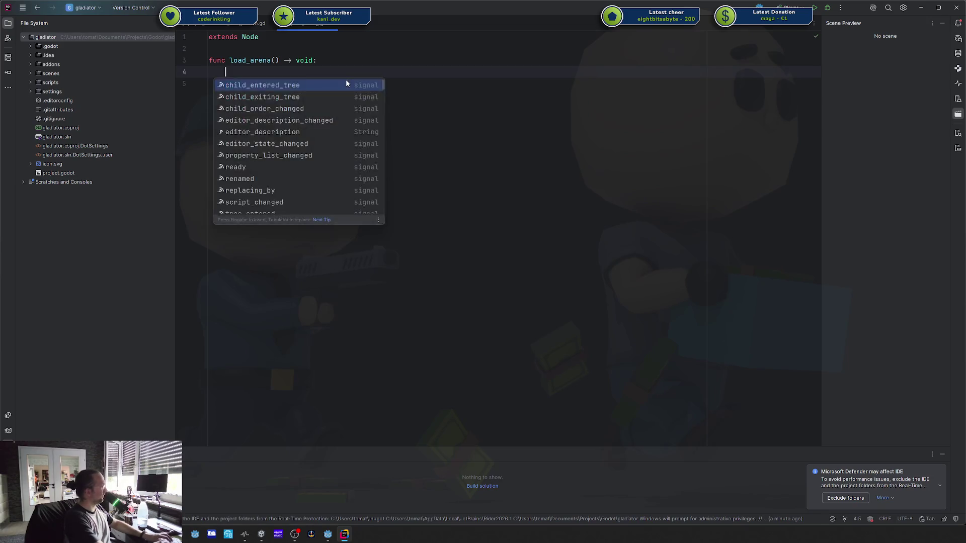
pyautogui.press('Return')
pyautogui.write('.')
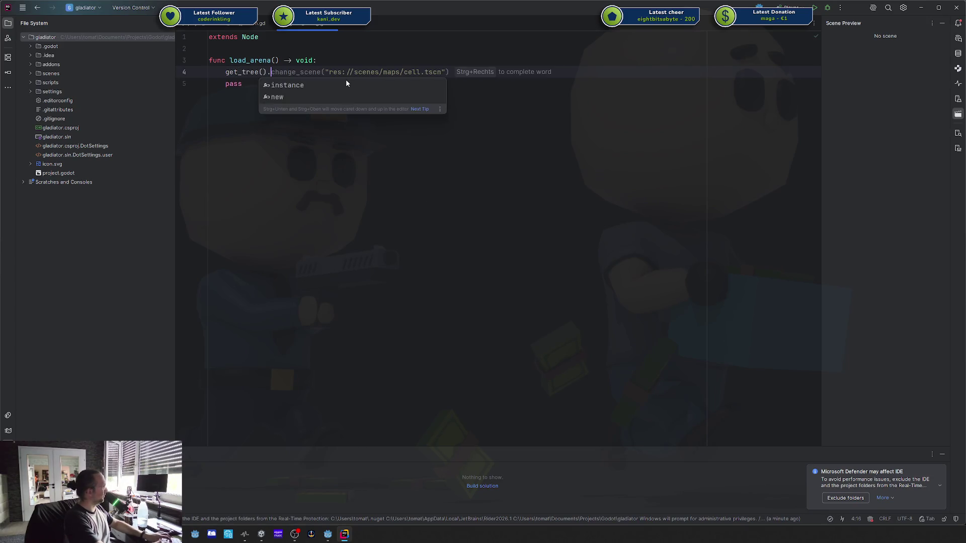
pyautogui.hotkey('shift', 'Home')
pyautogui.press('BackSpace')
# Step: Retry a get_tree().ch scene-change call, then delete it again
pyautogui.press('BackSpace')
pyautogui.press('Return')
pyautogui.write('g')
pyautogui.press('BackSpace')
pyautogui.press('Tab')
pyautogui.write('gettr')
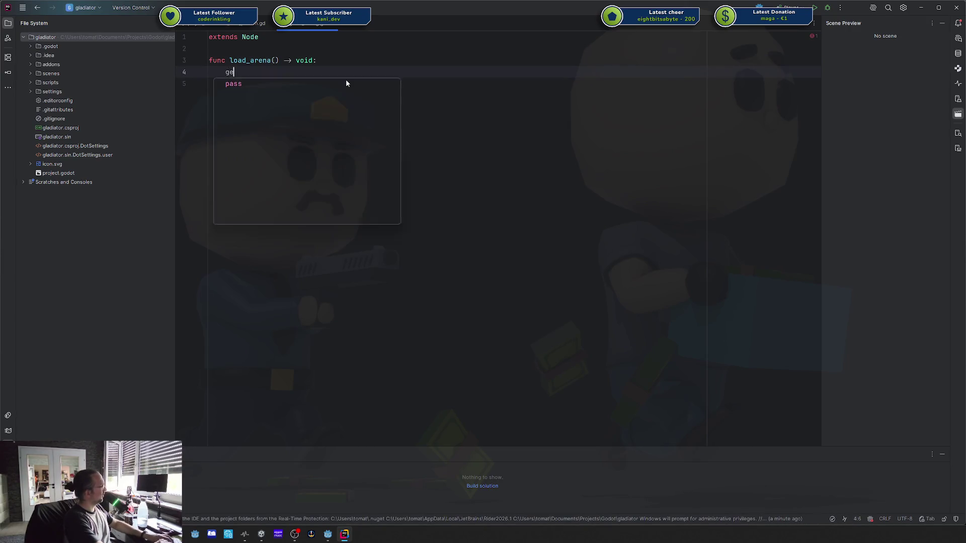
pyautogui.press('Return')
pyautogui.write('.')
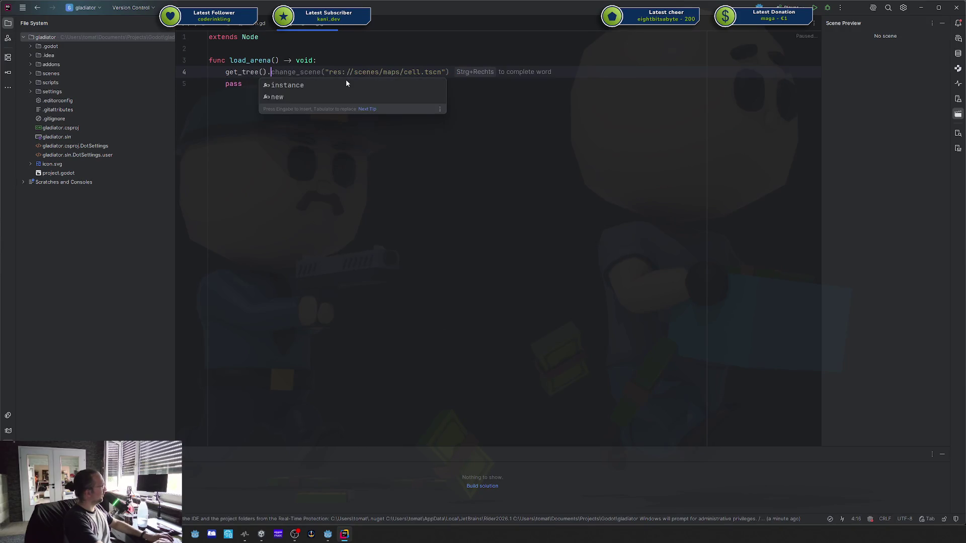
pyautogui.write('change')
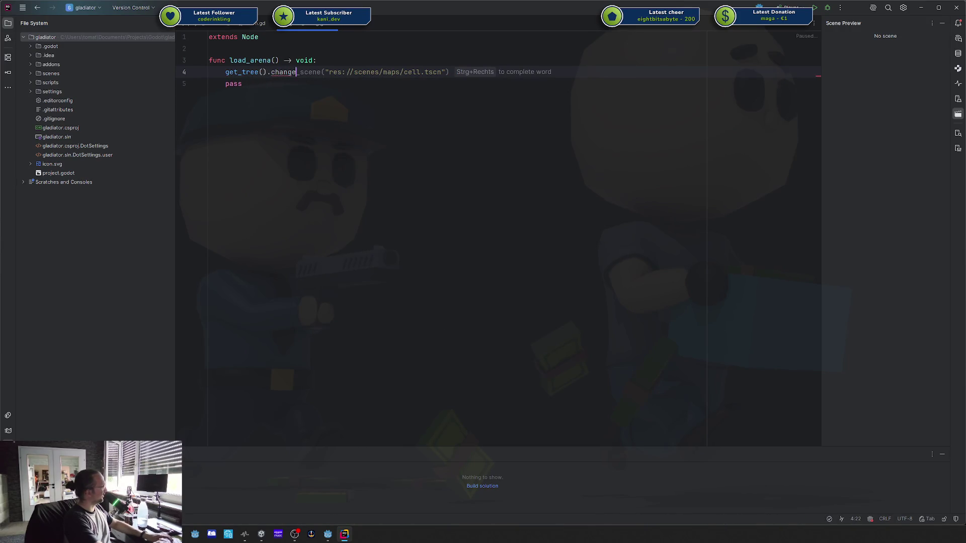
pyautogui.hotkey('shift', 'Home')
pyautogui.press('BackSpace')
# Step: Try a config: ArenaConfig parameter on load_arena, remove it, then switch back to Godot
pyautogui.press('Up')
pyautogui.press('Up')
pyautogui.press('Up')
pyautogui.press('Down')
pyautogui.press('Down')
pyautogui.hotkey('ctrl', 'Right')
pyautogui.hotkey('ctrl', 'Right')
pyautogui.press('Right')
pyautogui.press('Right')
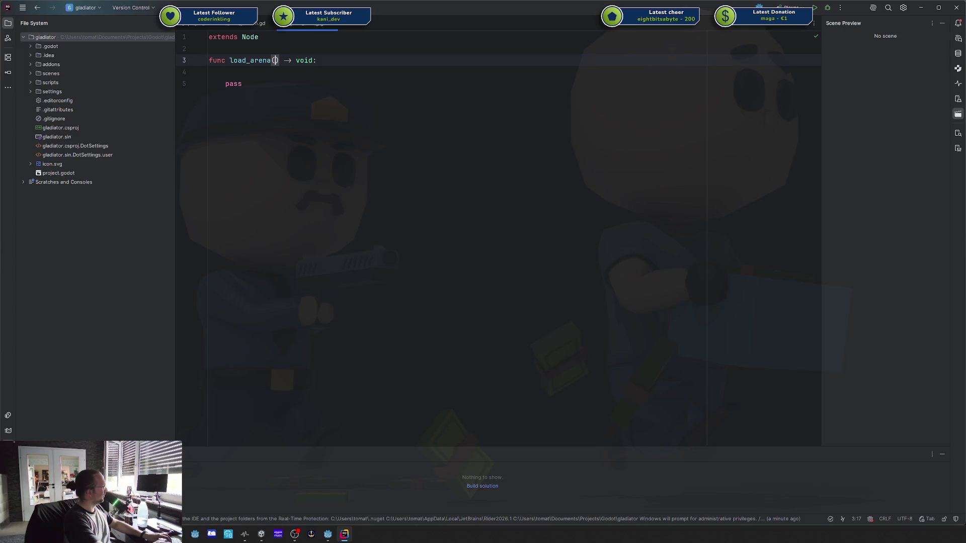
pyautogui.write('config: ')
pyautogui.write('Are')
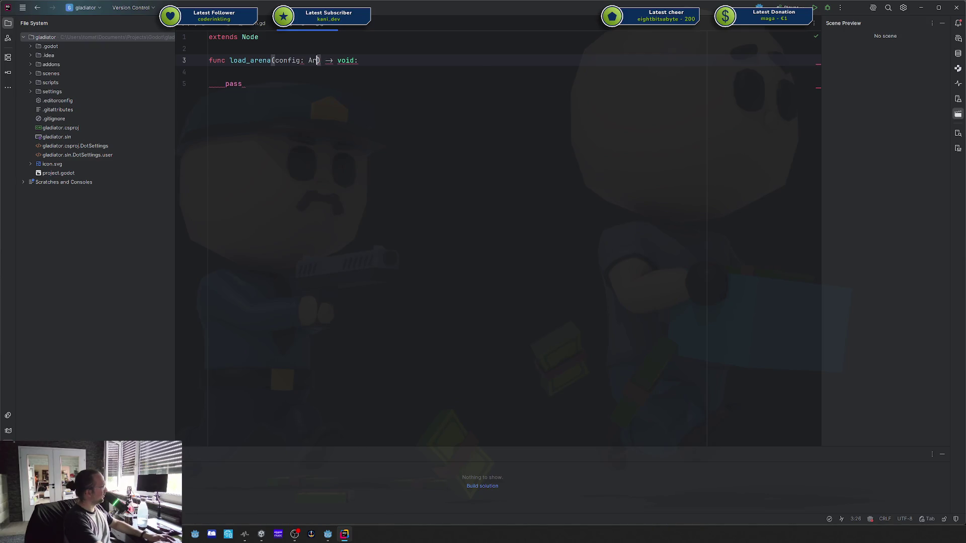
pyautogui.write('na')
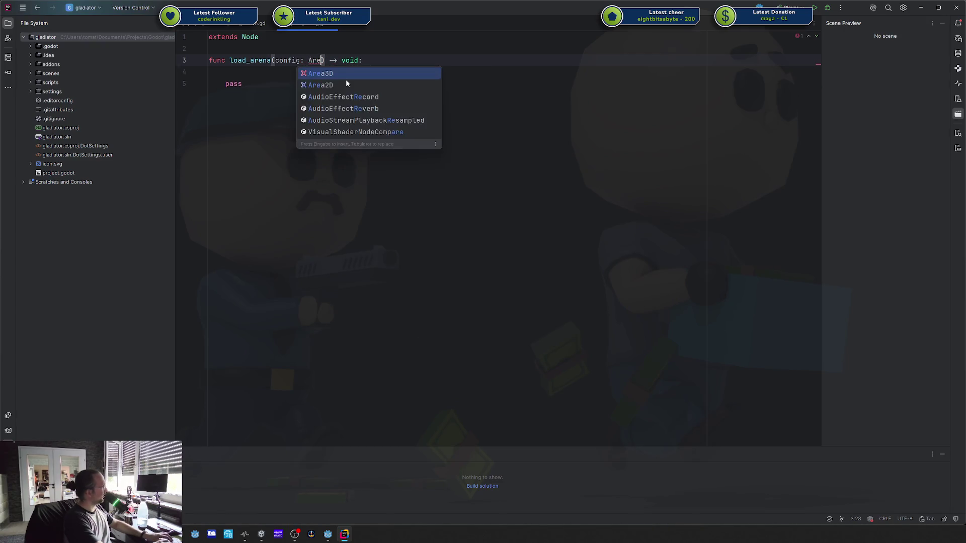
pyautogui.write('Con')
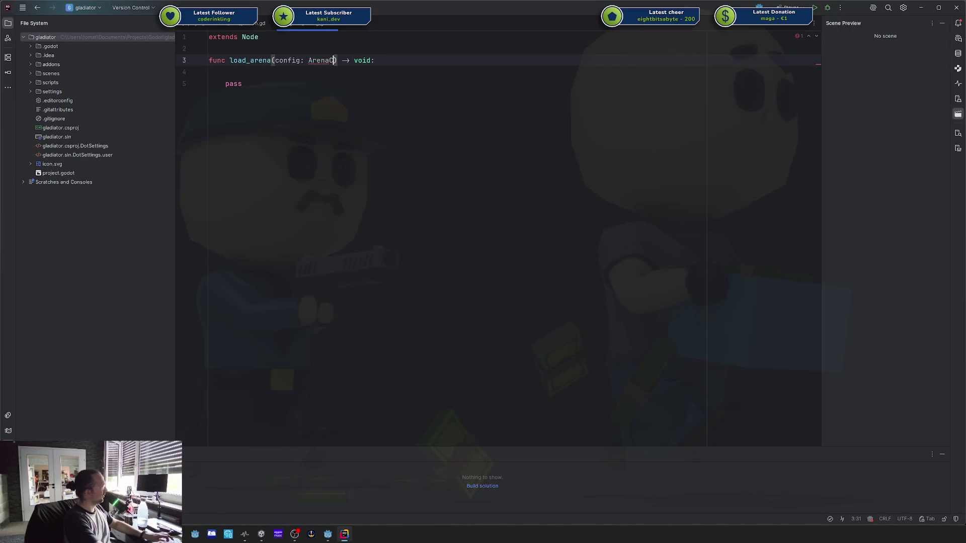
pyautogui.write('fig')
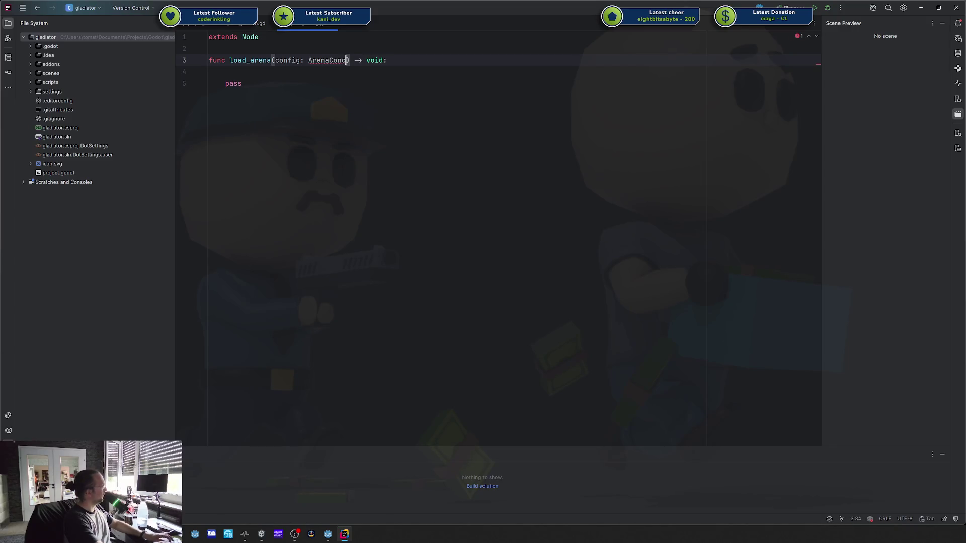
pyautogui.hotkey('ctrl', 'BackSpace')
pyautogui.hotkey('ctrl', 'BackSpace')
pyautogui.hotkey('ctrl', 'BackSpace')
pyautogui.click(210, 84)
pyautogui.press('Up')
pyautogui.press('BackSpace')
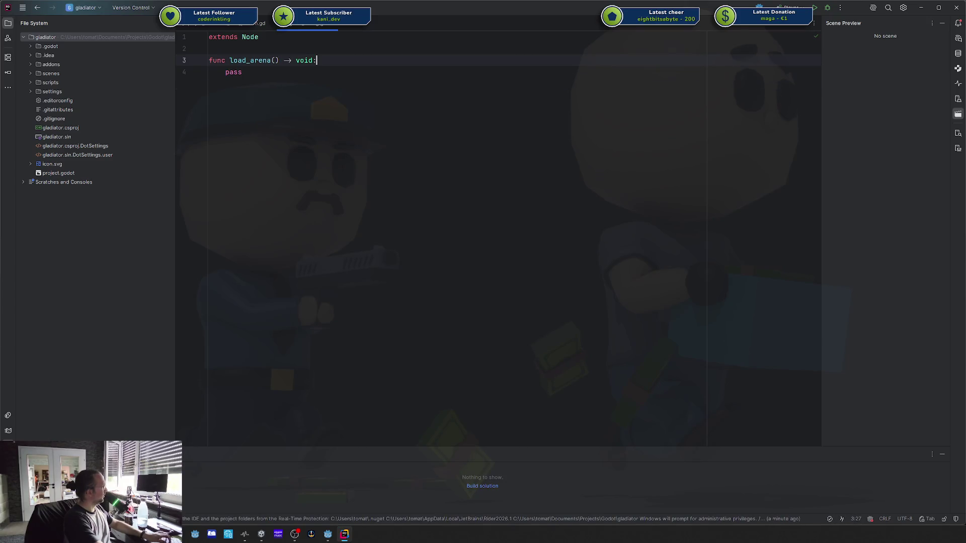
pyautogui.hotkey('ctrl', 'Tab')
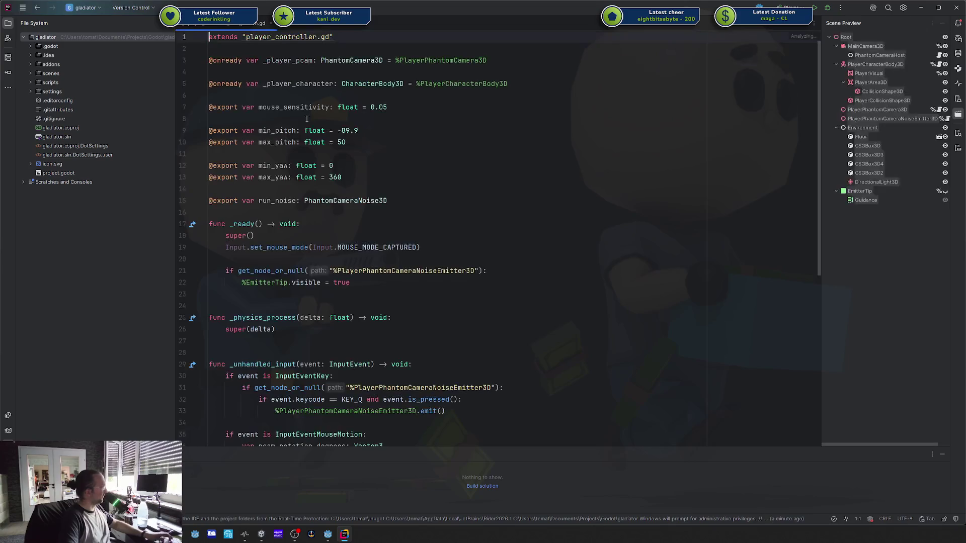
pyautogui.hotkey('alt', 'Tab')
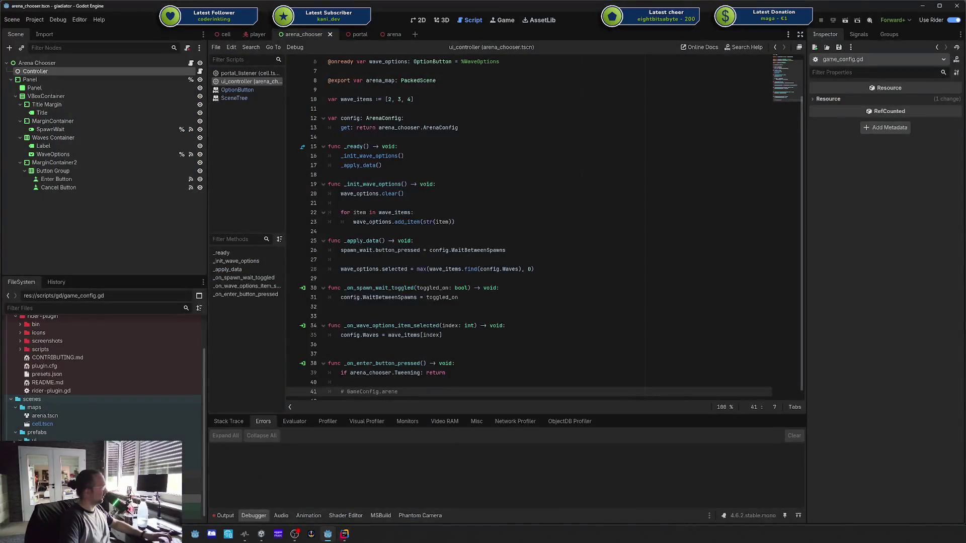
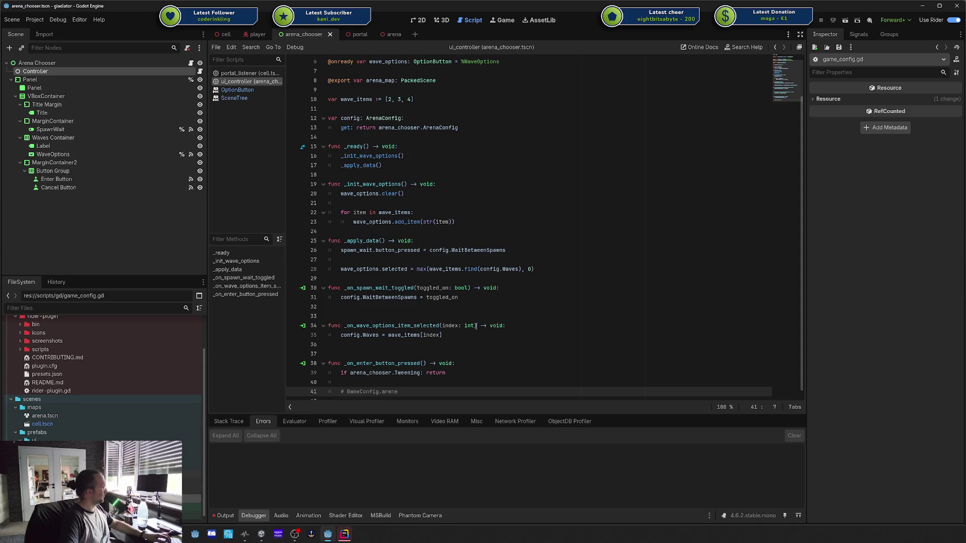
# Step: Turn off Use Rider so scripts open in Godot's built-in editor, then open game_config.gd
pyautogui.click(953, 20)
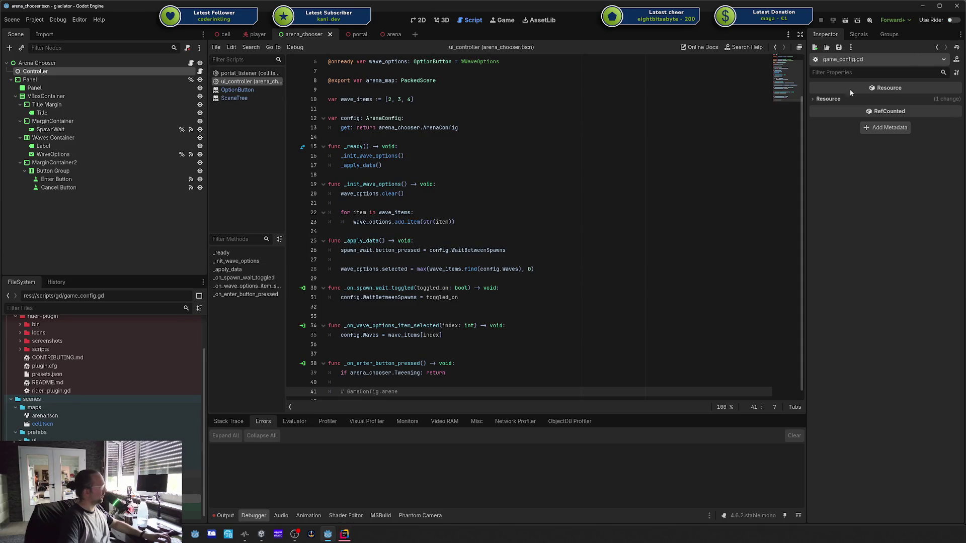
pyautogui.click(421, 80)
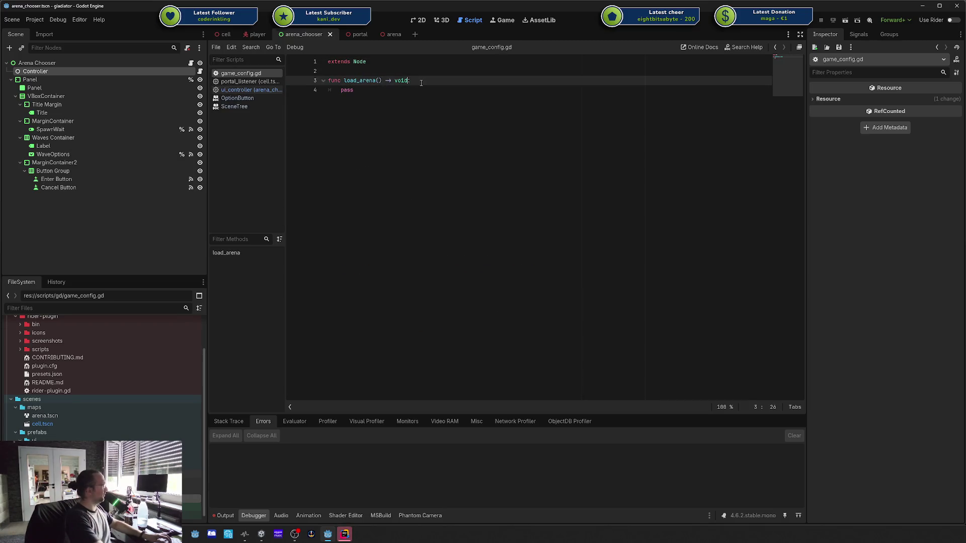
# Step: Replace pass in load_arena with get_tree().change_scene_to_file("arena.tscn")
pyautogui.press('Down')
pyautogui.press('BackSpace')
pyautogui.press('BackSpace')
pyautogui.press('BackSpace')
pyautogui.write('get')
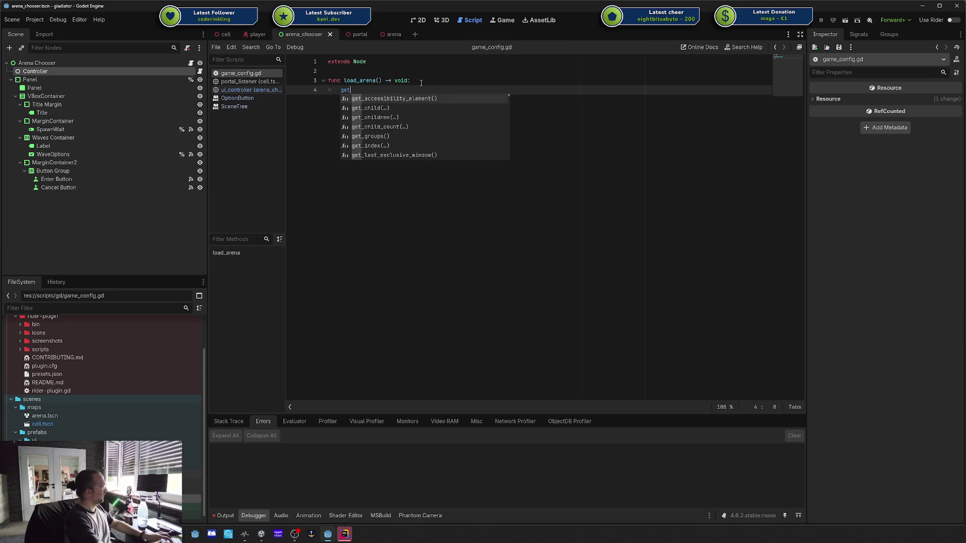
pyautogui.write('_tree().cha')
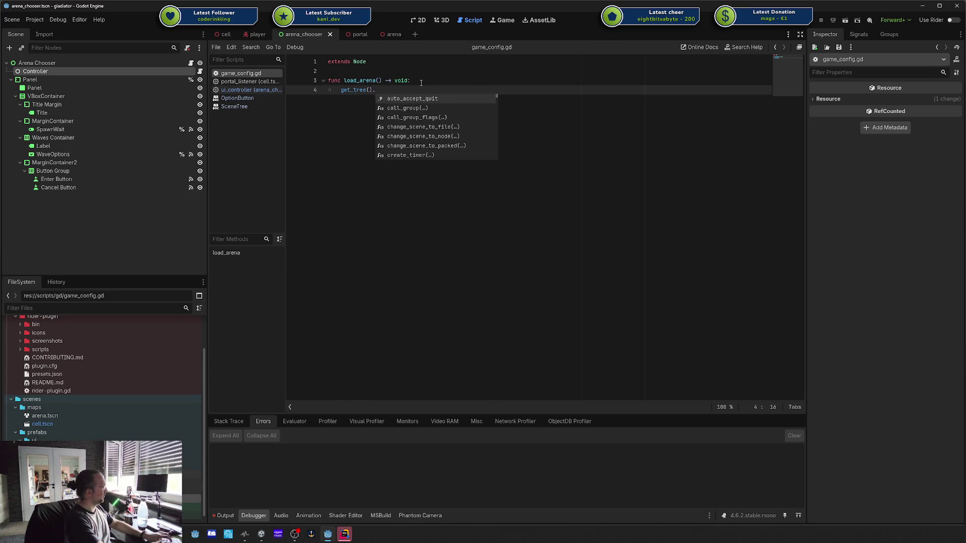
pyautogui.write('nge')
pyautogui.press('Down')
pyautogui.press('Down')
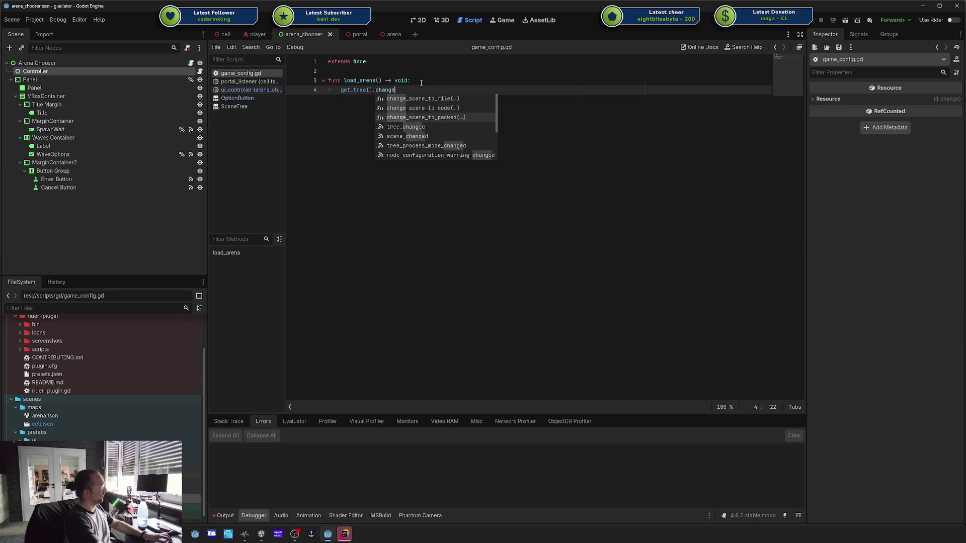
pyautogui.press('Up')
pyautogui.press('Up')
pyautogui.press('Return')
pyautogui.write('"arena')
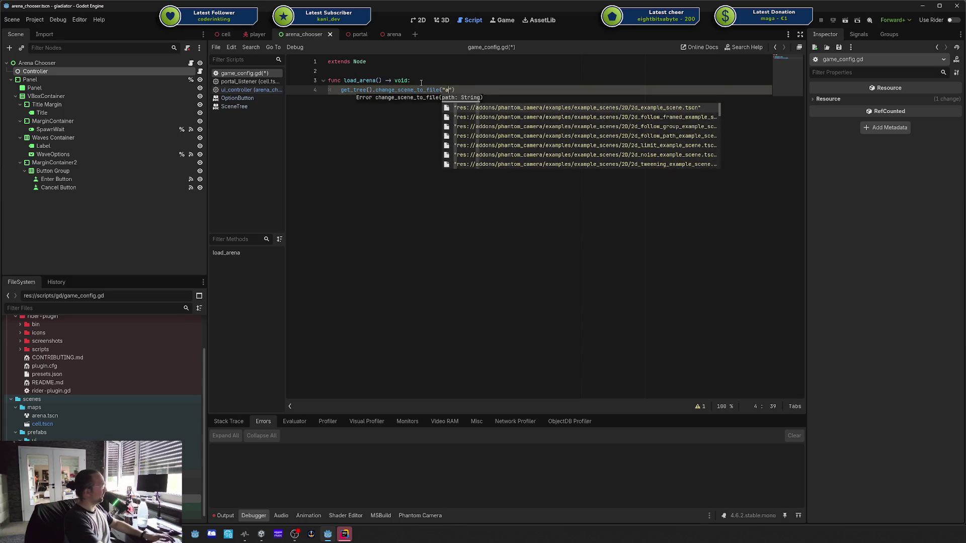
pyautogui.press('Return')
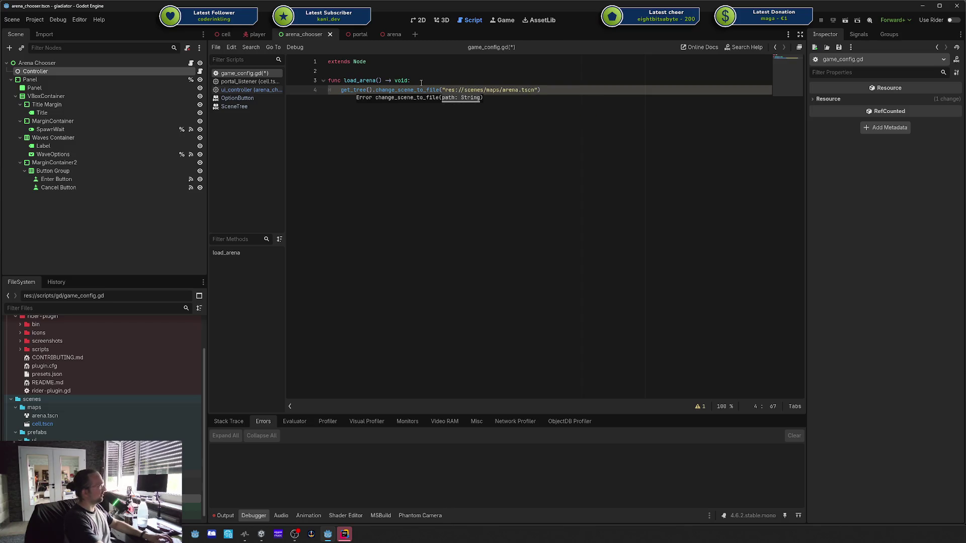
pyautogui.press('End')
# Step: Add an await get_tree().scene_changed line after the scene change
pyautogui.press('Return')
pyautogui.press('Return')
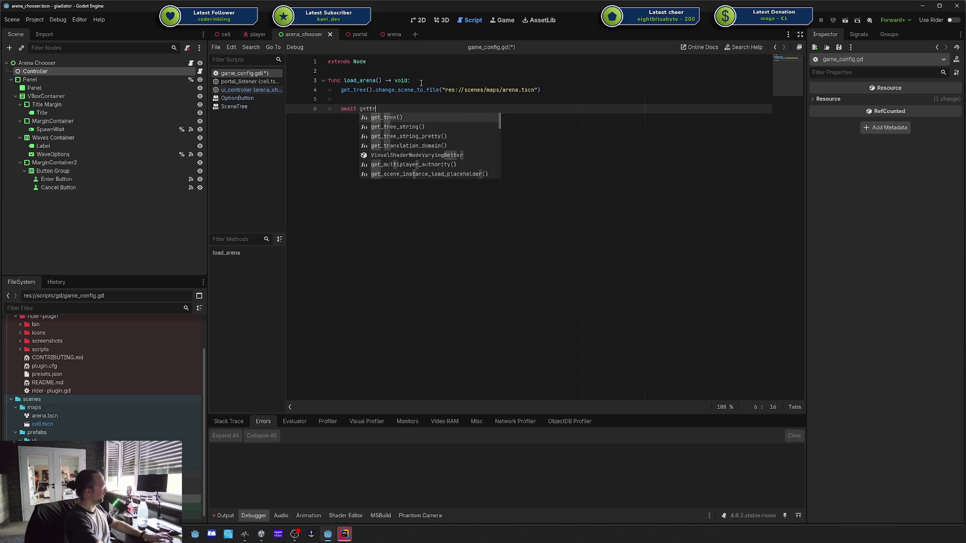
pyautogui.press('Return')
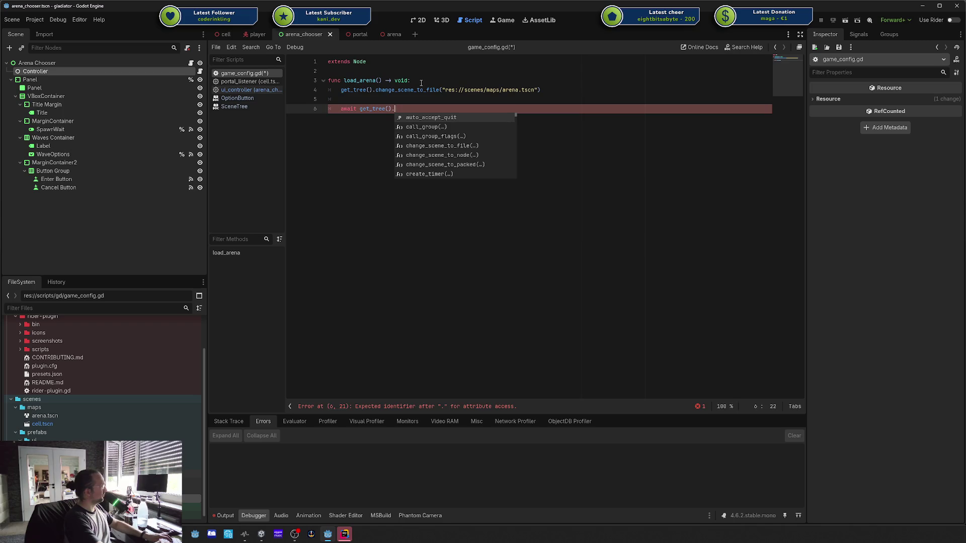
pyautogui.write('chang')
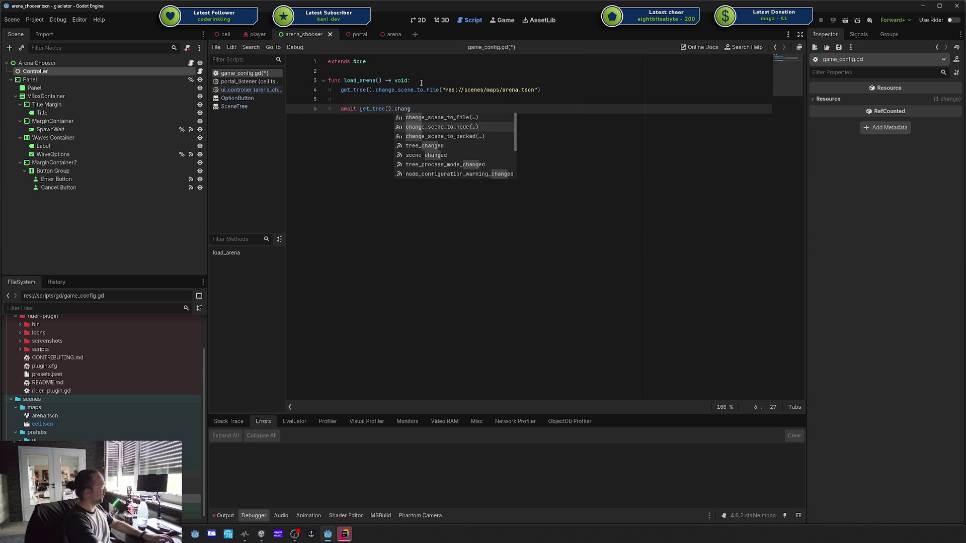
pyautogui.press('Return')
pyautogui.press('Return')
pyautogui.press('Return')
pyautogui.press('BackSpace')
pyautogui.press('BackSpace')
# Step: Give load_arena a config: ArenaConfig parameter
pyautogui.press('Up')
pyautogui.press('Up')
pyautogui.press('Up')
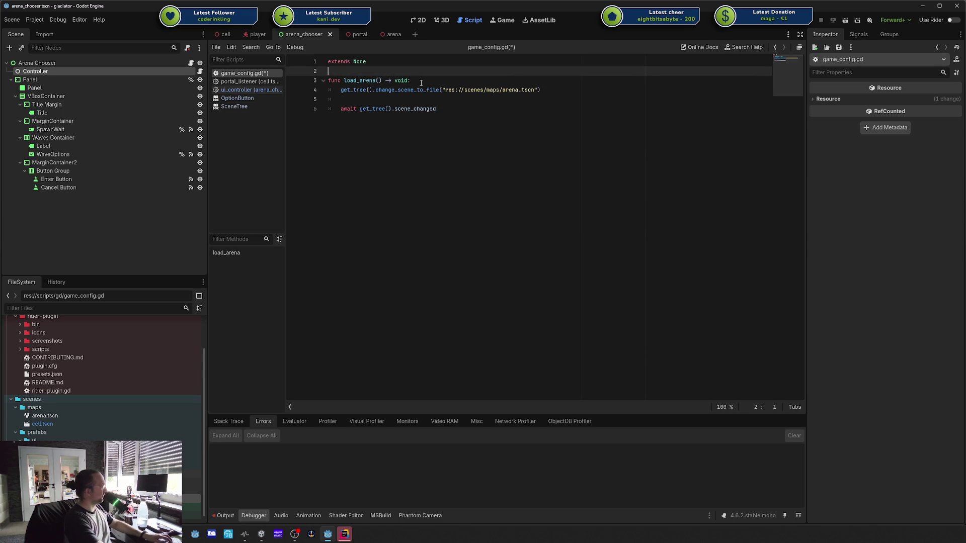
pyautogui.write('config: Ar')
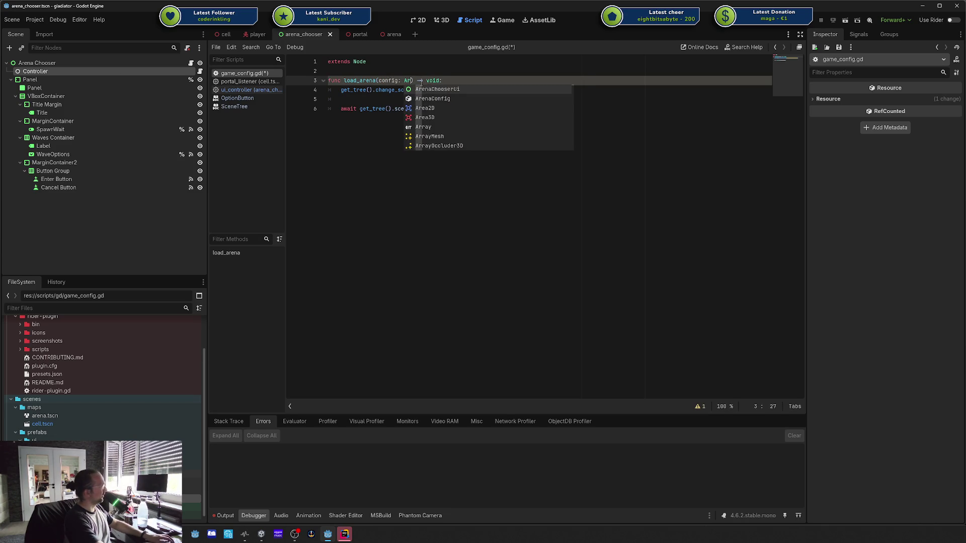
pyautogui.press('Down')
pyautogui.press('Return')
pyautogui.press('Down')
pyautogui.press('Down')
pyautogui.press('Down')
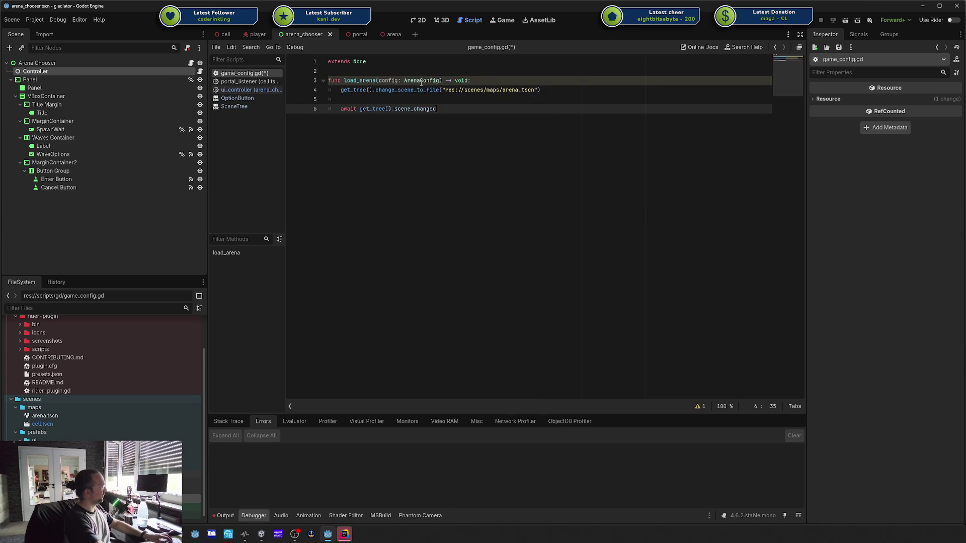
# Step: Add a print line logging the config, and save game_config.gd
pyautogui.press('End')
pyautogui.press('Return')
pyautogui.press('Return')
pyautogui.press('BackSpace')
pyautogui.write('int("Loa')
pyautogui.press('BackSpace')
pyautogui.press('BackSpace')
pyautogui.press('BackSpace')
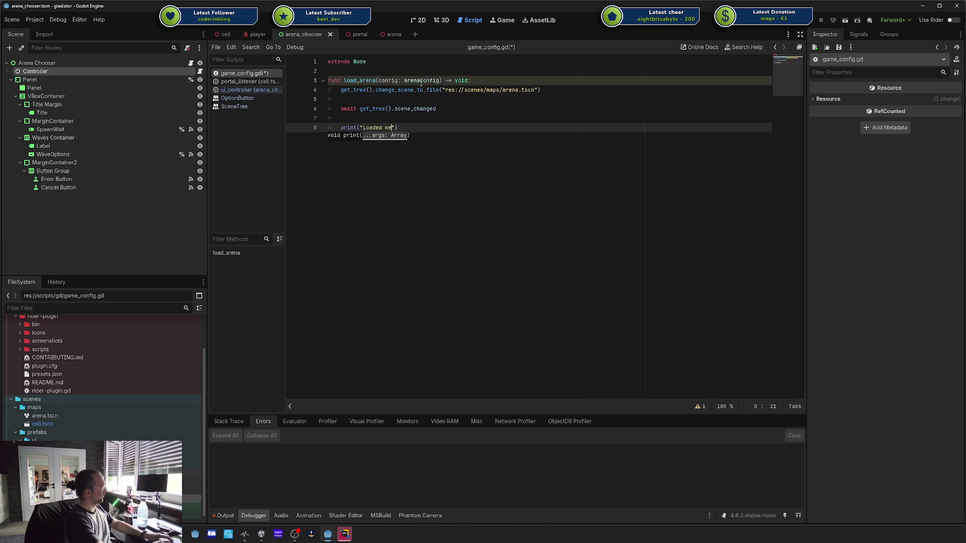
pyautogui.write('sce')
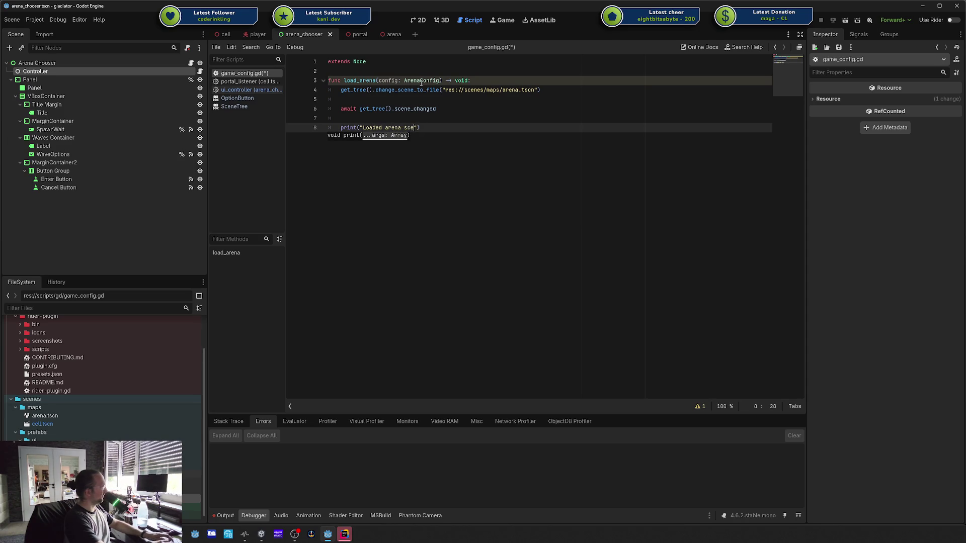
pyautogui.write(': ')
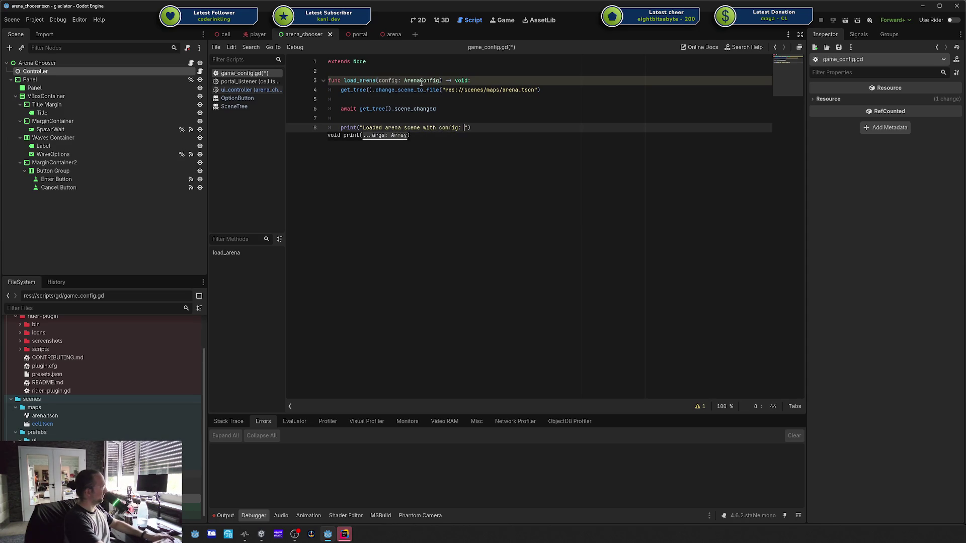
pyautogui.write(')')
pyautogui.hotkey('ctrl', 's')
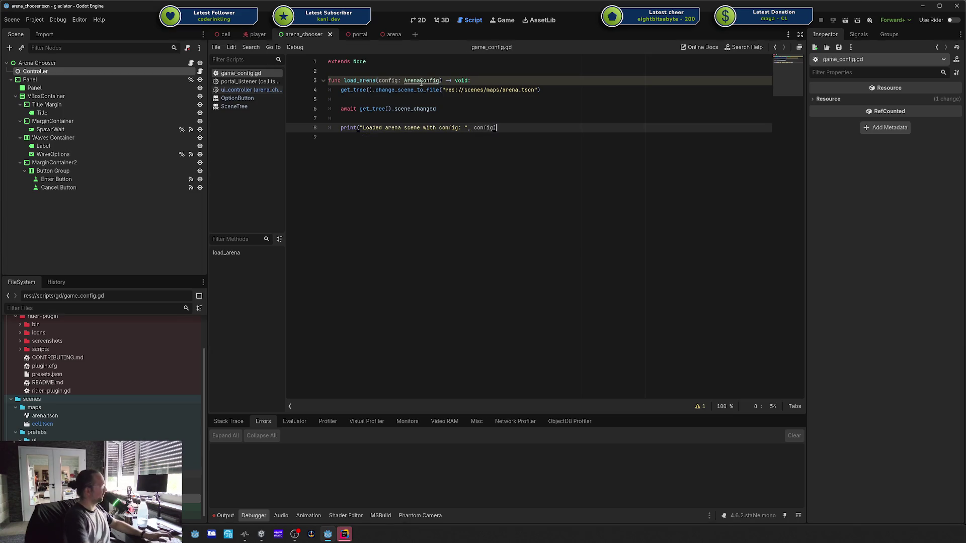
pyautogui.click(246, 84)
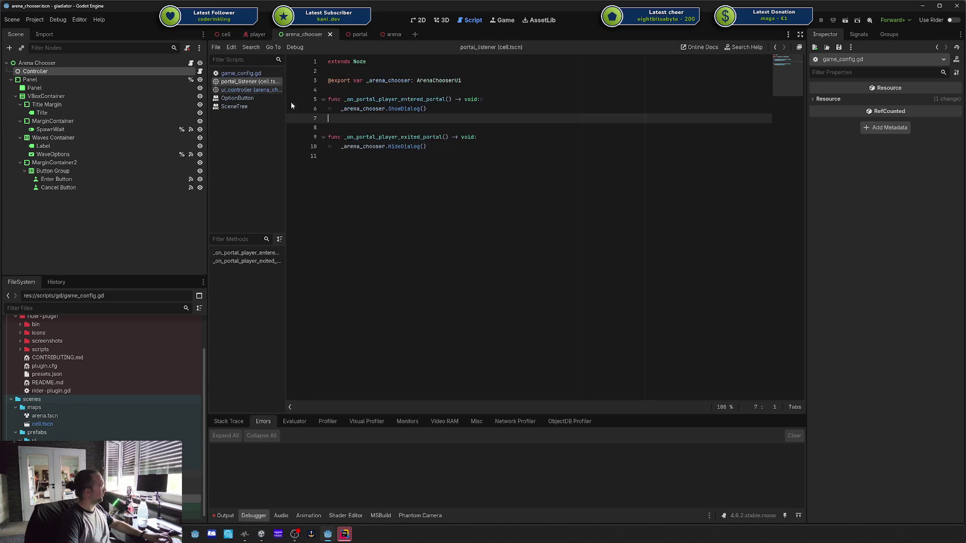
# Step: In ui_controller, uncomment line 41 and complete it to GameConfig.load_arena(config)
pyautogui.click(247, 89)
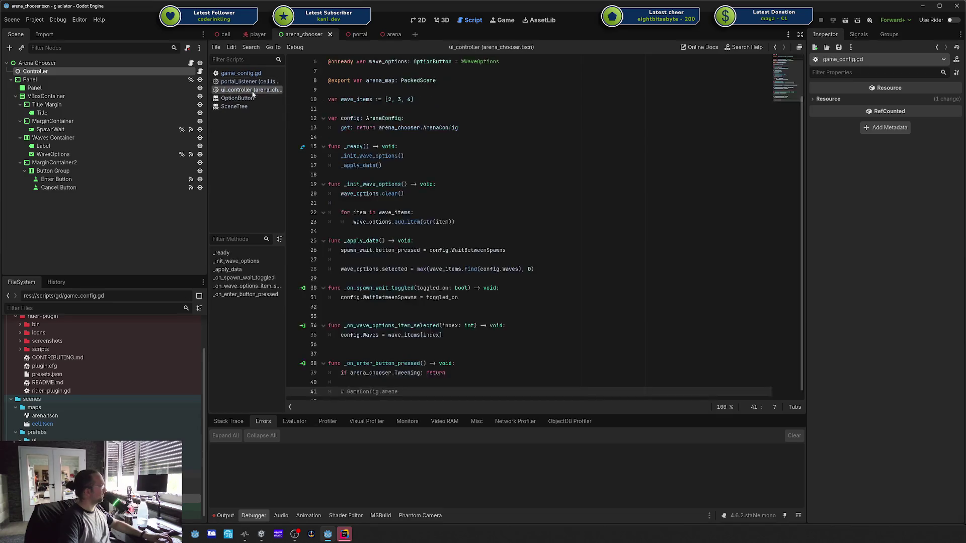
pyautogui.press('End')
pyautogui.hotkey('ctrl', 'k')
pyautogui.press('BackSpace')
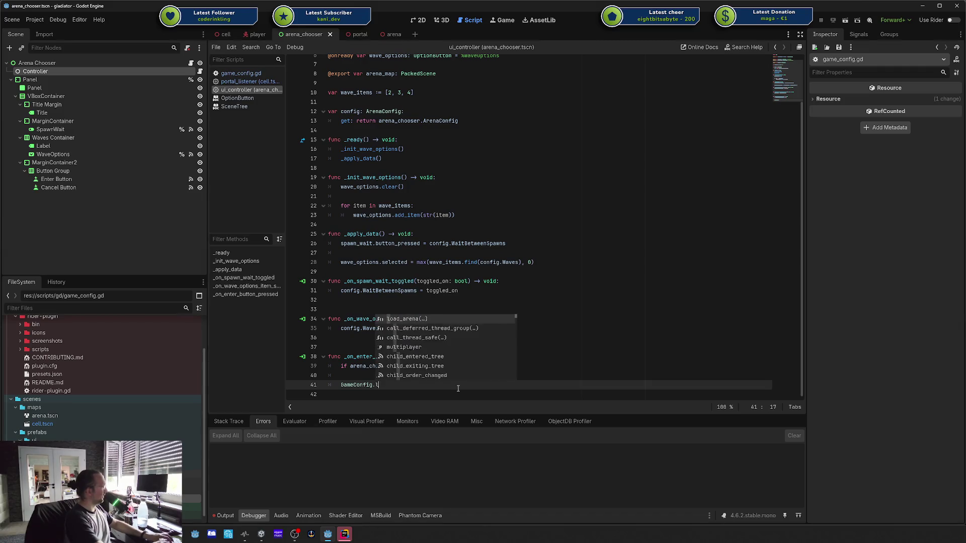
pyautogui.press('Return')
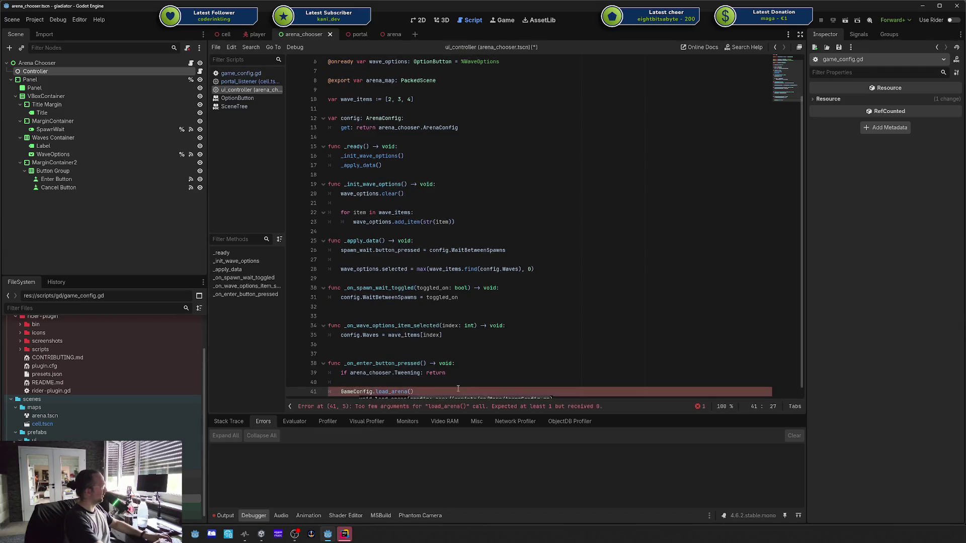
pyautogui.write('config)')
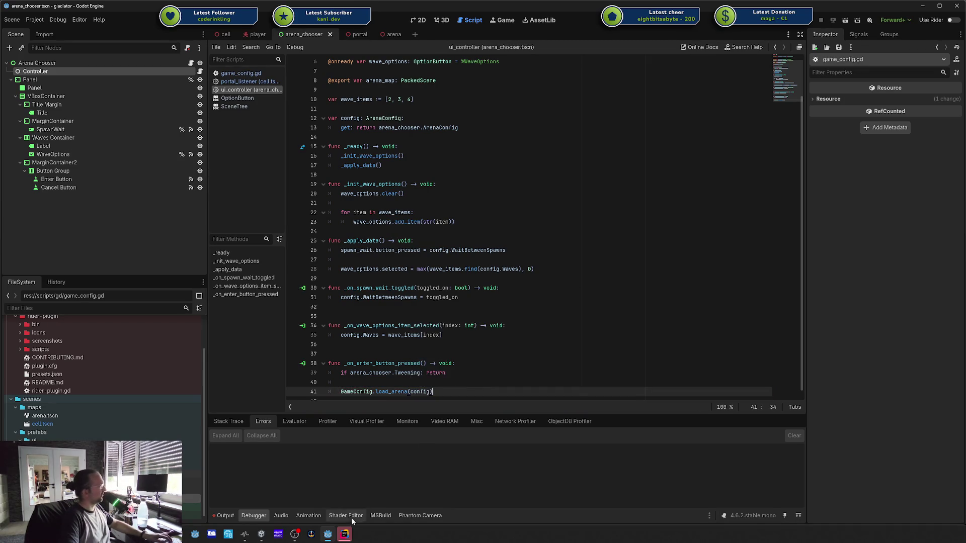
pyautogui.click(344, 534)
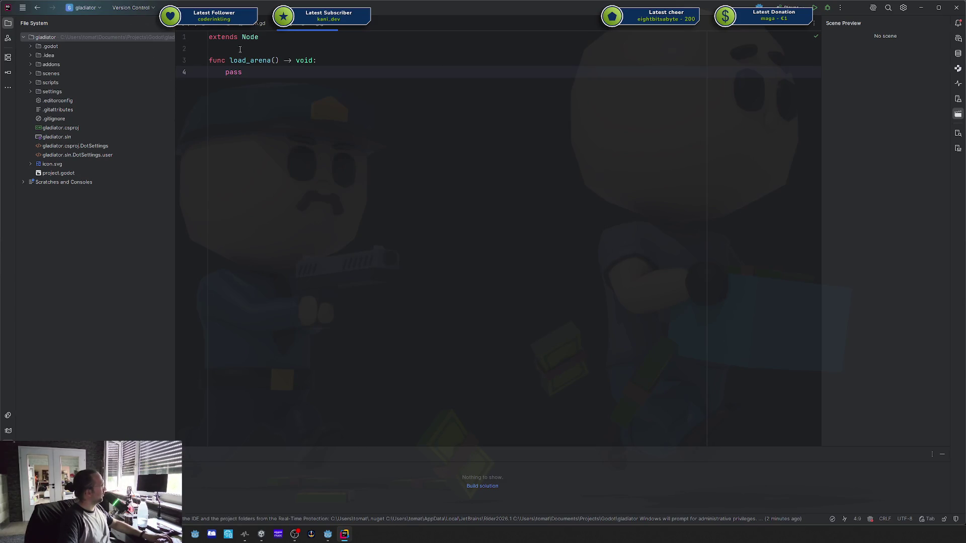
# Step: Open scripts/gd/game_config.gd in Rider and inspect the unresolved ArenaConfig type on line 3
pyautogui.click(50, 83)
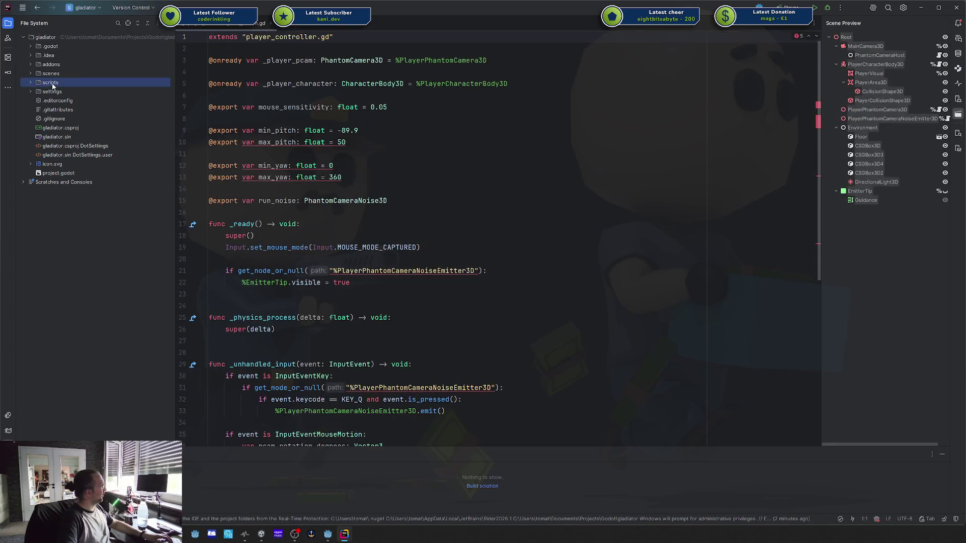
pyautogui.doubleClick(50, 82)
pyautogui.doubleClick(53, 101)
pyautogui.doubleClick(72, 110)
pyautogui.click(374, 128)
pyautogui.click(334, 61)
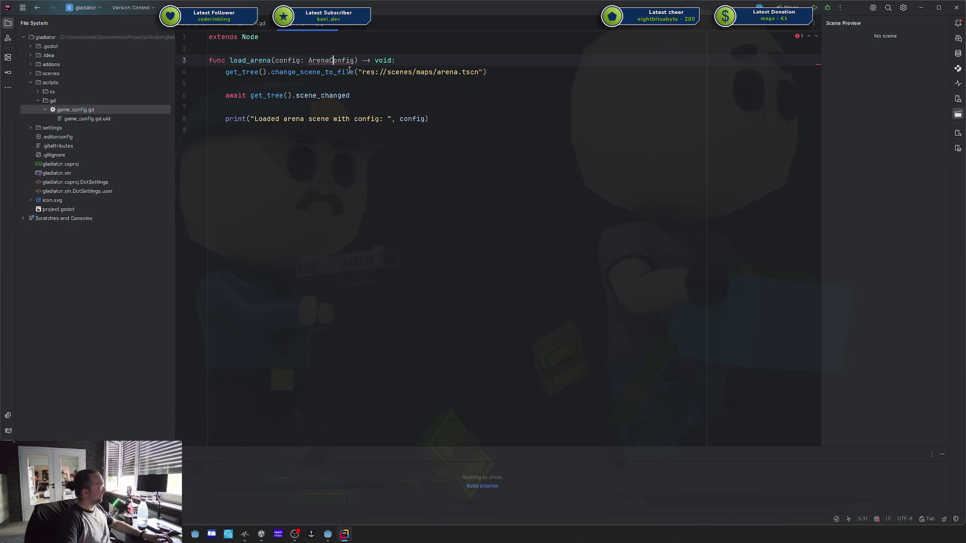
# Step: Restart the Godot language server from Language Services, checking its settings and error output
pyautogui.click(876, 519)
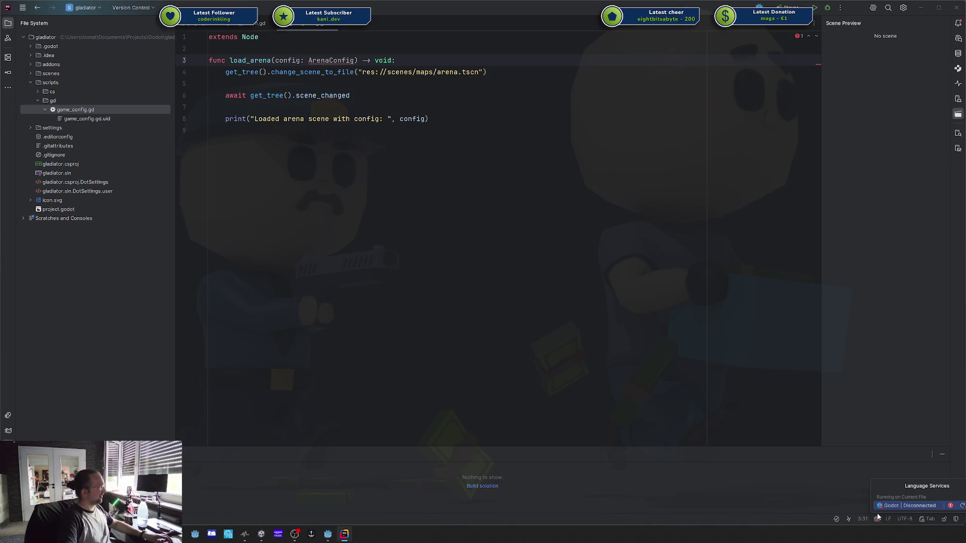
pyautogui.click(958, 506)
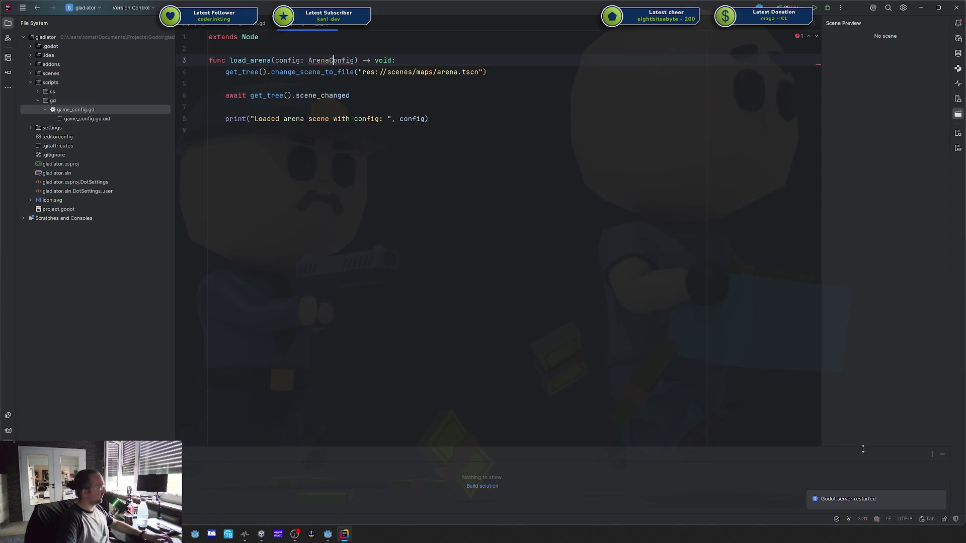
pyautogui.click(876, 519)
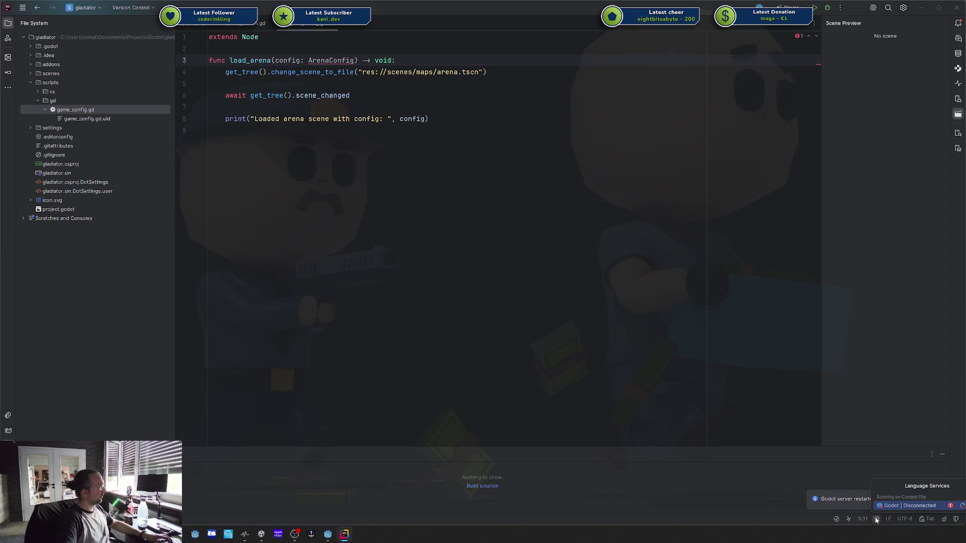
pyautogui.click(916, 507)
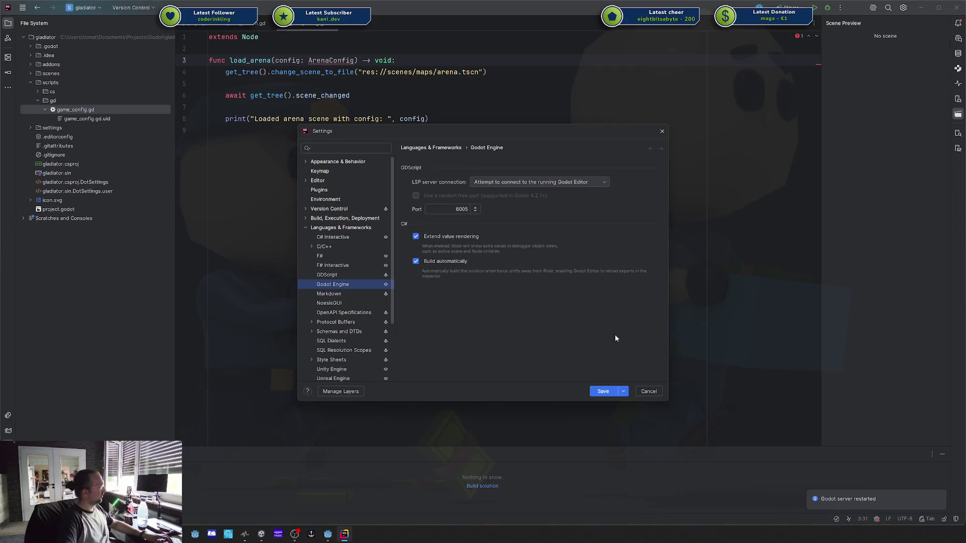
pyautogui.click(649, 392)
pyautogui.click(876, 519)
pyautogui.click(950, 505)
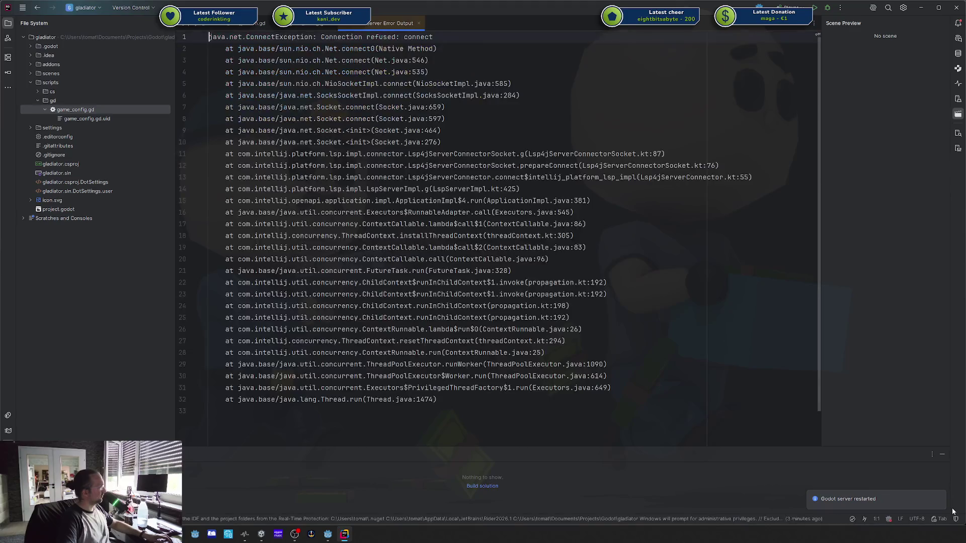
pyautogui.hotkey('ctrl', 'F4')
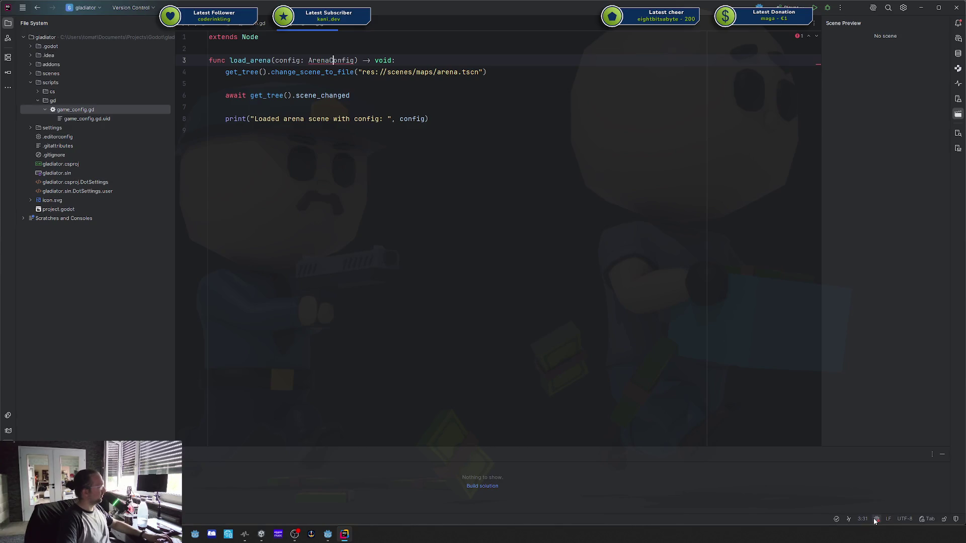
pyautogui.click(876, 519)
pyautogui.click(958, 507)
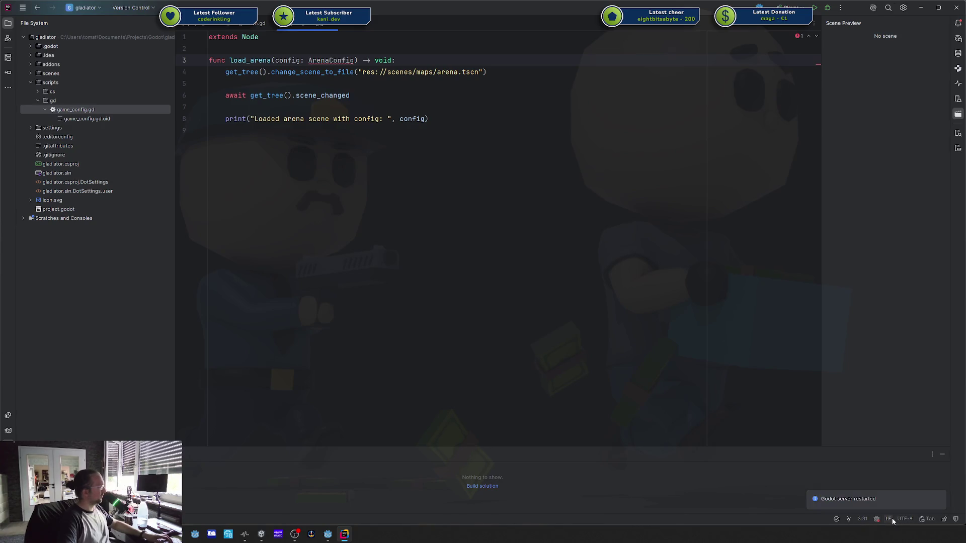
pyautogui.click(876, 519)
# Step: Back in Godot, run the project with F5 and center the game window
pyautogui.click(327, 534)
pyautogui.click(507, 262)
pyautogui.press('F5')
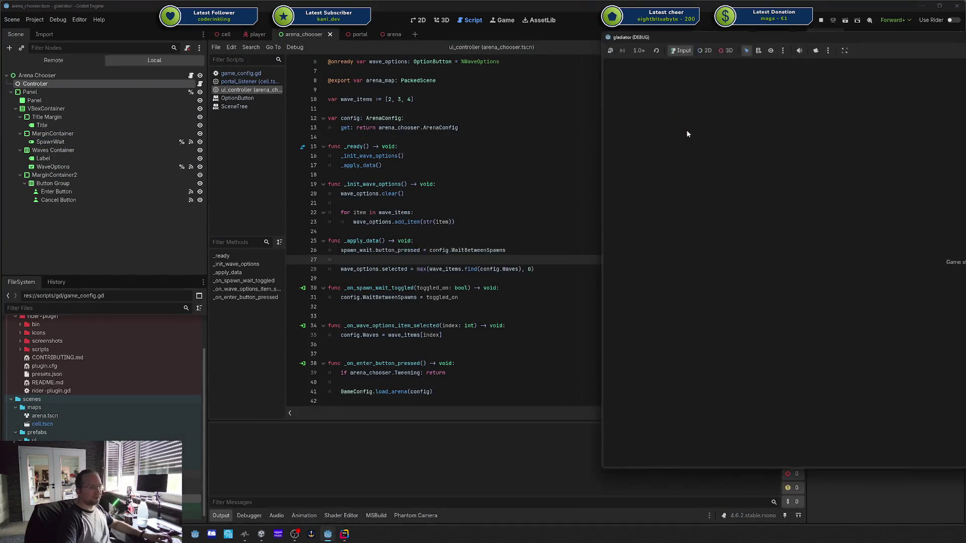
pyautogui.moveTo(737, 37); pyautogui.dragTo(319, 53)
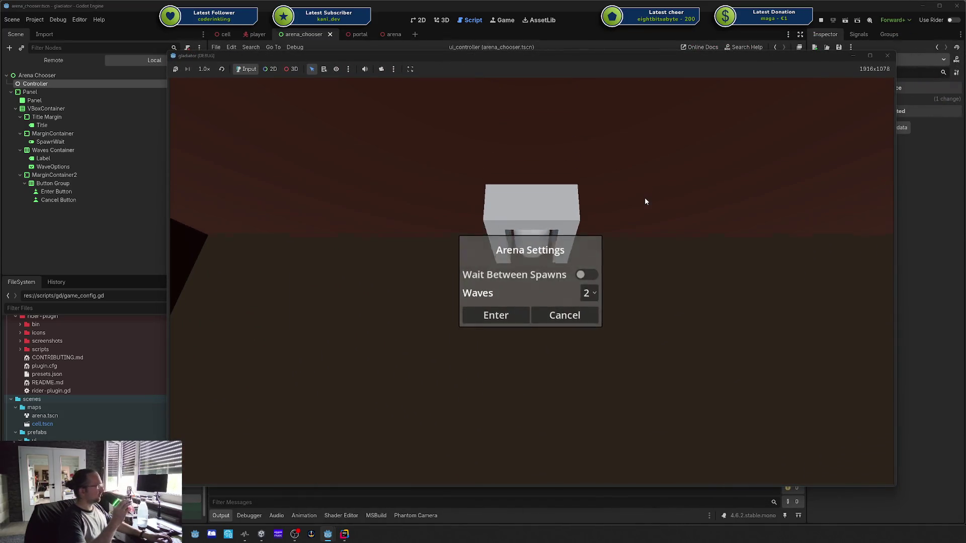
# Step: Enter the arena with Wait Between Spawns on and 3 waves, then check the logged config
pyautogui.click(585, 275)
pyautogui.click(586, 292)
pyautogui.click(590, 324)
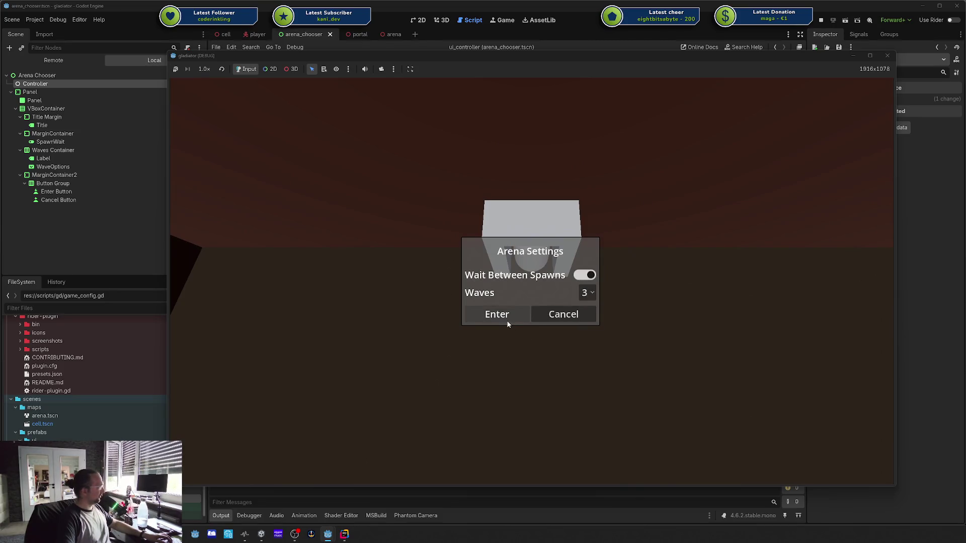
pyautogui.click(507, 322)
pyautogui.moveTo(488, 56)
pyautogui.mouseDown()
pyautogui.moveTo(472, 10)
pyautogui.moveTo(541, 1)
pyautogui.moveTo(870, 48)
pyautogui.moveTo(767, 41)
pyautogui.mouseUp()
pyautogui.moveTo(312, 448); pyautogui.dragTo(355, 448)
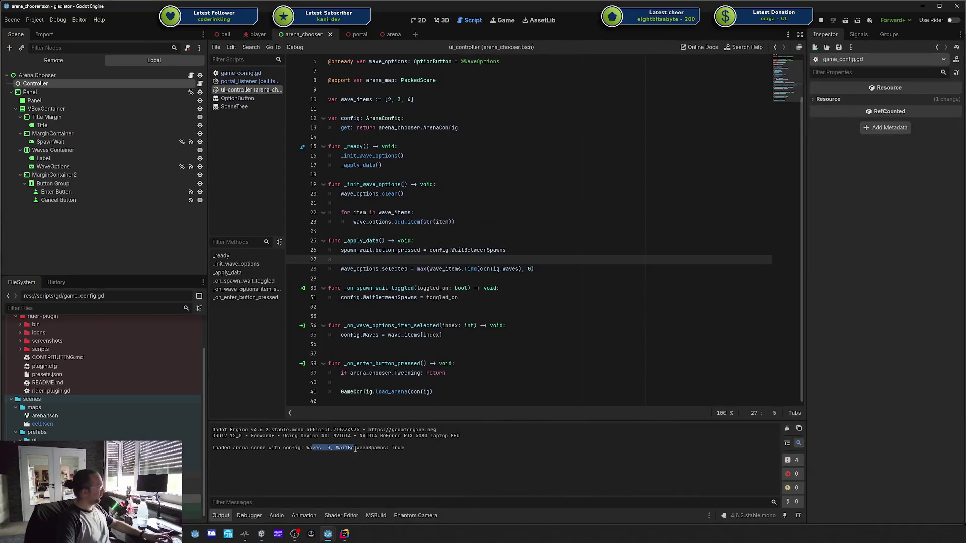
# Step: Browse the arena, arena_chooser and cell scenes, then jump to load_arena's definition from its call
pyautogui.click(362, 174)
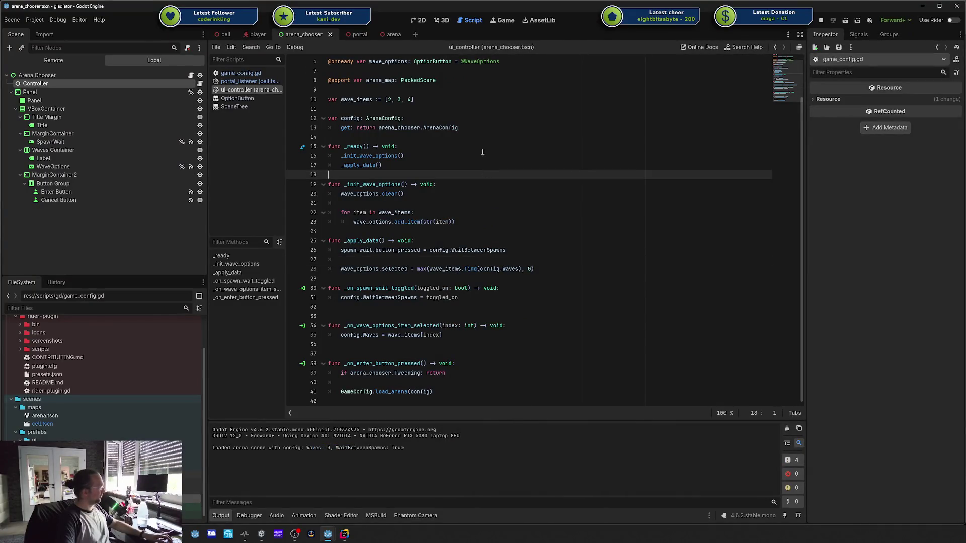
pyautogui.click(384, 34)
pyautogui.click(302, 34)
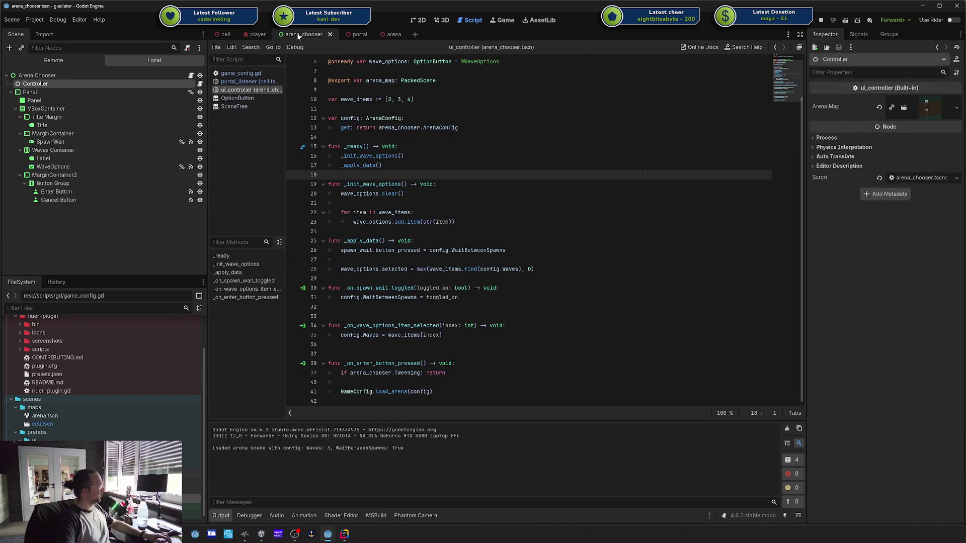
pyautogui.click(224, 34)
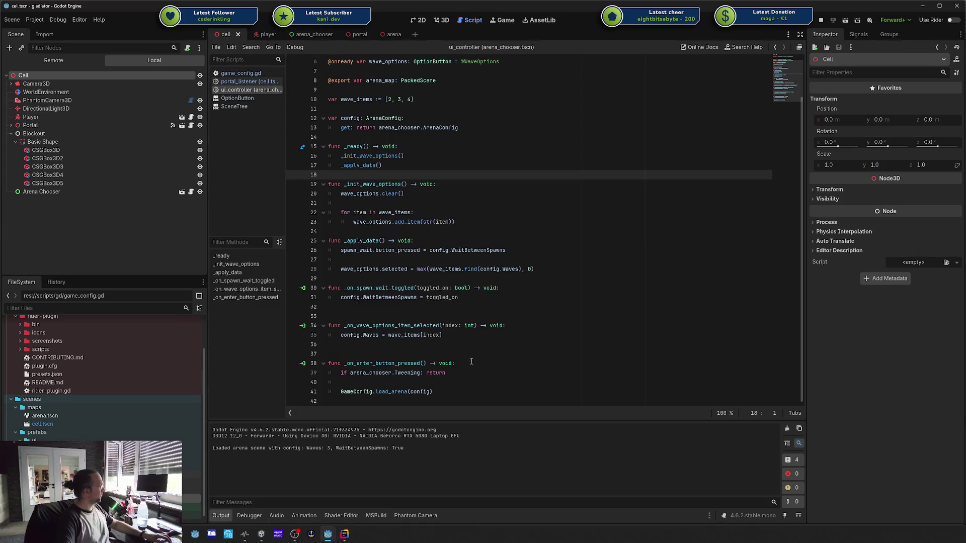
pyautogui.click(465, 382)
pyautogui.keyDown('ctrl'); pyautogui.click(403, 390); pyautogui.keyUp('ctrl')
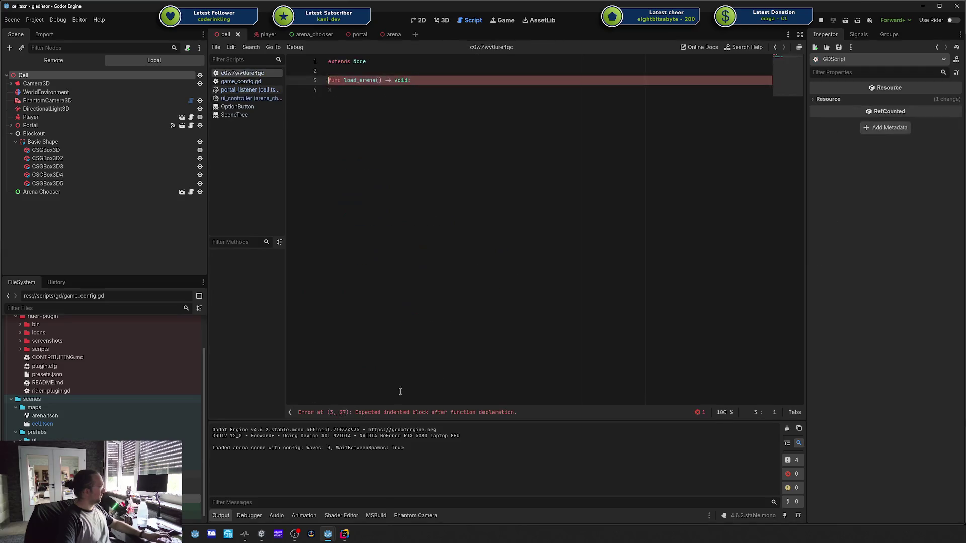
pyautogui.click(405, 101)
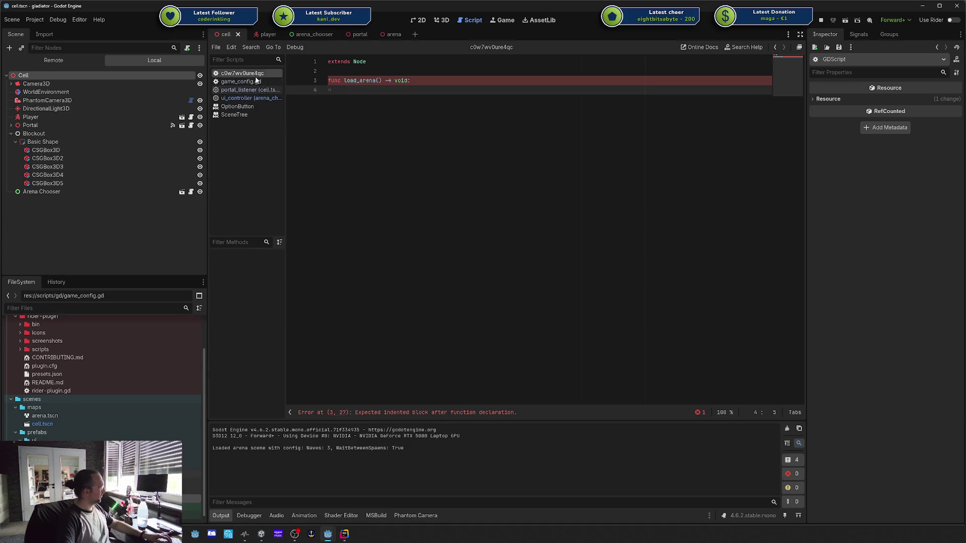
# Step: Close the temporary load_arena stub script and return to game_config.gd below the scene_changed line
pyautogui.middleClick(242, 73)
pyautogui.click(465, 335)
pyautogui.keyDown('ctrl'); pyautogui.click(402, 392); pyautogui.keyUp('ctrl')
pyautogui.click(409, 262)
pyautogui.middleClick(270, 74)
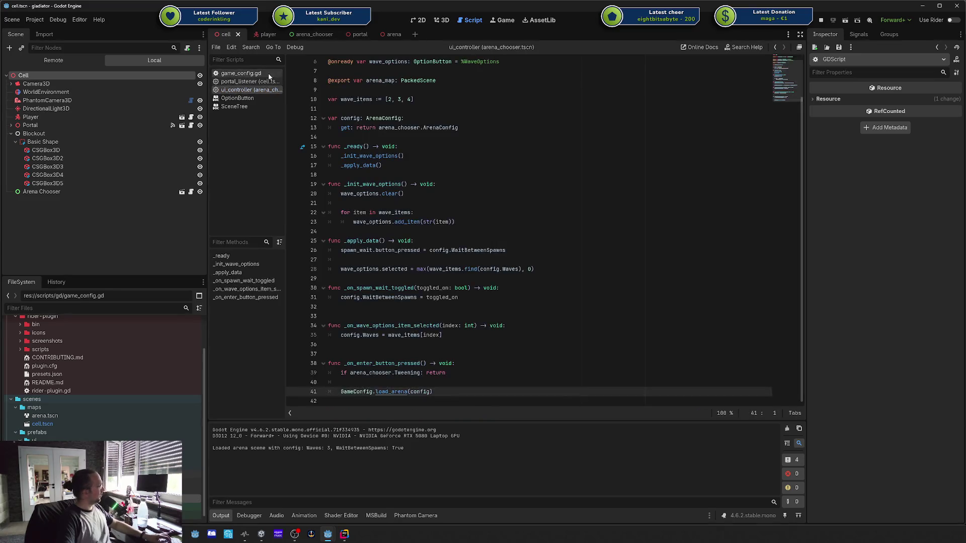
pyautogui.click(241, 74)
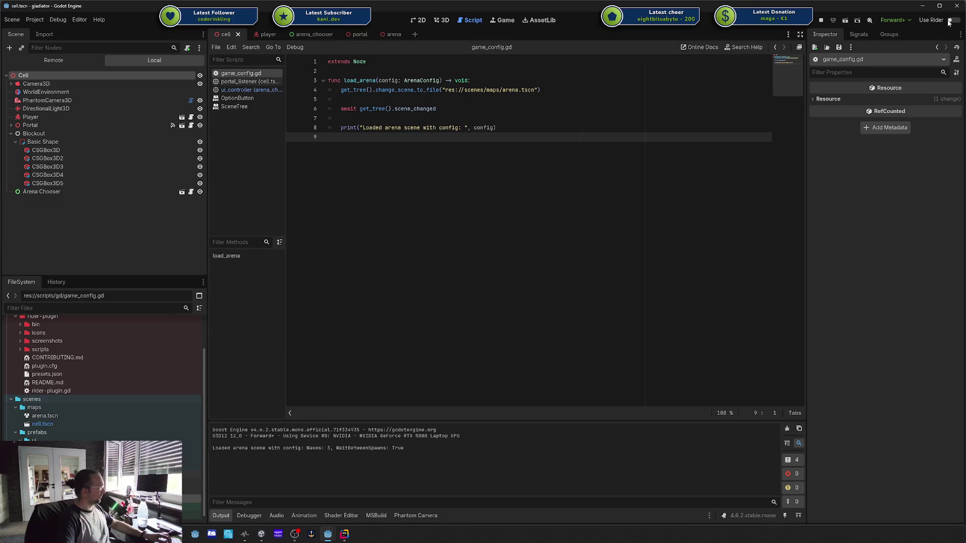
pyautogui.click(537, 127)
pyautogui.click(523, 117)
# Step: Add await get_tree().create_timer(2).timeout after the scene_changed line in load_arena
pyautogui.press('Return')
pyautogui.press('Return')
pyautogui.press('Up')
pyautogui.write('a')
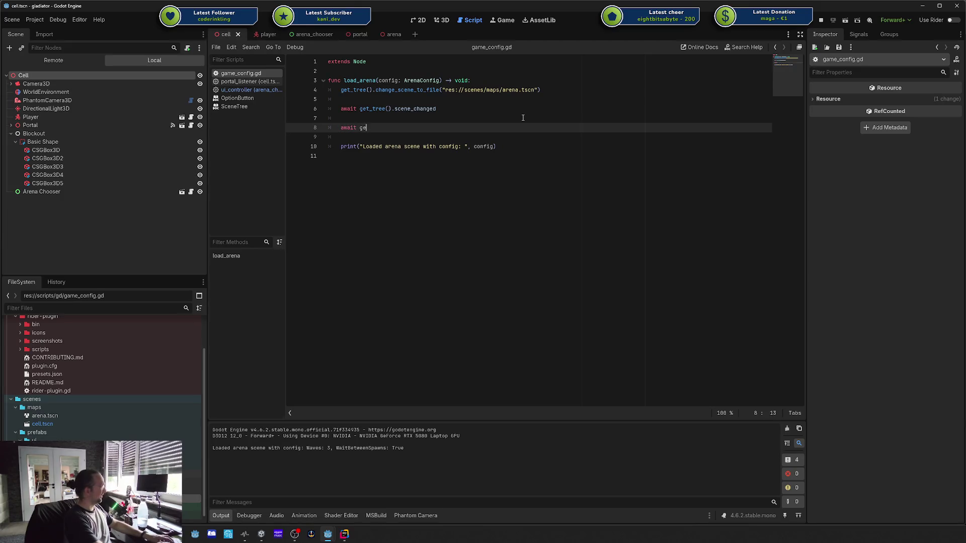
pyautogui.press('Return')
pyautogui.write('.wa')
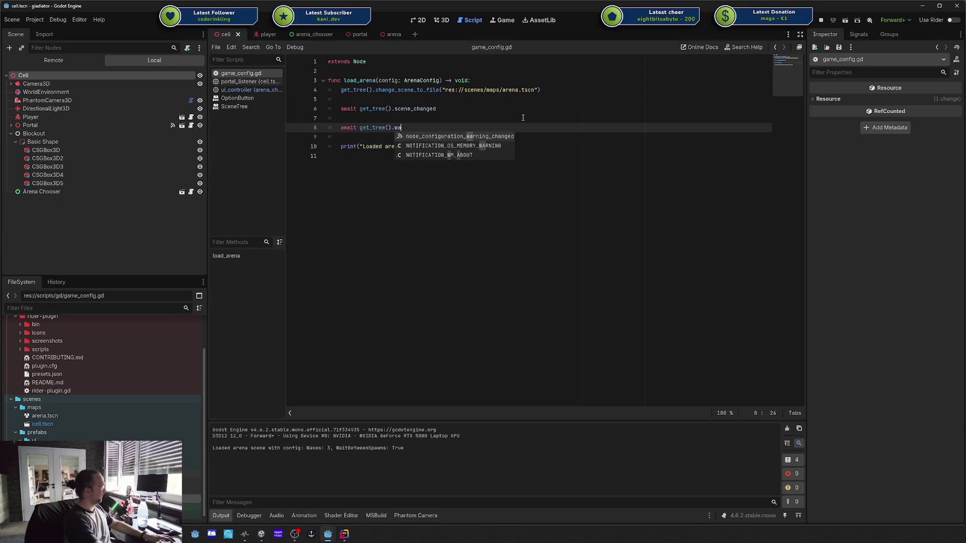
pyautogui.press('BackSpace')
pyautogui.press('BackSpace')
pyautogui.press('BackSpace')
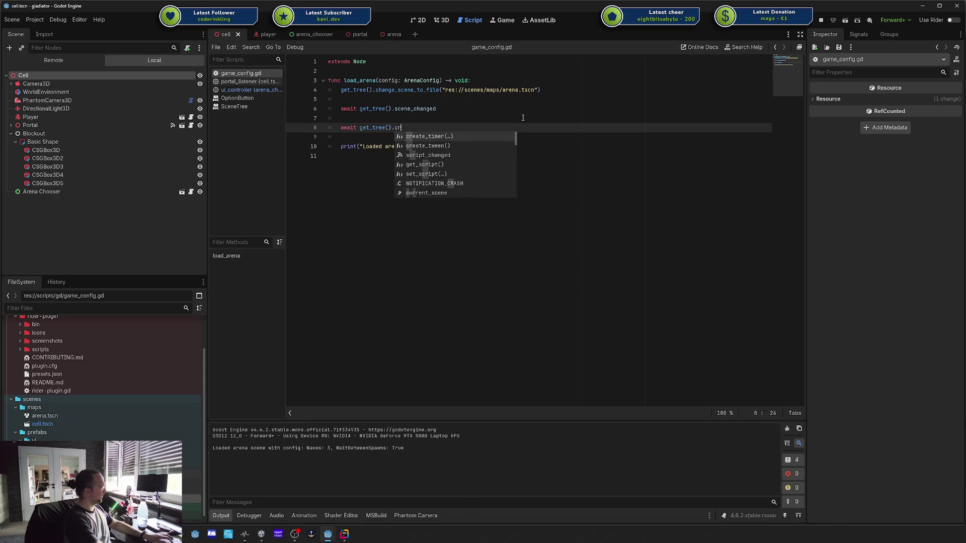
pyautogui.write('await create')
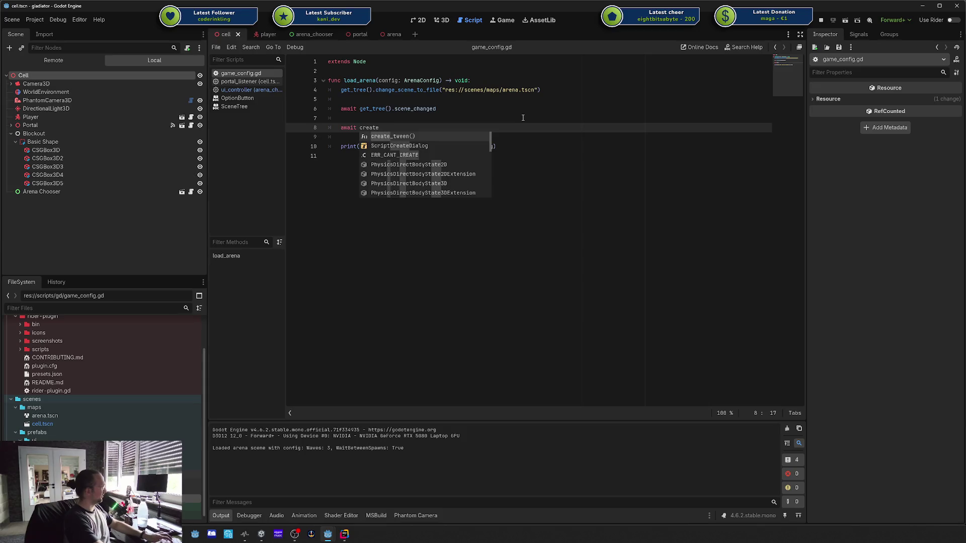
pyautogui.press('Return')
pyautogui.write('2).timeout')
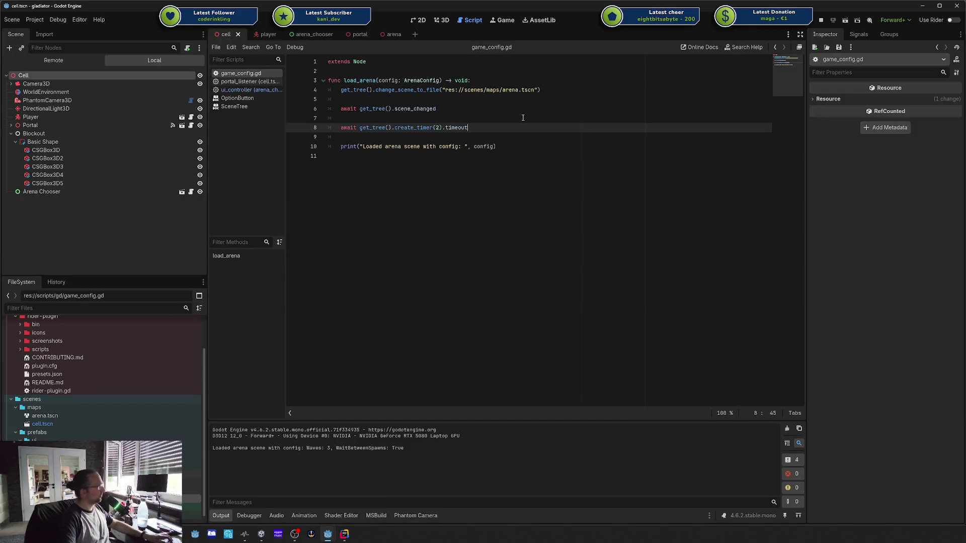
# Step: Test-run the game, entering the arena with Wait Between Spawns on and 4 waves, then stop
pyautogui.press('F5')
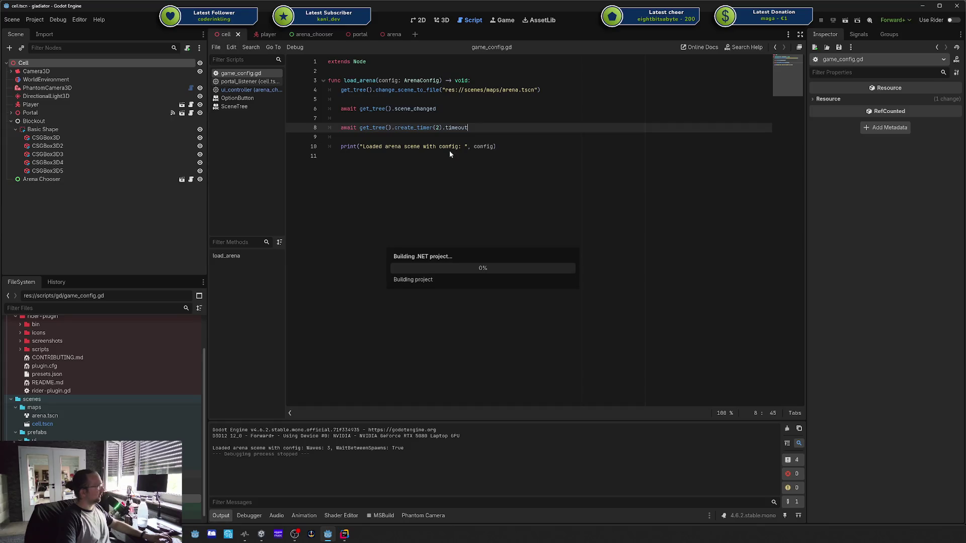
pyautogui.moveTo(749, 36)
pyautogui.mouseDown()
pyautogui.moveTo(427, 22)
pyautogui.moveTo(480, 10)
pyautogui.mouseUp()
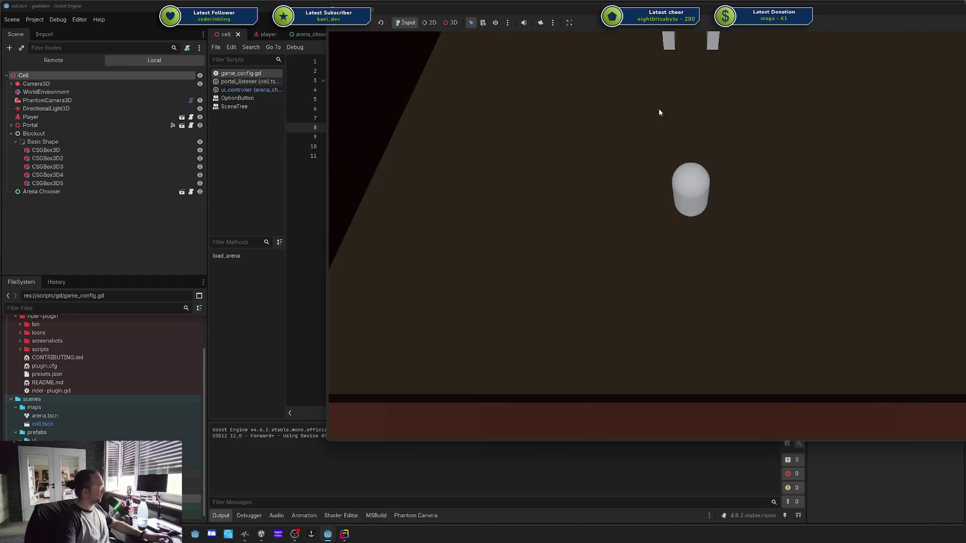
pyautogui.press('w')
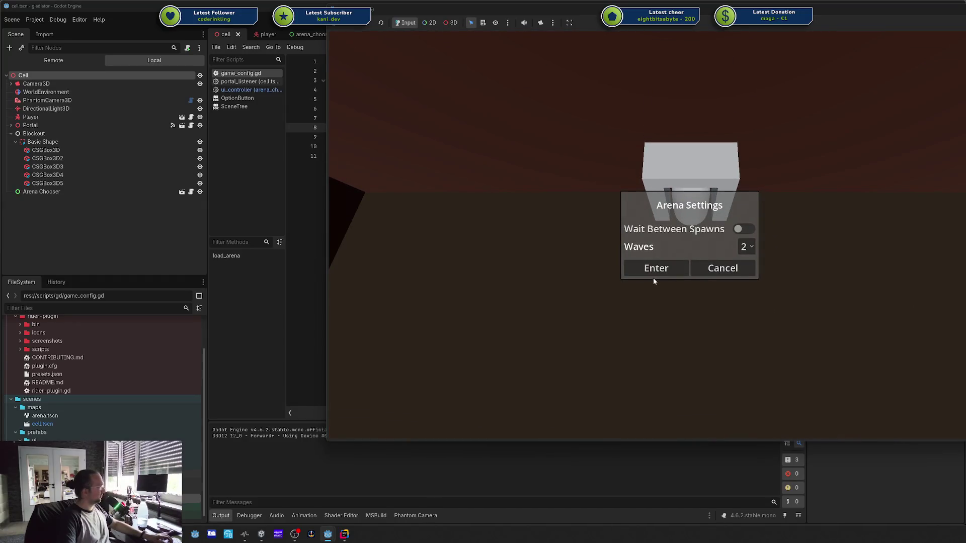
pyautogui.click(744, 228)
pyautogui.click(746, 247)
pyautogui.click(746, 294)
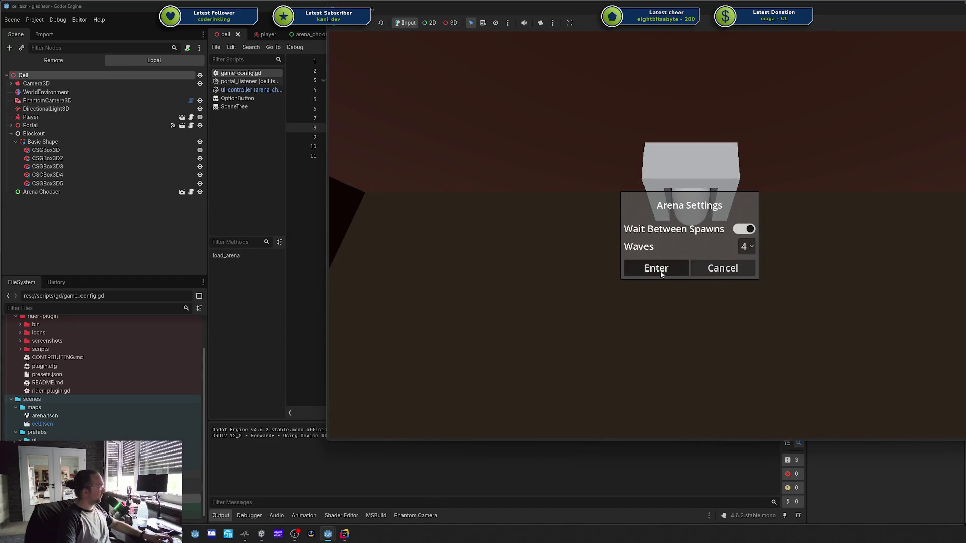
pyautogui.click(660, 272)
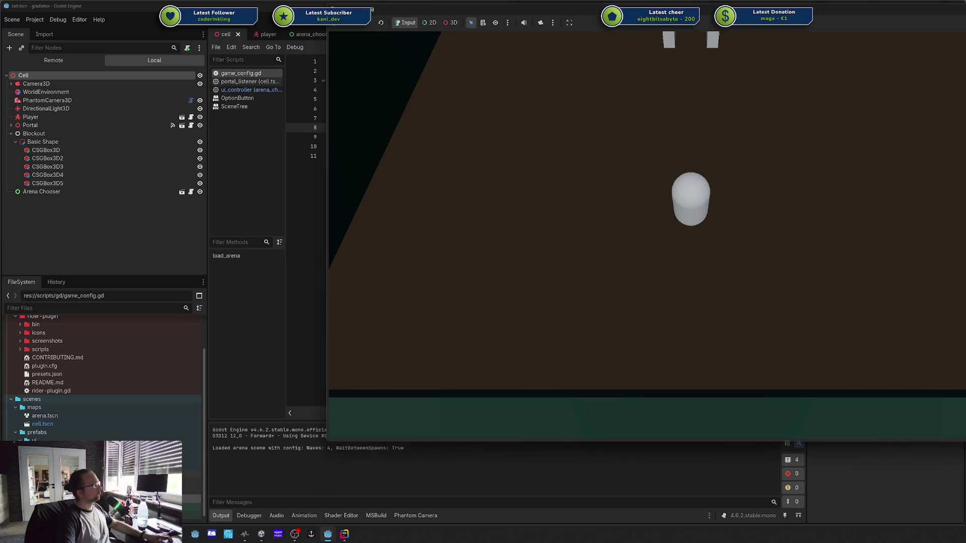
pyautogui.press('F8')
pyautogui.click(498, 146)
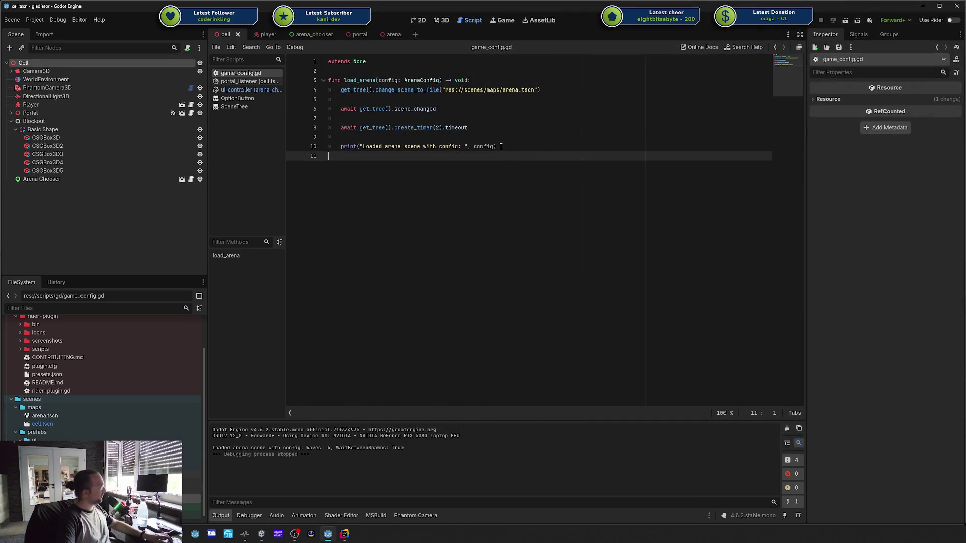
# Step: Delete the 2-second timer await line from load_arena
pyautogui.doubleClick(386, 82)
pyautogui.moveTo(404, 105)
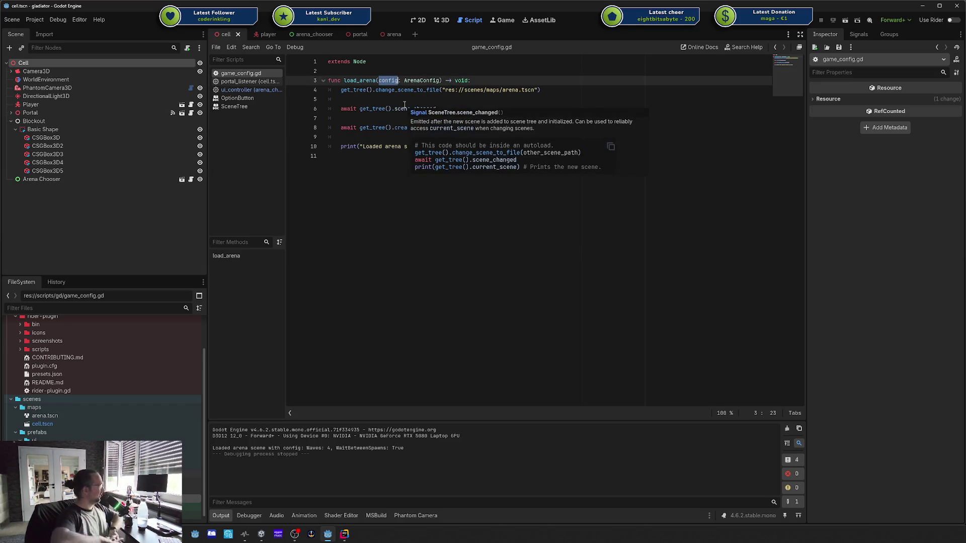
pyautogui.click(403, 109)
pyautogui.click(393, 121)
pyautogui.hotkey('shift', 'Down')
pyautogui.hotkey('shift', 'Down')
pyautogui.press('Delete')
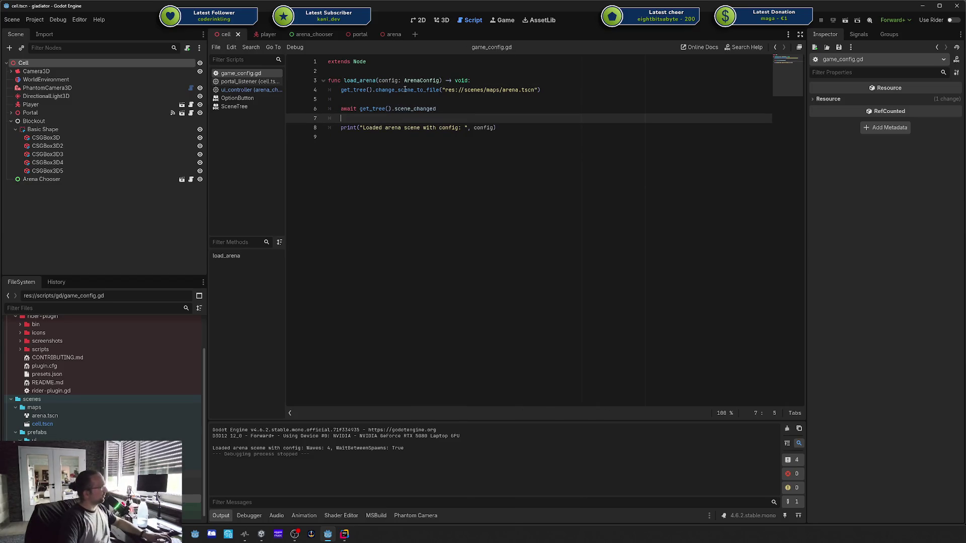
pyautogui.click(377, 81)
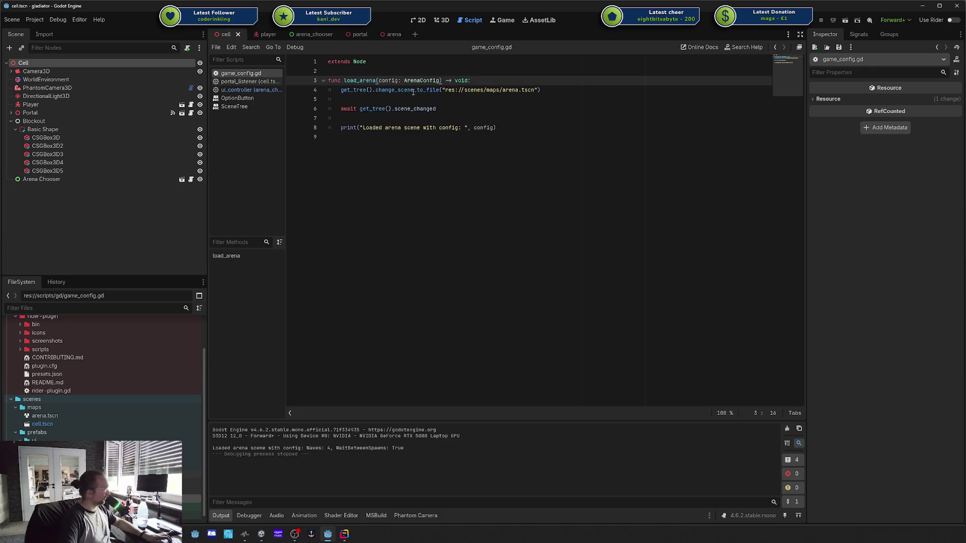
pyautogui.click(435, 127)
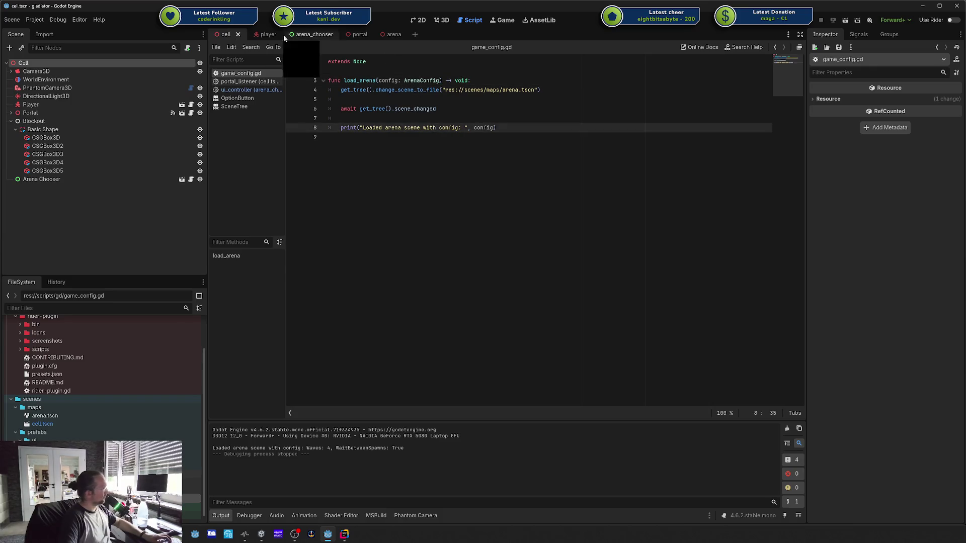
pyautogui.click(440, 71)
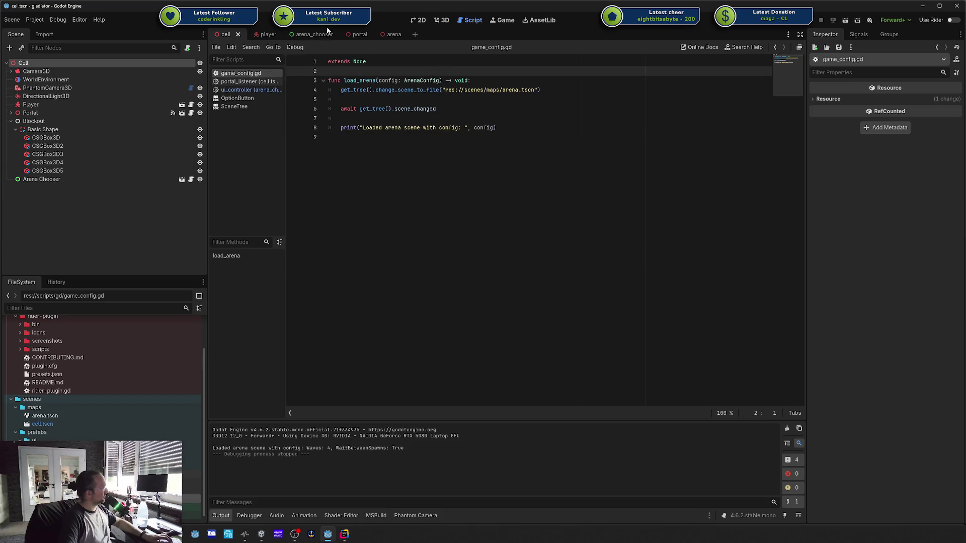
# Step: Review the arena, portal, arena_chooser and player scenes, then ui_controller's GameConfig.load_arena call
pyautogui.click(386, 35)
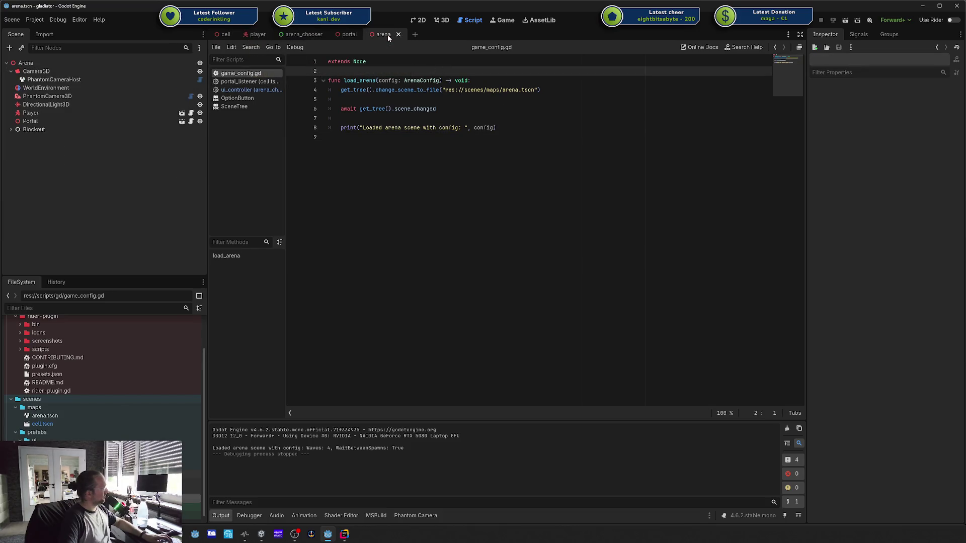
pyautogui.click(348, 34)
pyautogui.click(304, 34)
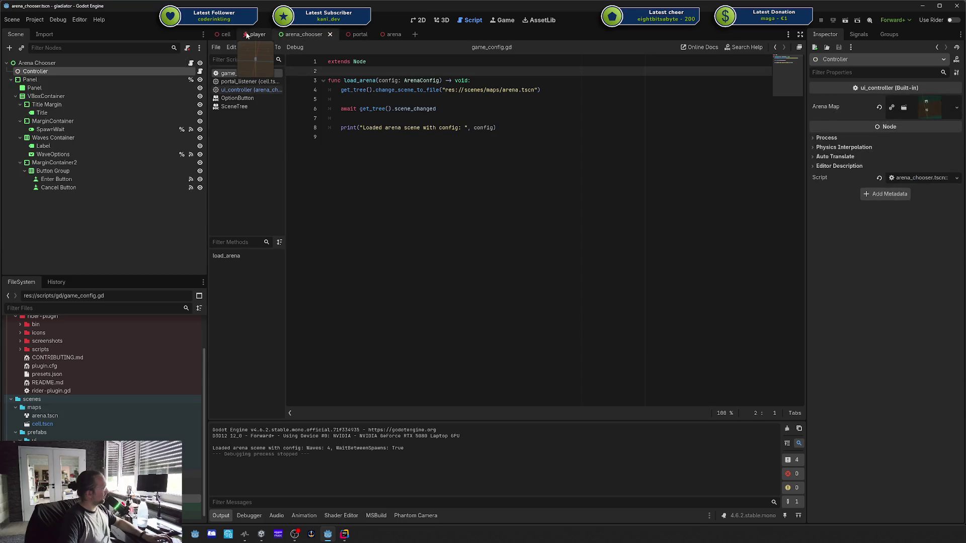
pyautogui.click(252, 35)
pyautogui.click(242, 82)
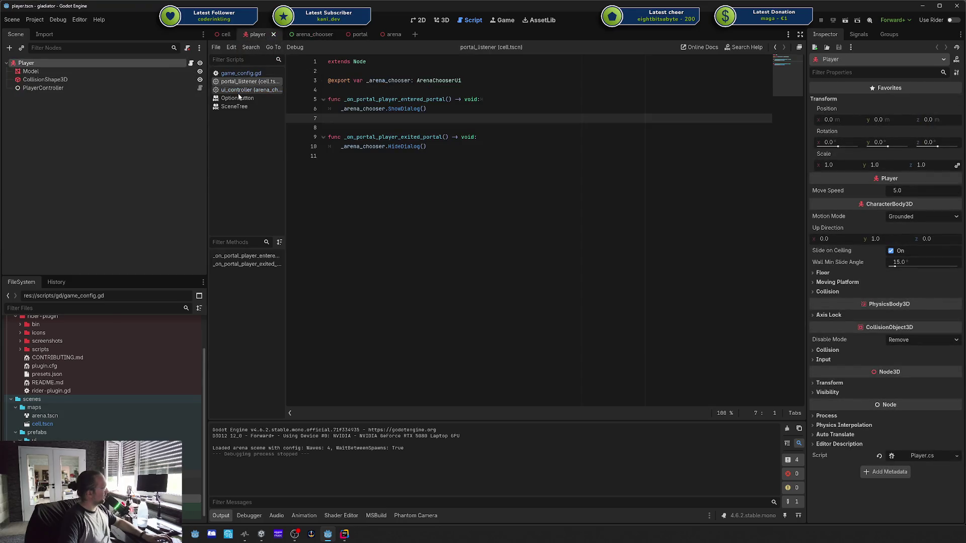
pyautogui.click(242, 90)
pyautogui.click(493, 383)
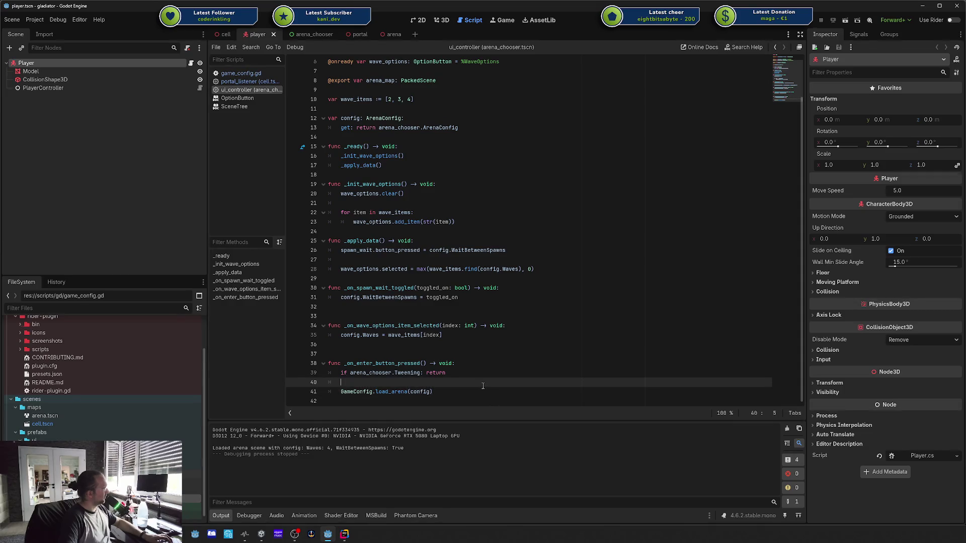
pyautogui.click(344, 535)
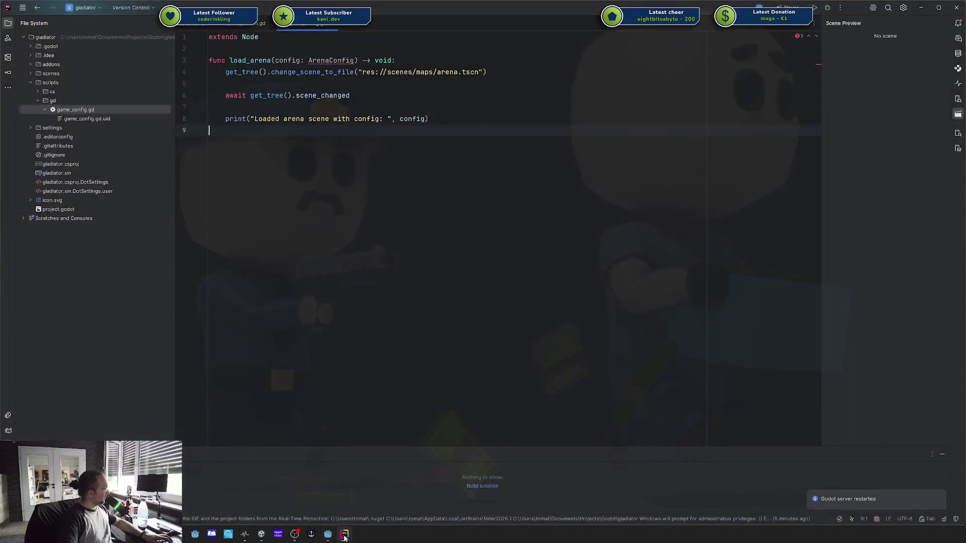
# Step: Check code suggestions on lines 7 and 5 of game_config.gd, then exit Rider
pyautogui.click(375, 108)
pyautogui.hotkey('ctrl', 'space')
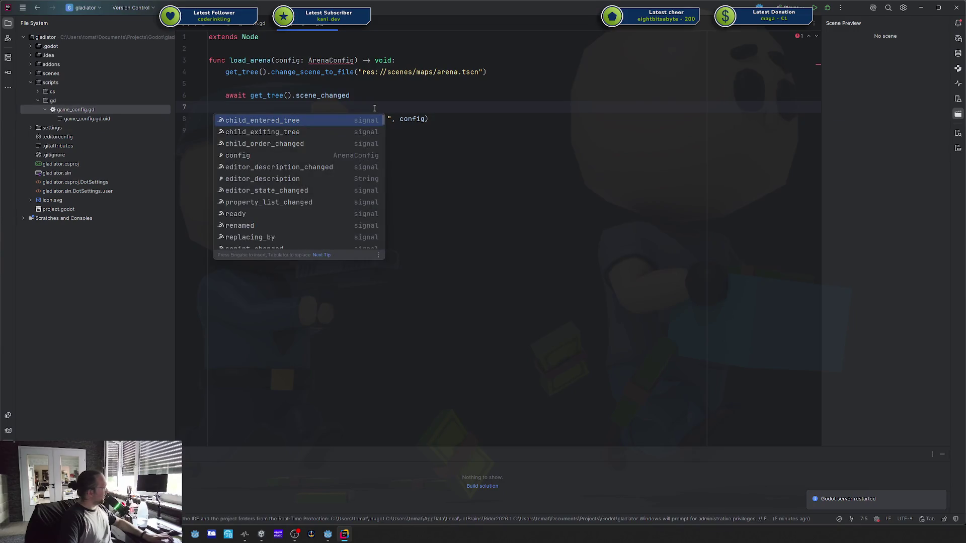
pyautogui.press('Escape')
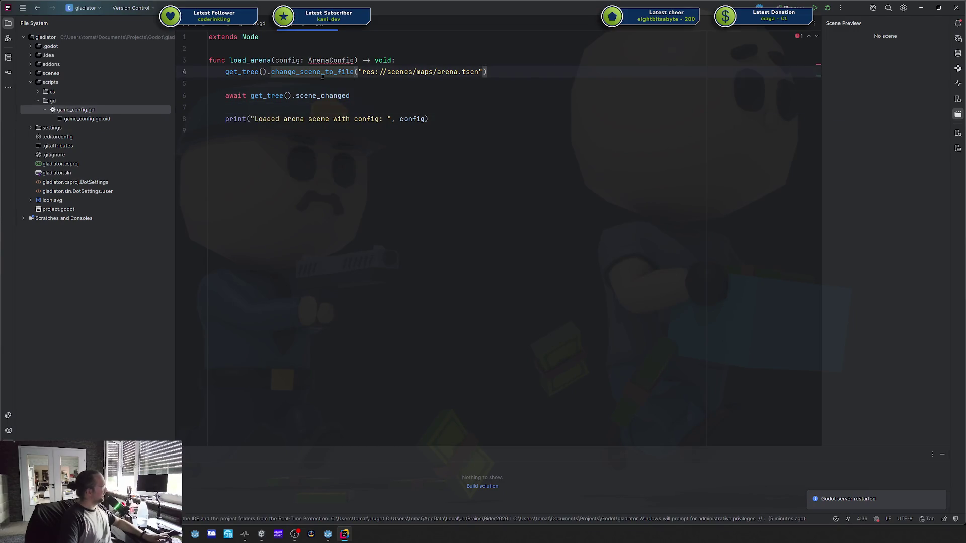
pyautogui.click(315, 84)
pyautogui.hotkey('ctrl', 'space')
pyautogui.press('Escape')
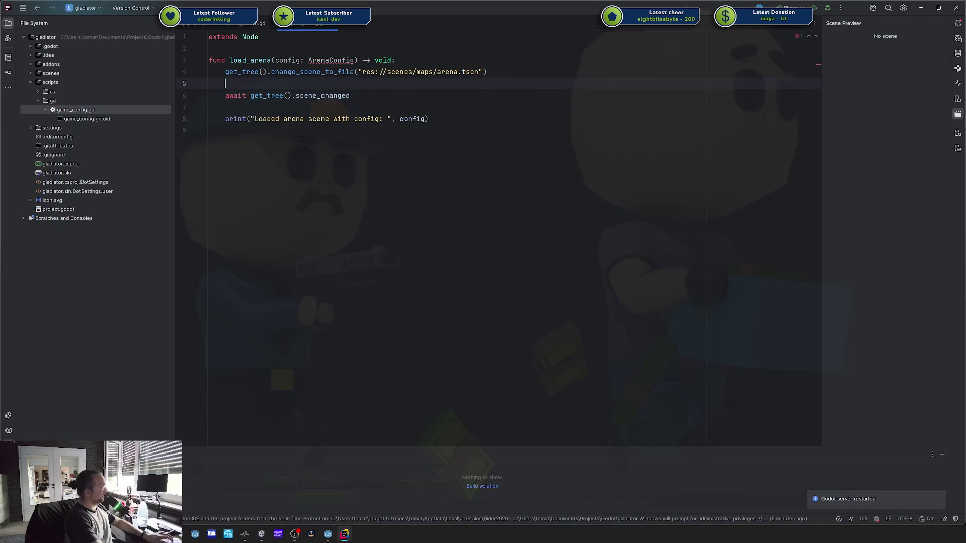
pyautogui.click(957, 8)
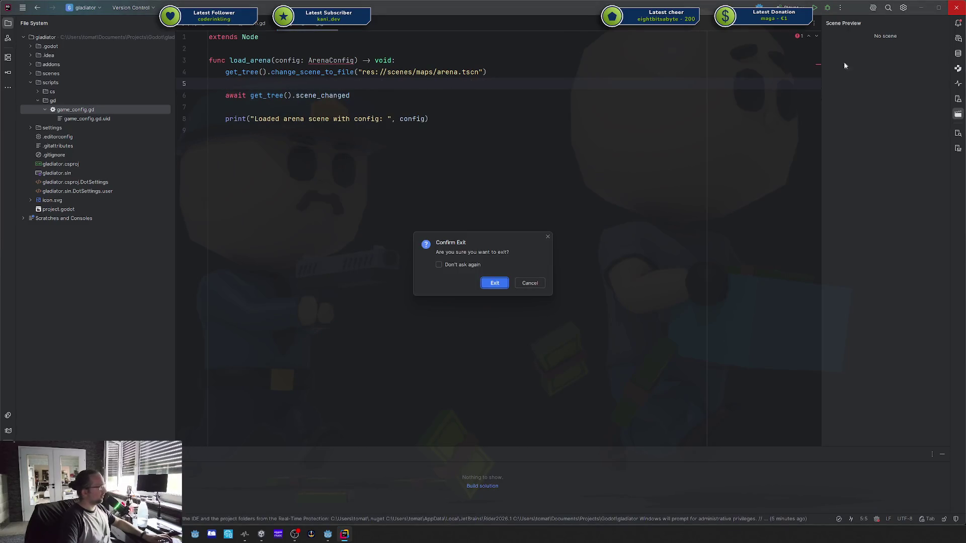
pyautogui.click(481, 287)
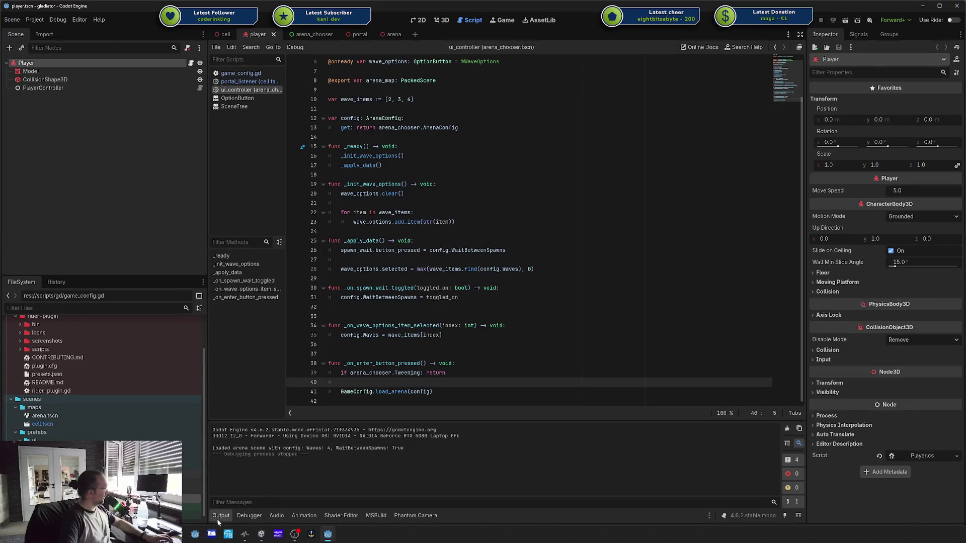
# Step: Glance at the Project menu, then close the Godot editor
pyautogui.click(33, 21)
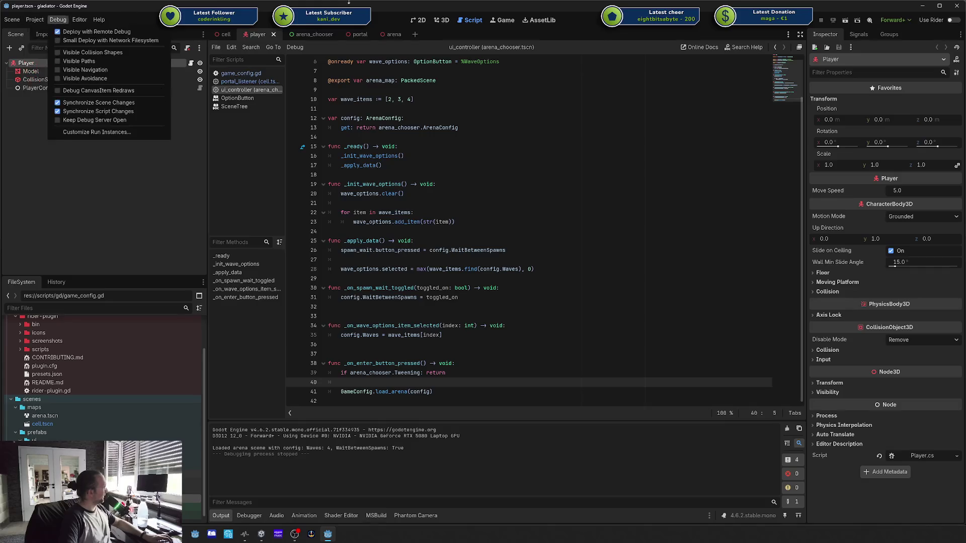
pyautogui.press('Escape')
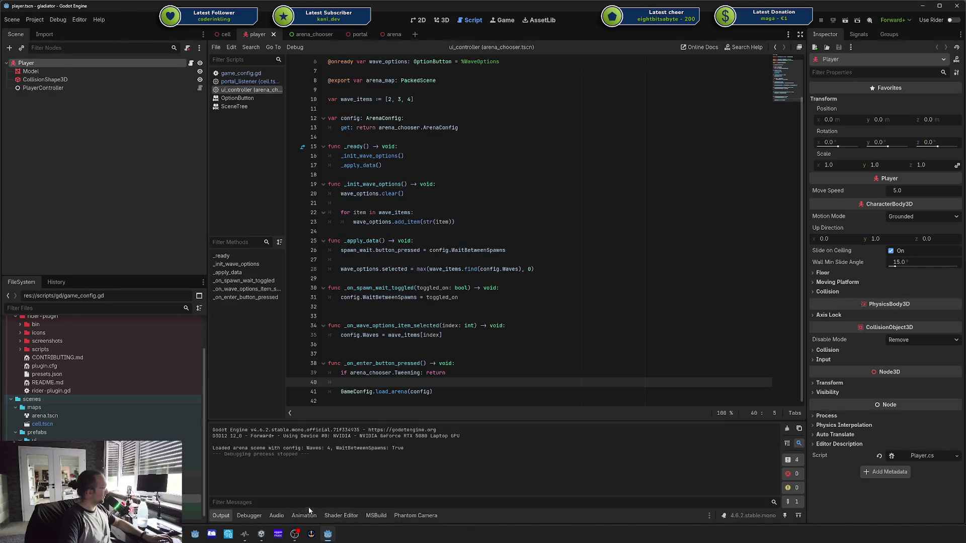
pyautogui.click(957, 6)
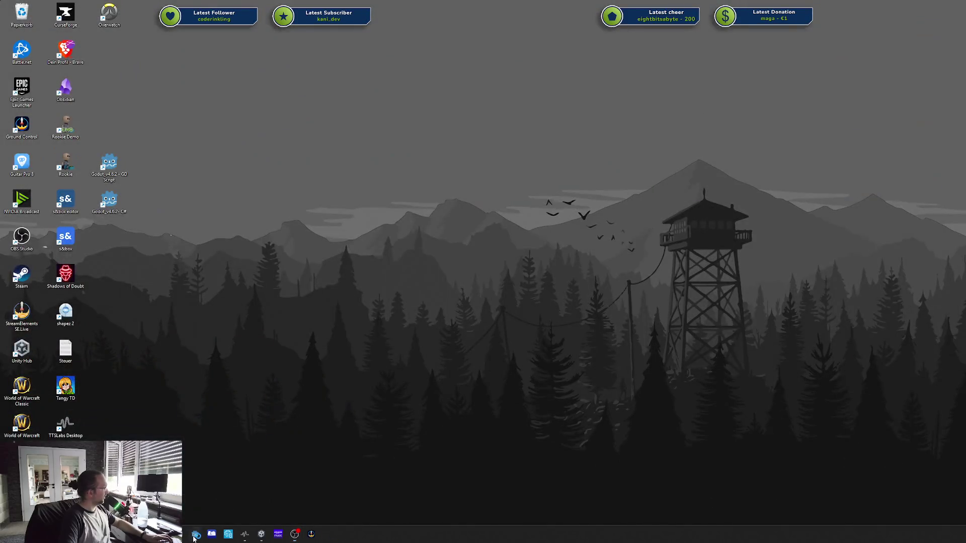
# Step: Relaunch Godot, open the gladiator project and turn on Use Rider
pyautogui.click(194, 535)
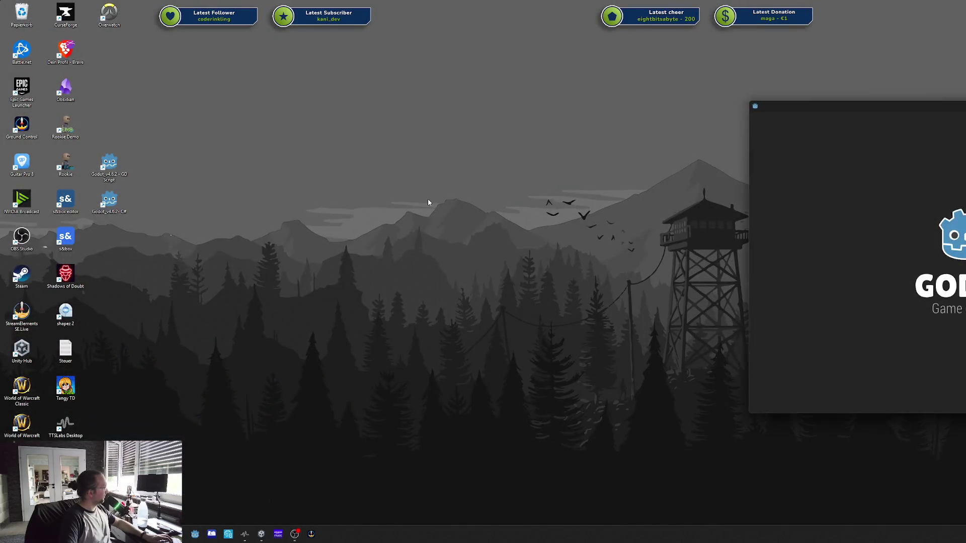
pyautogui.click(826, 165)
pyautogui.doubleClick(826, 165)
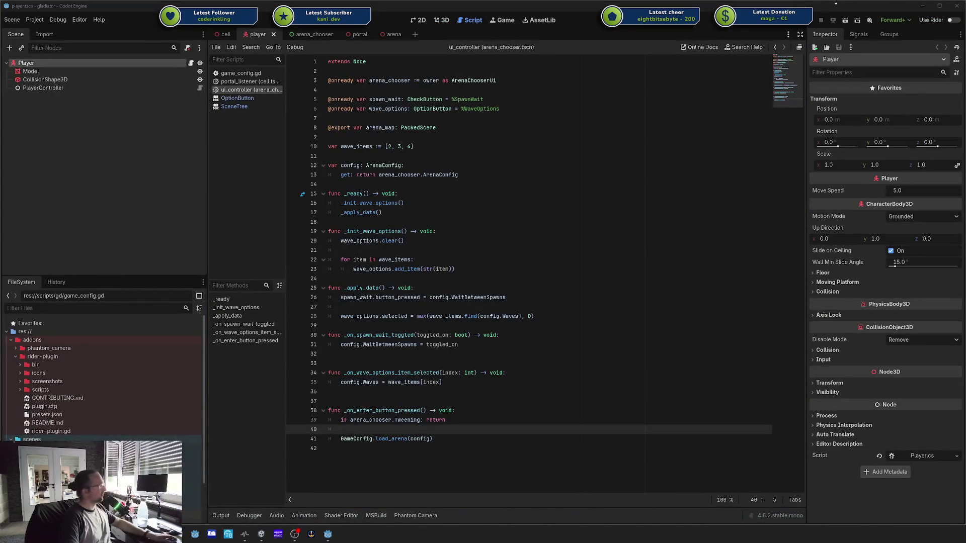
pyautogui.click(952, 21)
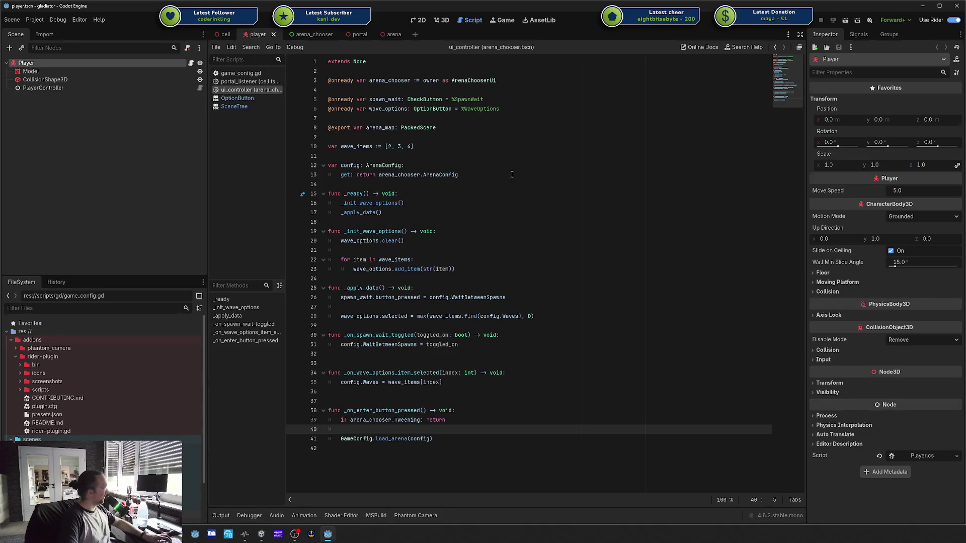
pyautogui.scroll(-3, 115, 433)
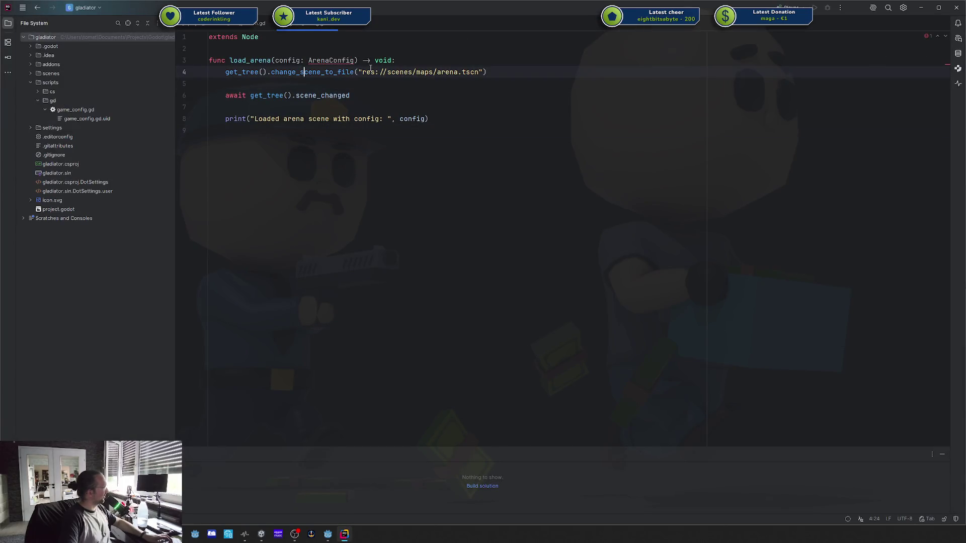
# Step: Exclude the project folders from Windows Defender scanning and dismiss its confirmation
pyautogui.click(475, 121)
pyautogui.click(338, 60)
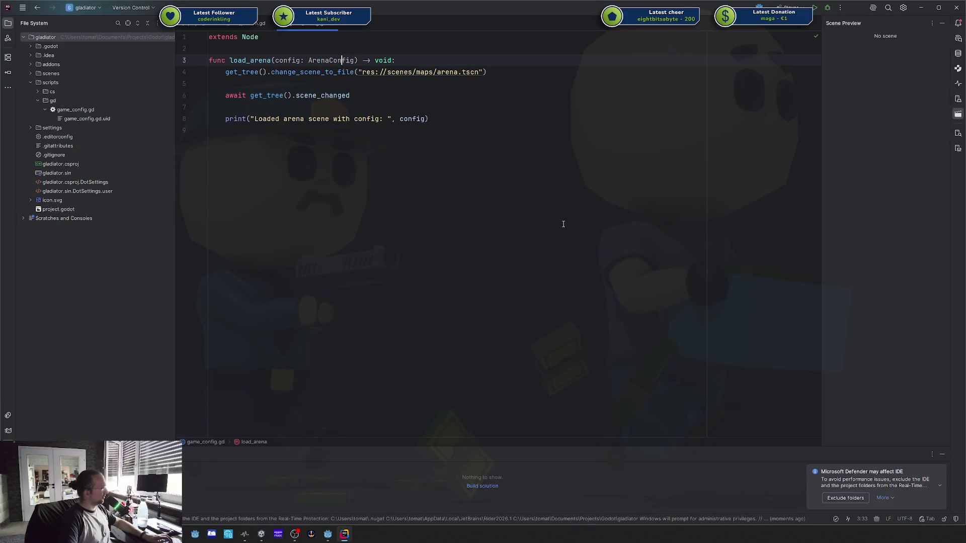
pyautogui.click(847, 500)
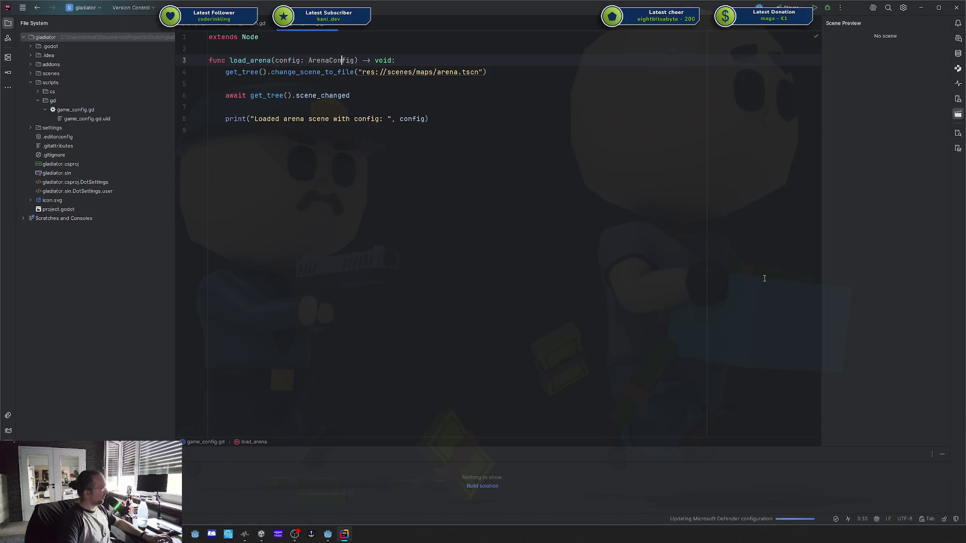
pyautogui.click(931, 341)
pyautogui.click(515, 203)
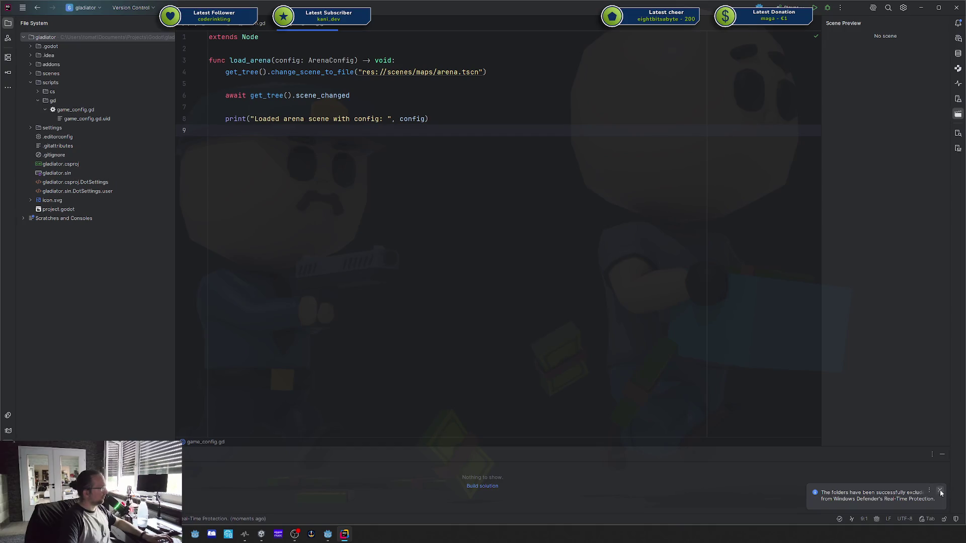
pyautogui.click(939, 490)
# Step: Below load_arena, add func load_cell() -> void calling get_tree().change_scene_to_file with the cell.tscn path
pyautogui.press('Return')
pyautogui.press('Return')
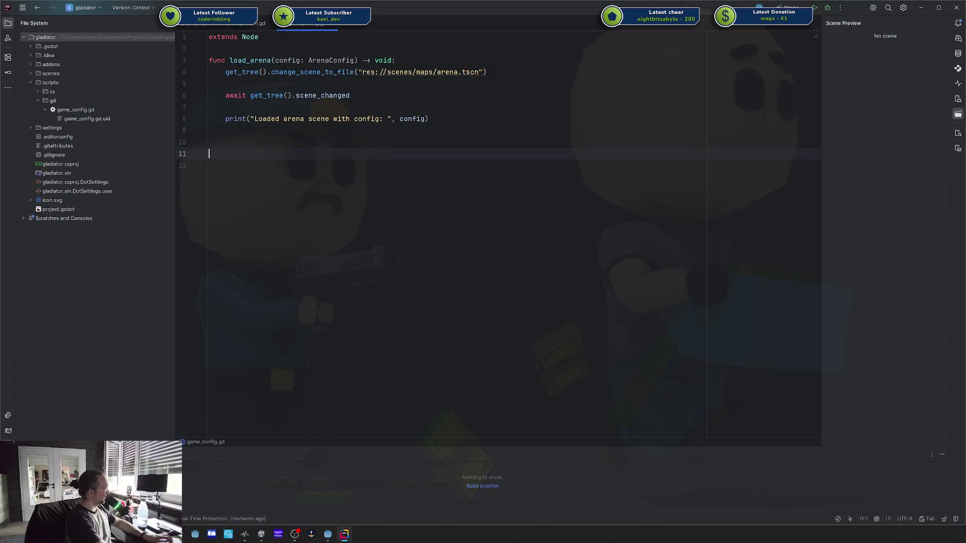
pyautogui.write('func load')
pyautogui.write('_a')
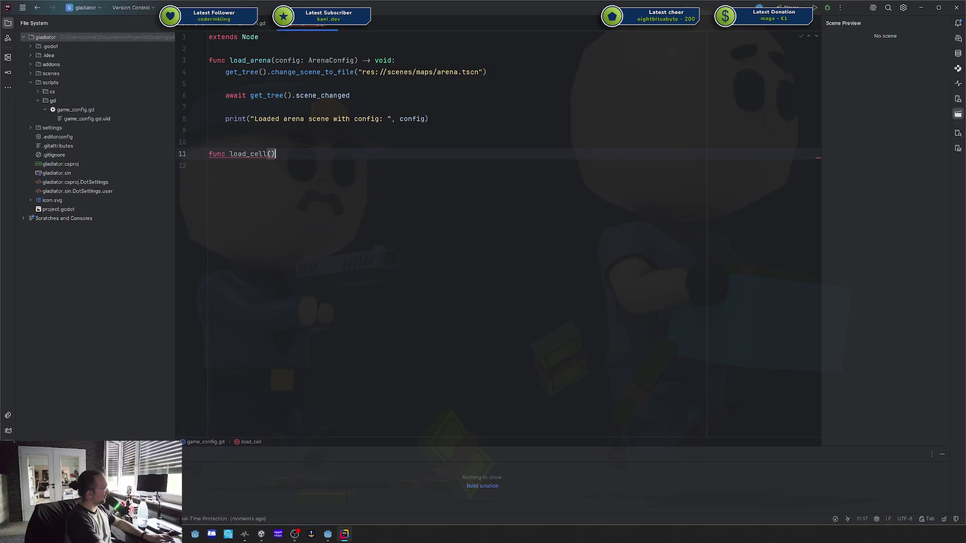
pyautogui.write('-> voi')
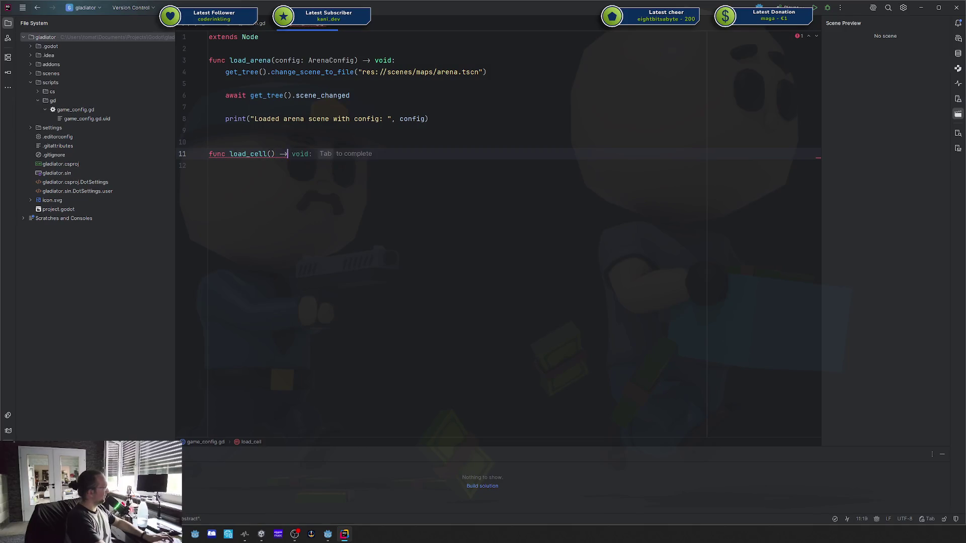
pyautogui.write('d:')
pyautogui.press('Return')
pyautogui.write('gett')
pyautogui.press('Return')
pyautogui.write('.cah')
pyautogui.press('BackSpace')
pyautogui.press('BackSpace')
pyautogui.press('BackSpace')
pyautogui.write('hange')
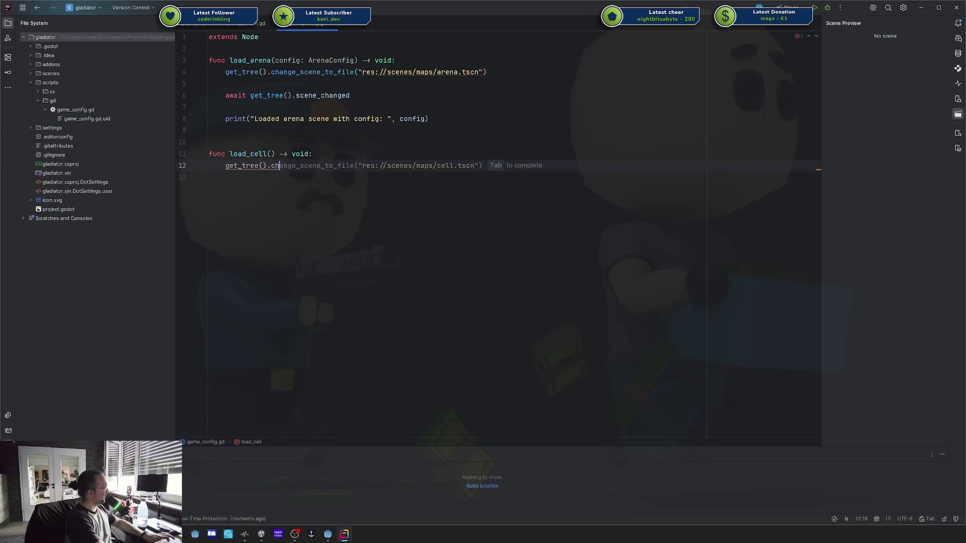
pyautogui.write('_')
pyautogui.press('Return')
pyautogui.write('"')
pyautogui.press('Escape')
pyautogui.press('End')
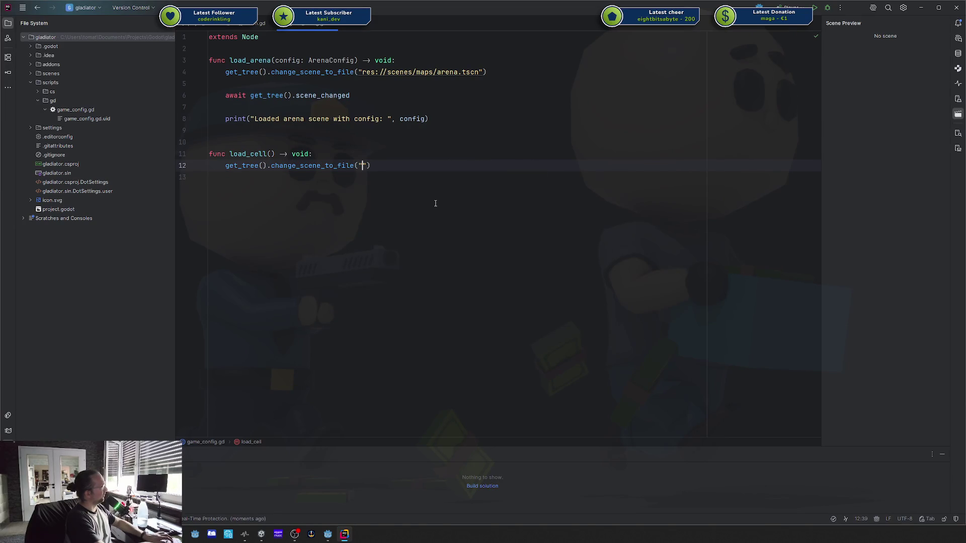
pyautogui.press('Left')
pyautogui.hotkey('ctrl', 'space')
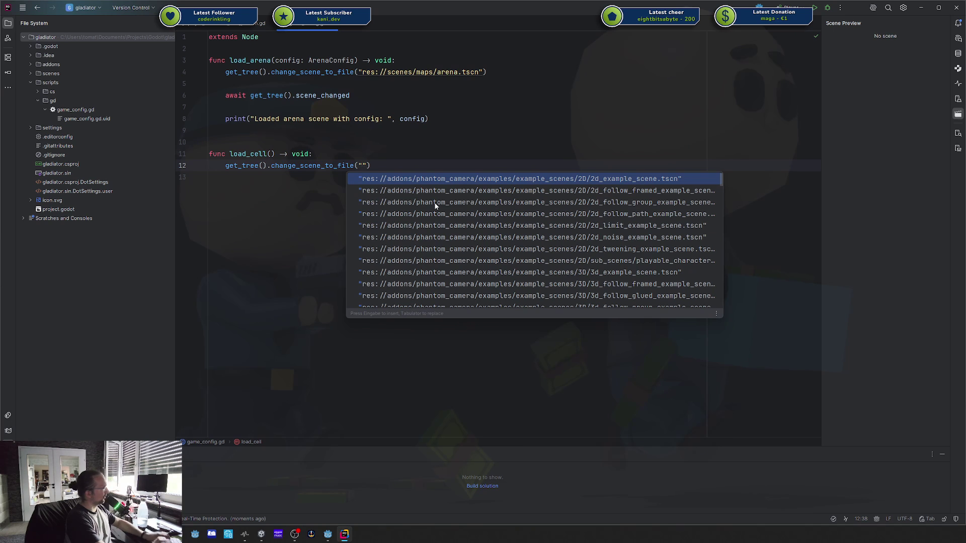
pyautogui.write('cell')
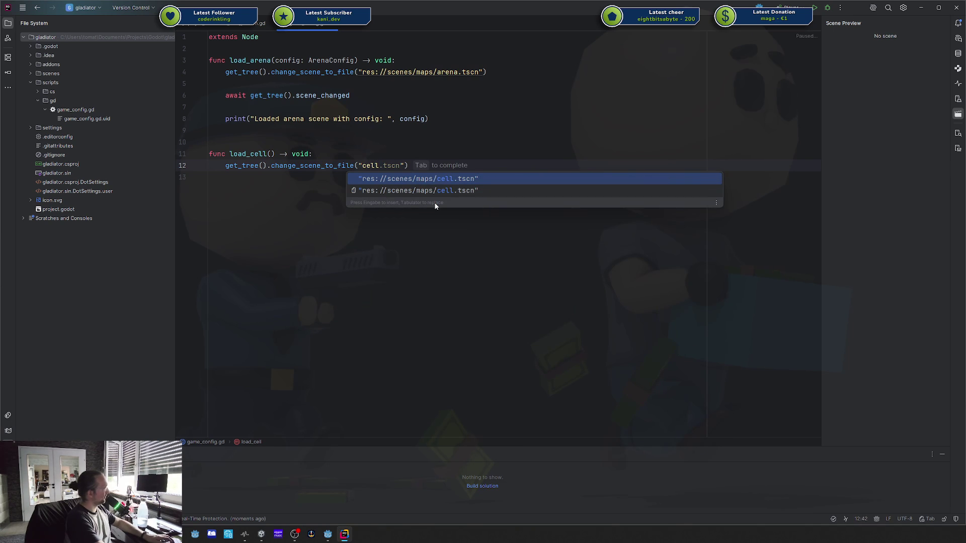
pyautogui.press('Return')
# Step: Tidy the lines, then add await scene_changed and print("Loaded cell scene") to load_cell
pyautogui.press('Return')
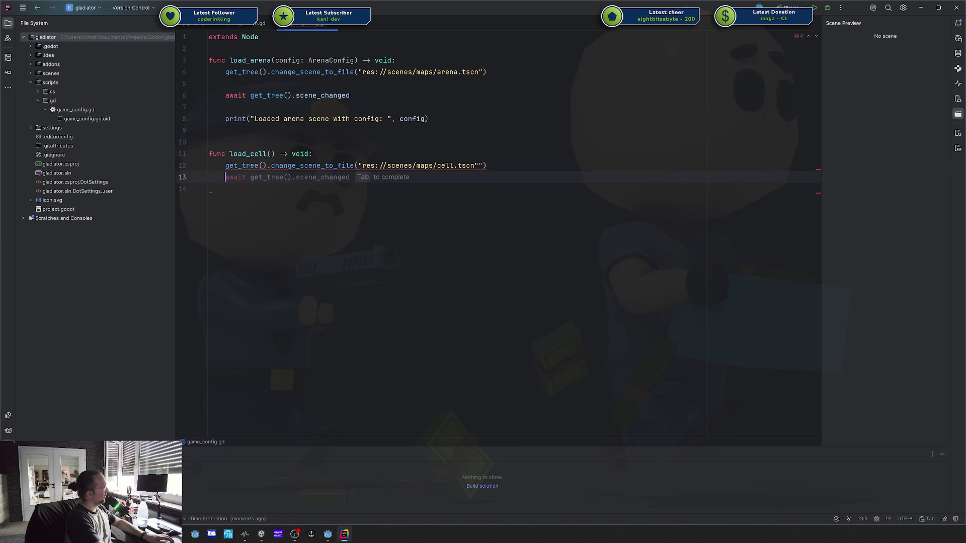
pyautogui.press('BackSpace')
pyautogui.press('Left')
pyautogui.press('BackSpace')
pyautogui.press('End')
pyautogui.press('Return')
pyautogui.press('Return')
pyautogui.write('await')
pyautogui.press('Tab')
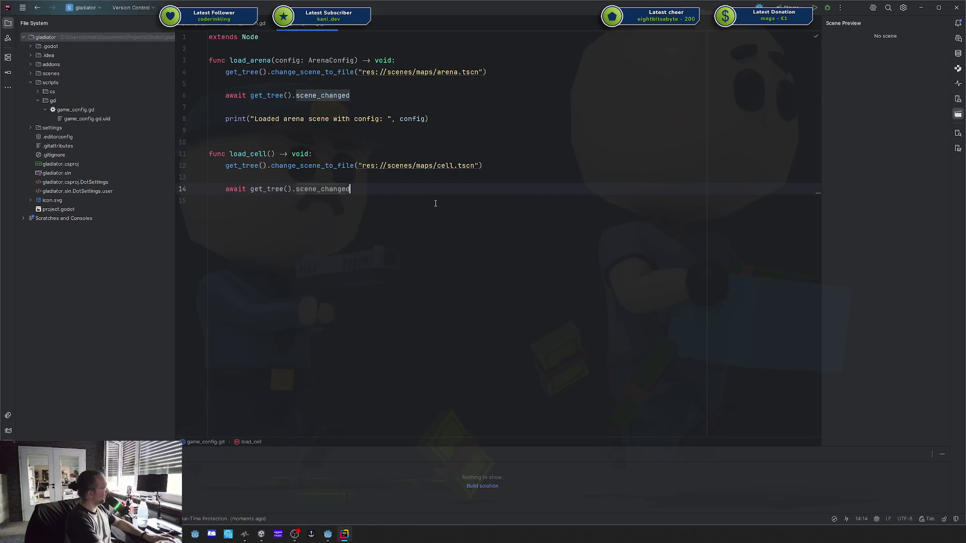
pyautogui.press('Return')
pyautogui.press('Return')
pyautogui.write('print("')
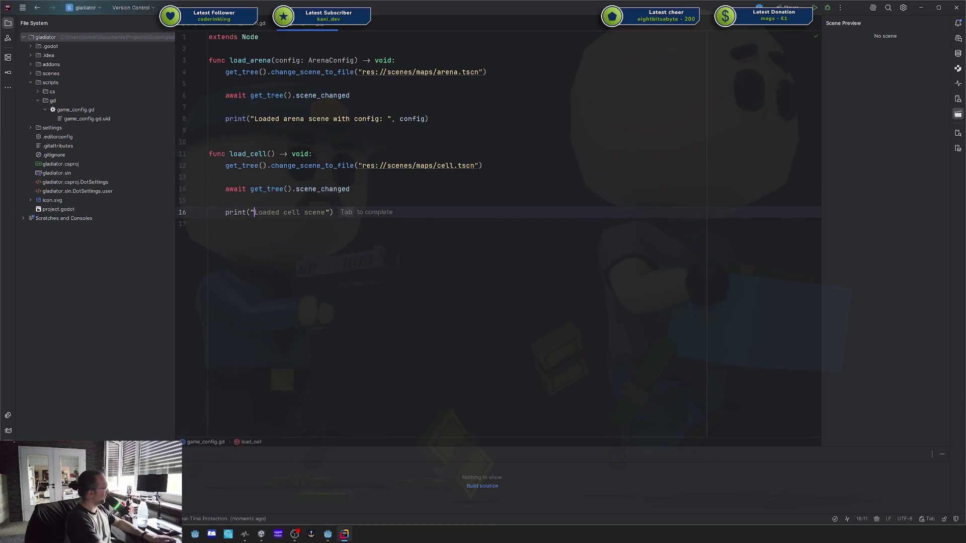
pyautogui.press('Tab')
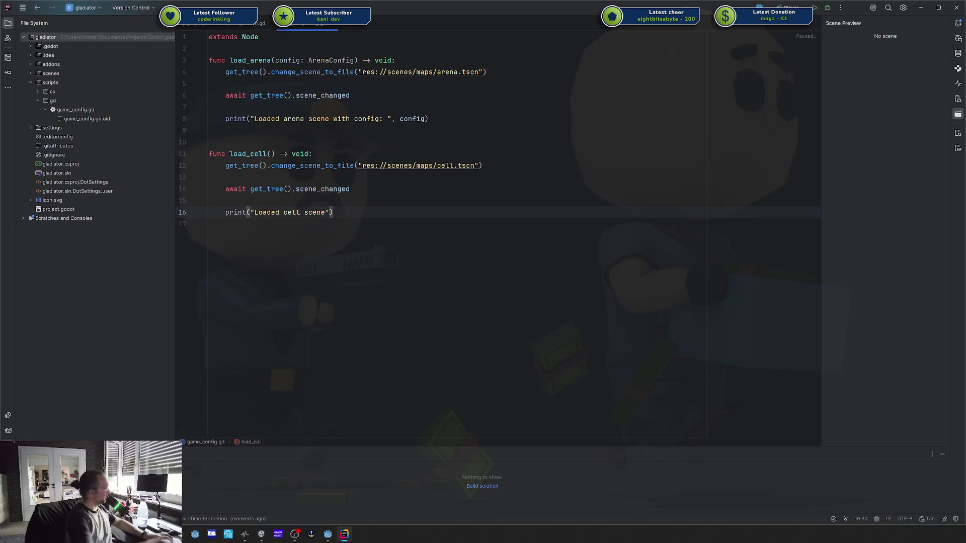
pyautogui.click(485, 102)
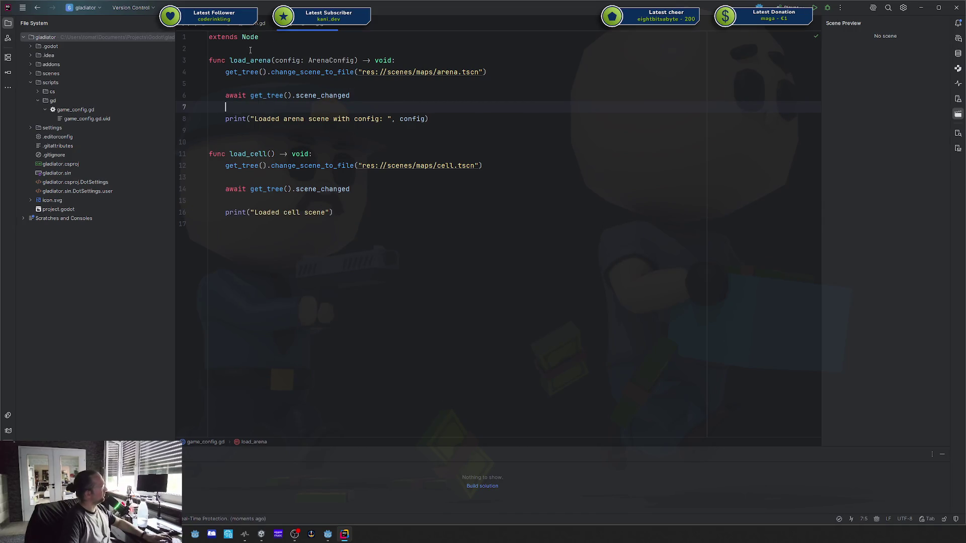
# Step: Look over load_arena and load_cell, highlighting the scene_changed usages
pyautogui.moveTo(209, 224); pyautogui.dragTo(201, 67)
pyautogui.click(343, 118)
pyautogui.click(363, 100)
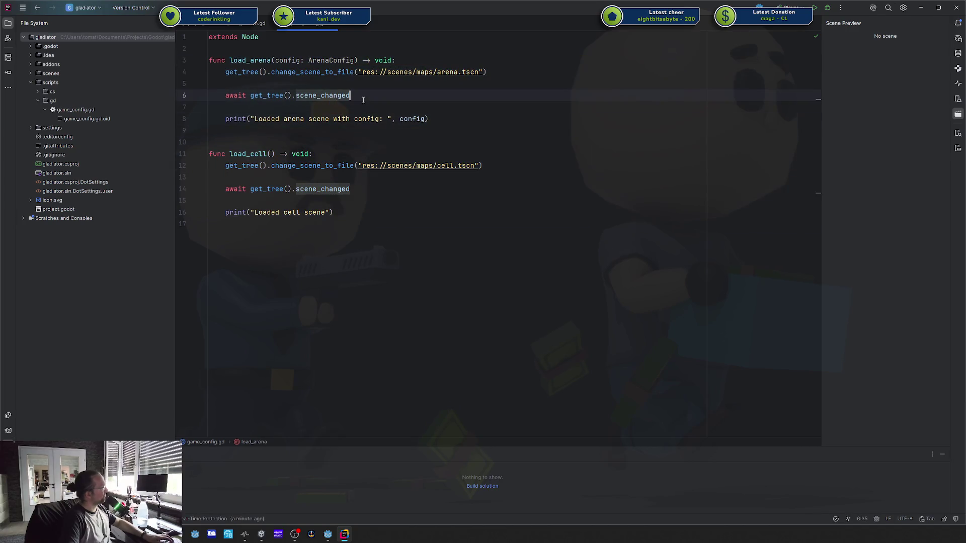
pyautogui.click(329, 535)
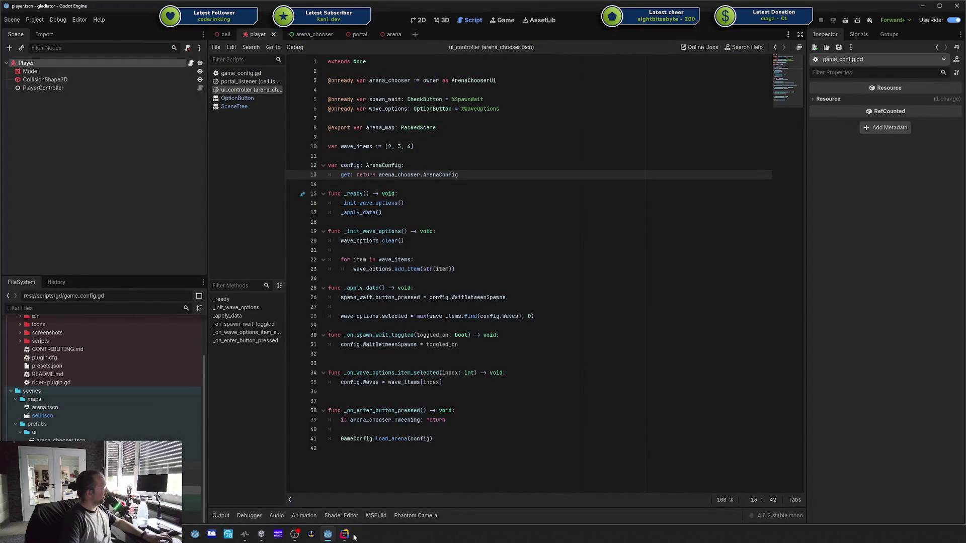
pyautogui.click(345, 534)
# Step: Inspect the arena.tscn scene path in load_arena, then view player_controller_first_person.gd
pyautogui.click(429, 72)
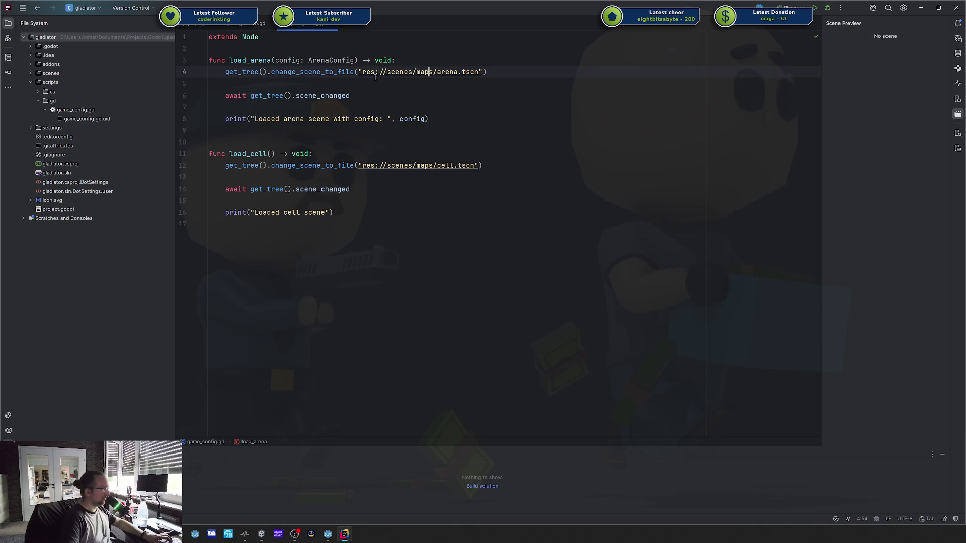
pyautogui.moveTo(363, 71); pyautogui.dragTo(479, 72)
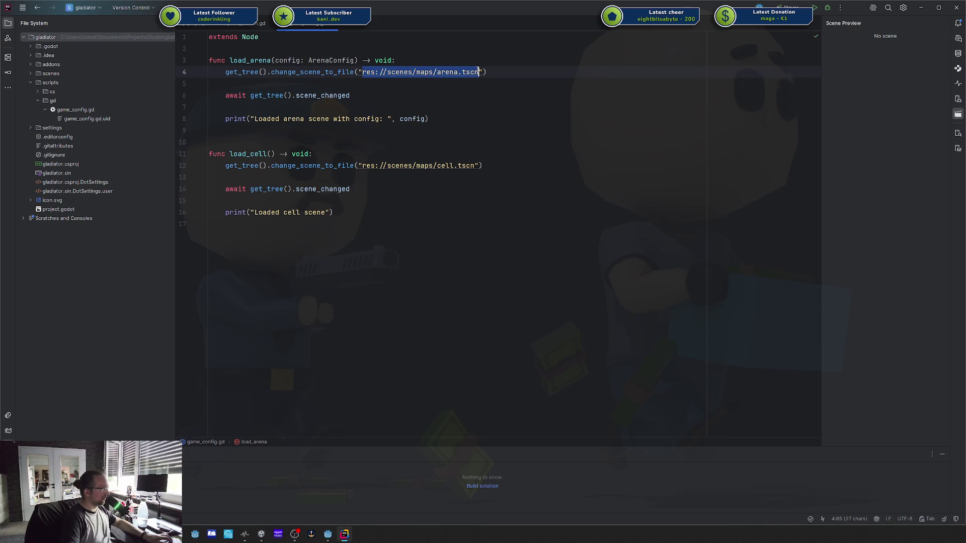
pyautogui.click(479, 72)
pyautogui.click(378, 71)
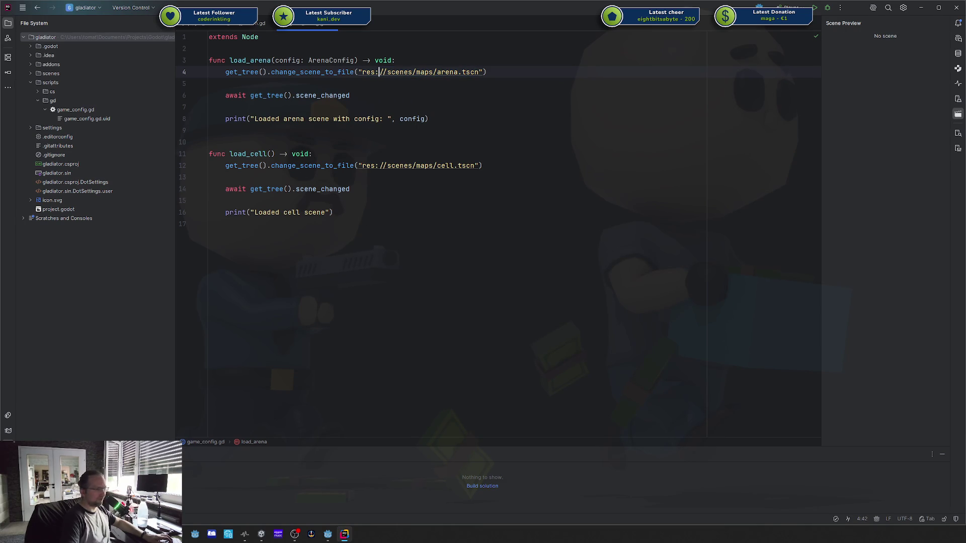
pyautogui.click(422, 201)
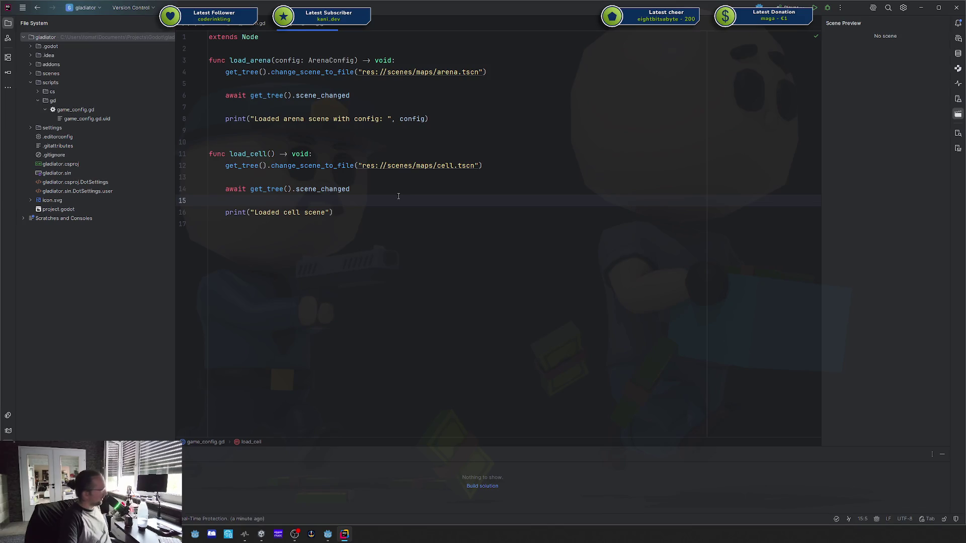
pyautogui.click(456, 106)
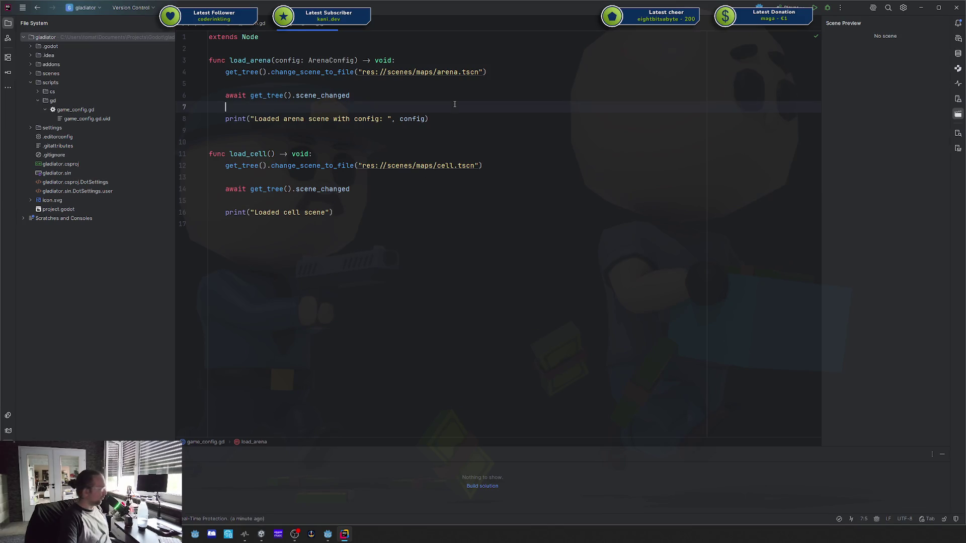
pyautogui.moveTo(362, 72); pyautogui.dragTo(474, 72)
pyautogui.click(474, 72)
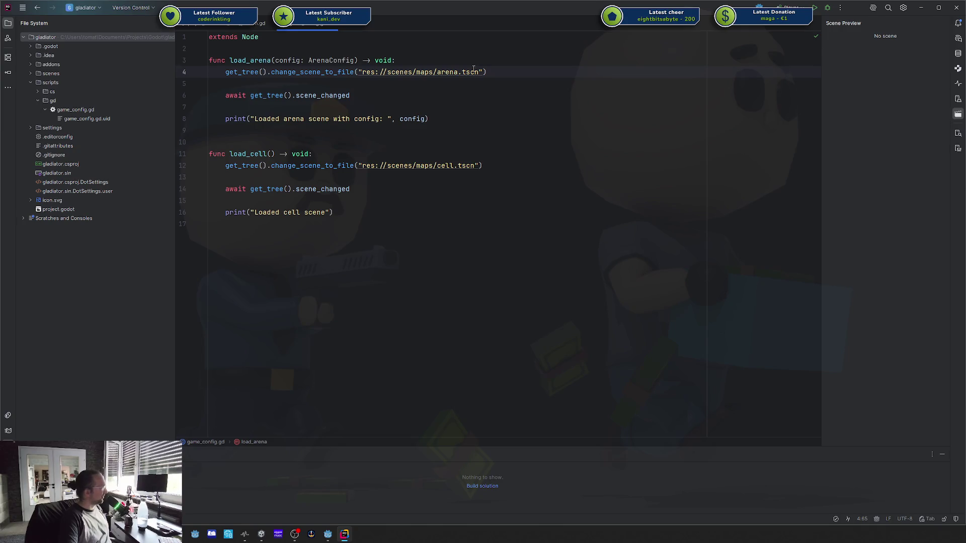
pyautogui.moveTo(478, 72); pyautogui.dragTo(364, 76)
pyautogui.click(381, 85)
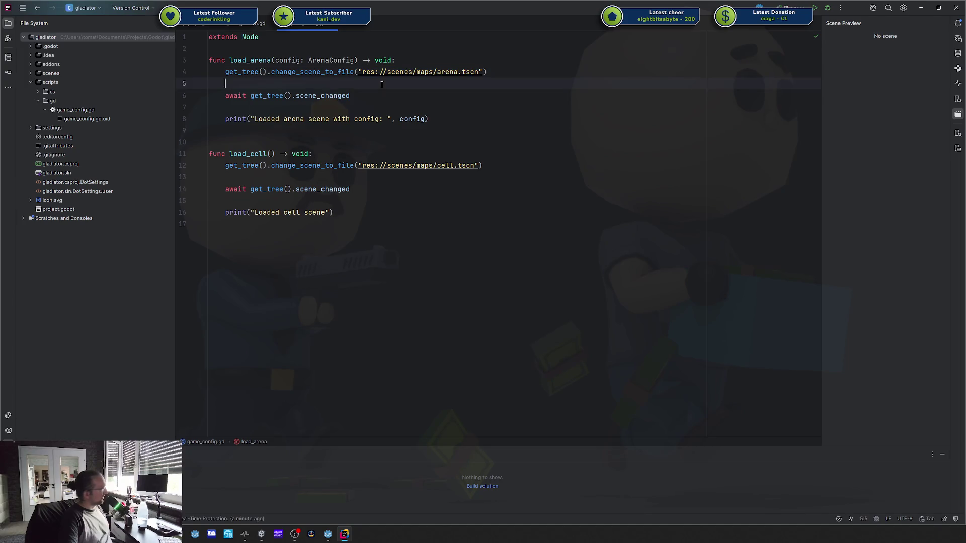
pyautogui.moveTo(358, 72); pyautogui.dragTo(465, 72)
pyautogui.click(465, 72)
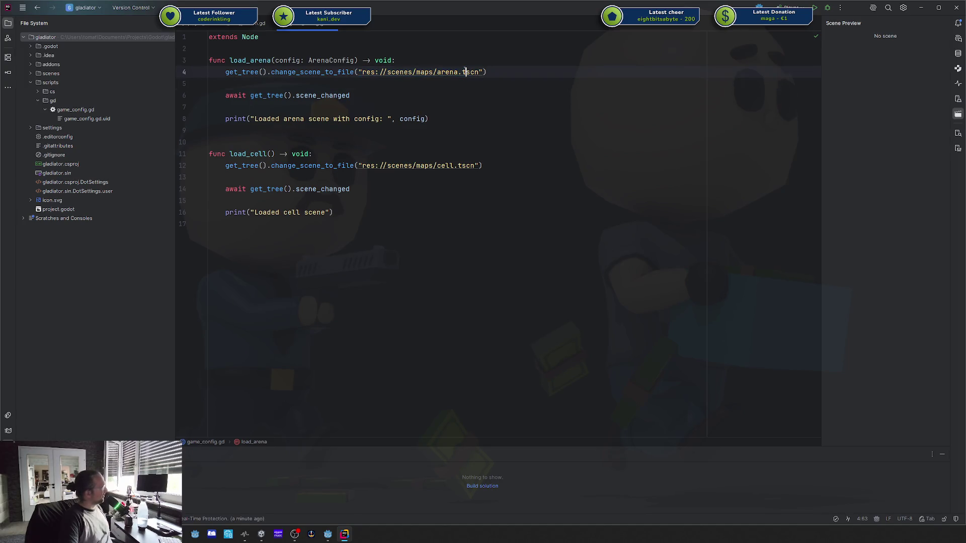
pyautogui.click(262, 72)
pyautogui.click(226, 24)
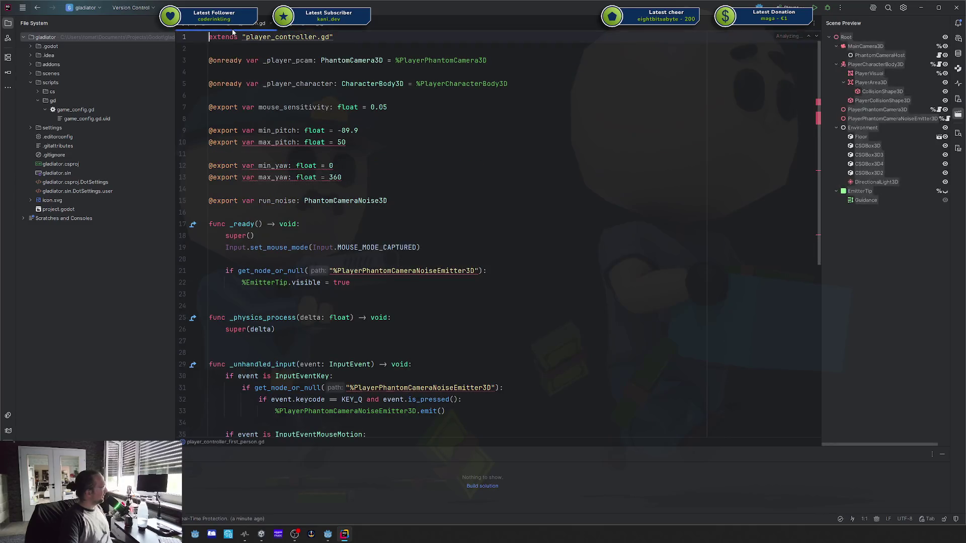
# Step: Browse to the scenes/maps folder, then bring up the arena_chooser scene's script in Godot
pyautogui.click(372, 130)
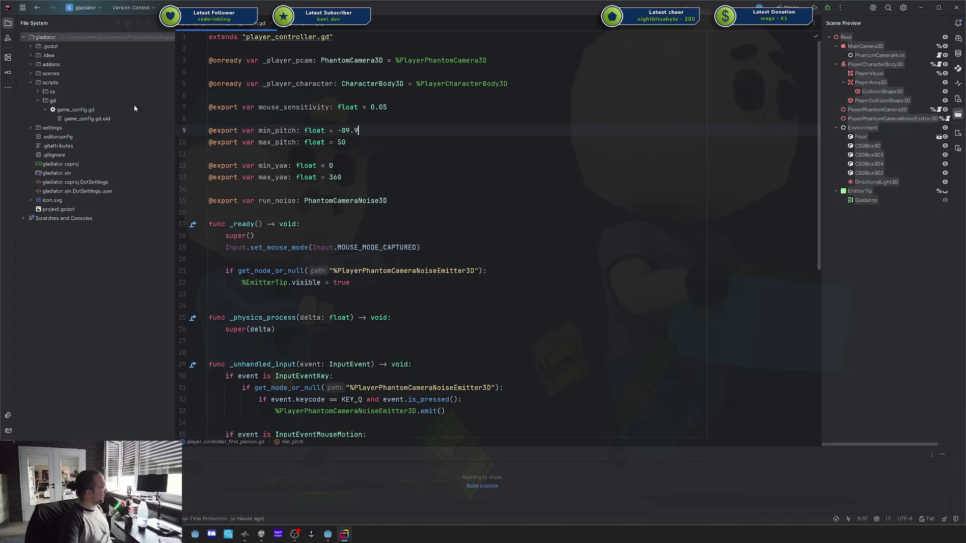
pyautogui.click(30, 74)
pyautogui.click(36, 81)
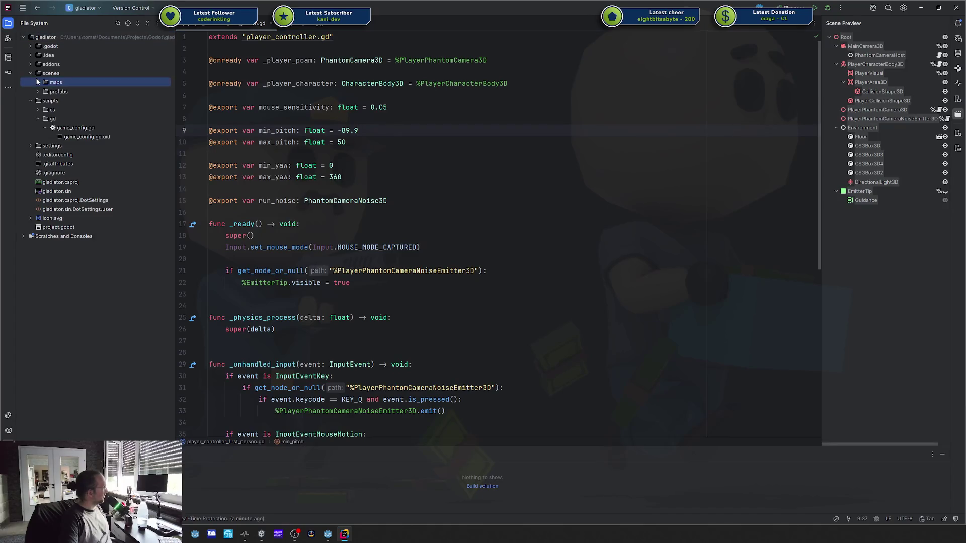
pyautogui.click(328, 534)
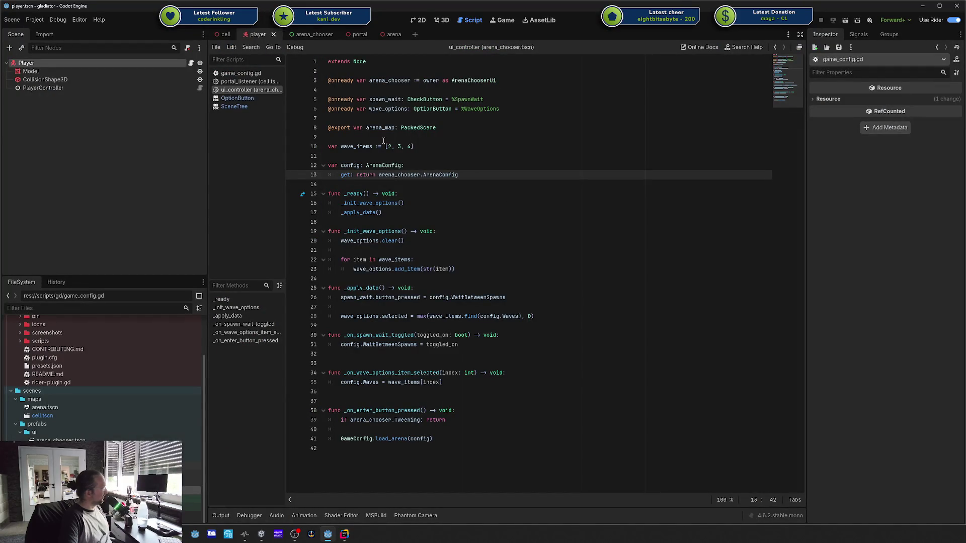
pyautogui.click(307, 35)
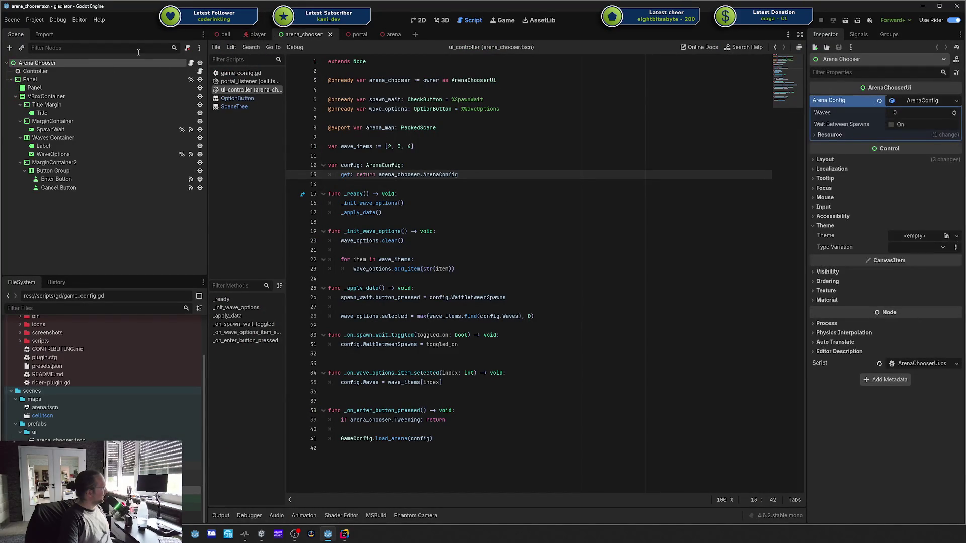
pyautogui.click(192, 63)
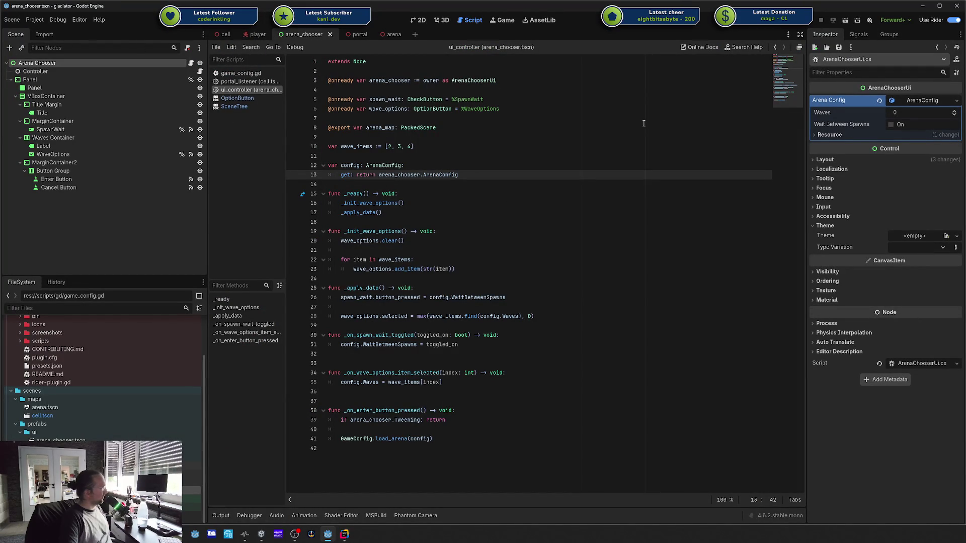
pyautogui.click(478, 128)
pyautogui.doubleClick(403, 81)
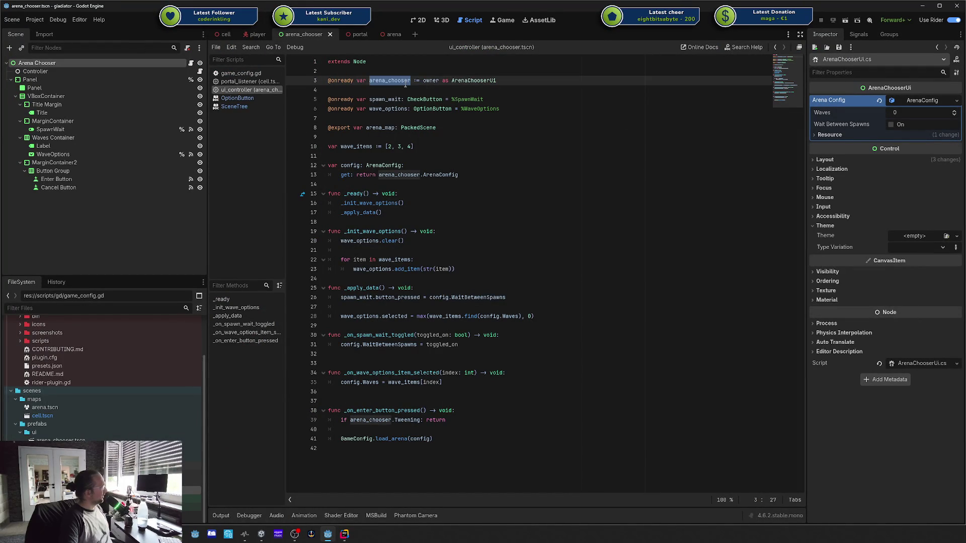
pyautogui.tripleClick(410, 128)
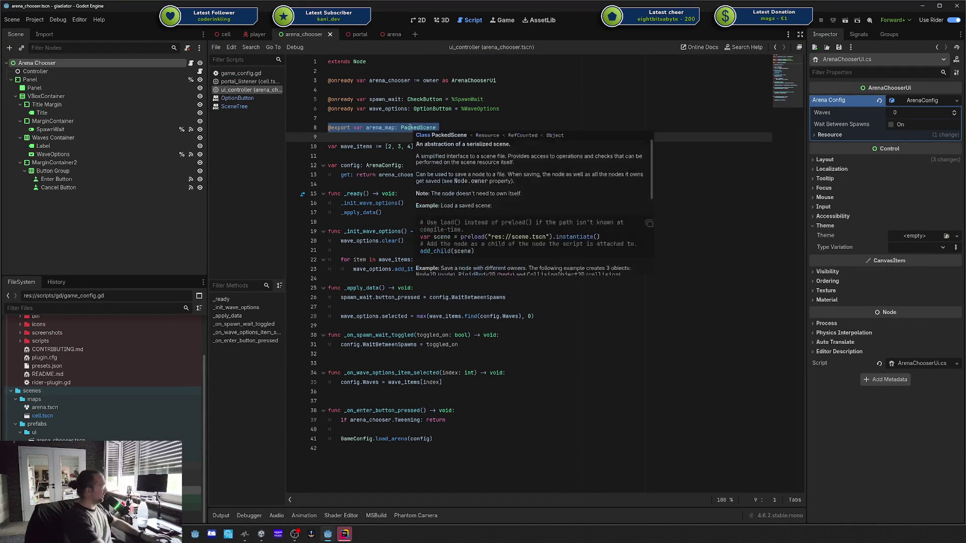
pyautogui.press('BackSpace')
pyautogui.press('BackSpace')
pyautogui.hotkey('ctrl', 's')
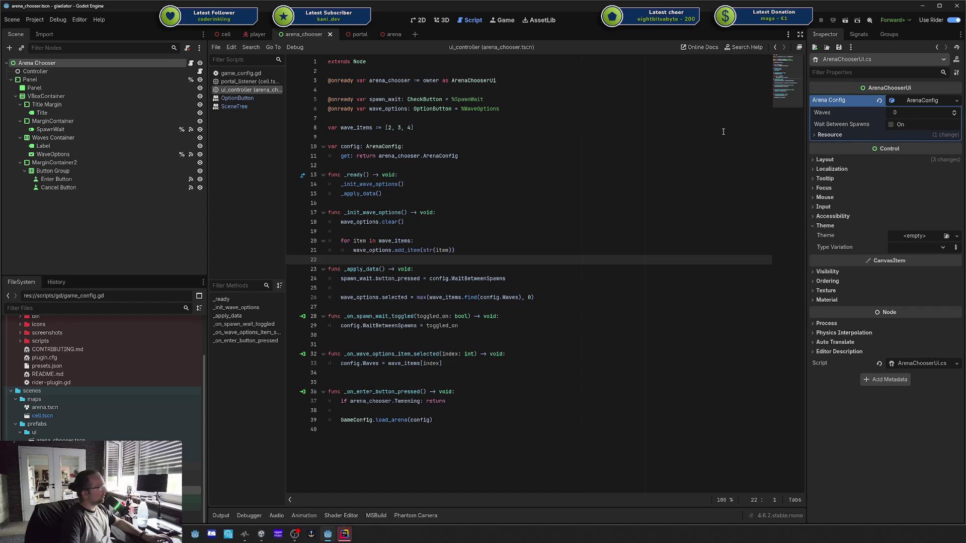
pyautogui.click(345, 533)
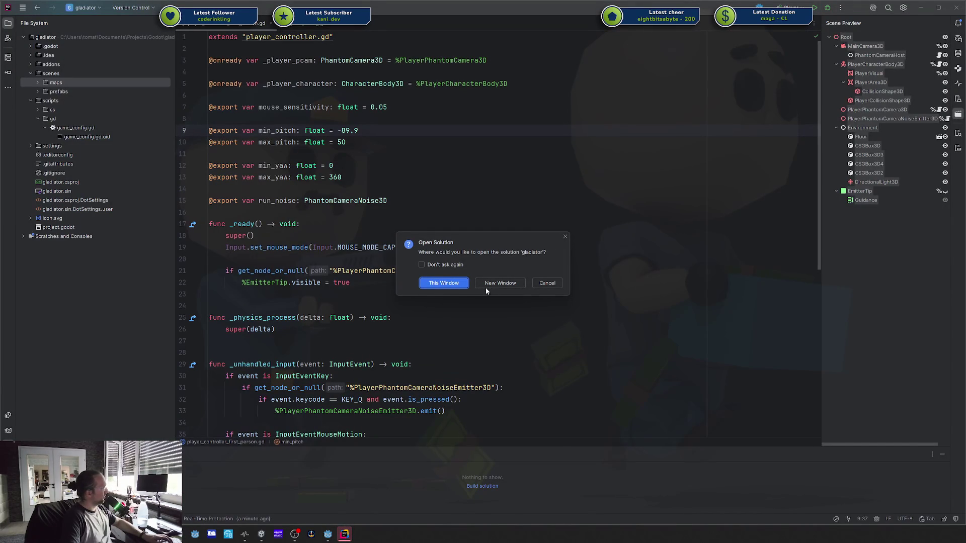
# Step: Cancel the Open Solution prompt and go back to game_config.gd
pyautogui.click(547, 282)
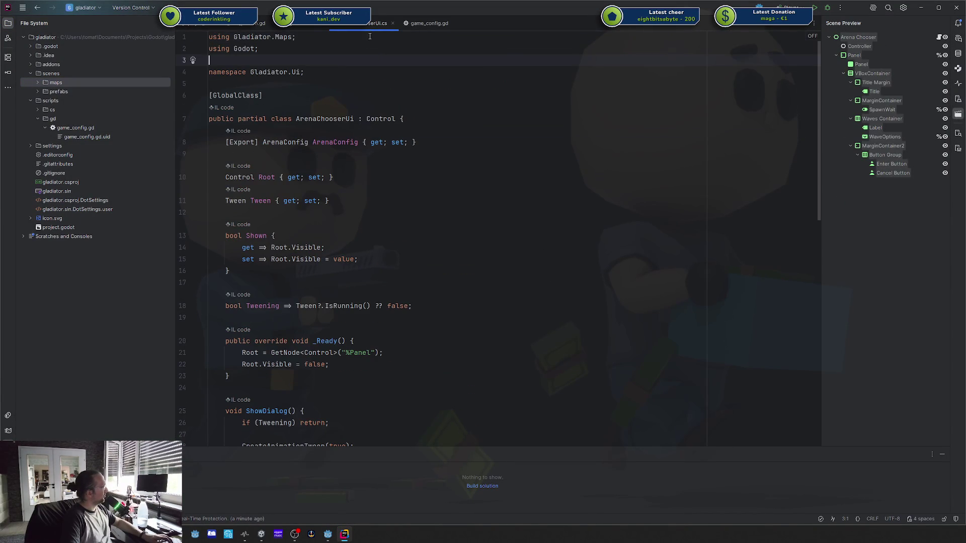
pyautogui.click(294, 28)
pyautogui.click(231, 23)
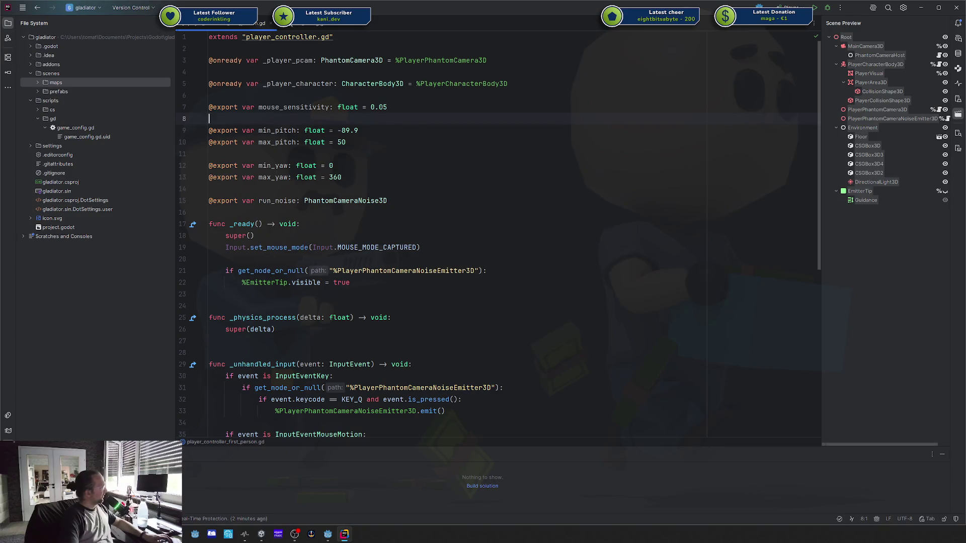
pyautogui.click(307, 23)
# Step: Review the arena.tscn change_scene_to_file line in load_arena
pyautogui.moveTo(227, 72)
pyautogui.mouseDown()
pyautogui.moveTo(503, 86)
pyautogui.moveTo(508, 77)
pyautogui.mouseUp()
pyautogui.click(510, 78)
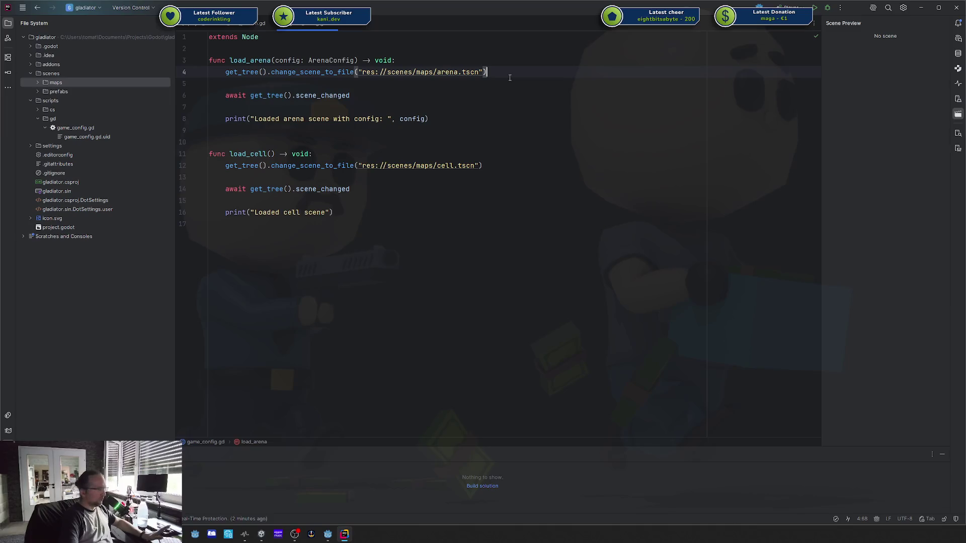
pyautogui.press('Down')
pyautogui.press('Down')
pyautogui.press('Down')
pyautogui.moveTo(361, 72); pyautogui.dragTo(479, 72)
pyautogui.click(482, 81)
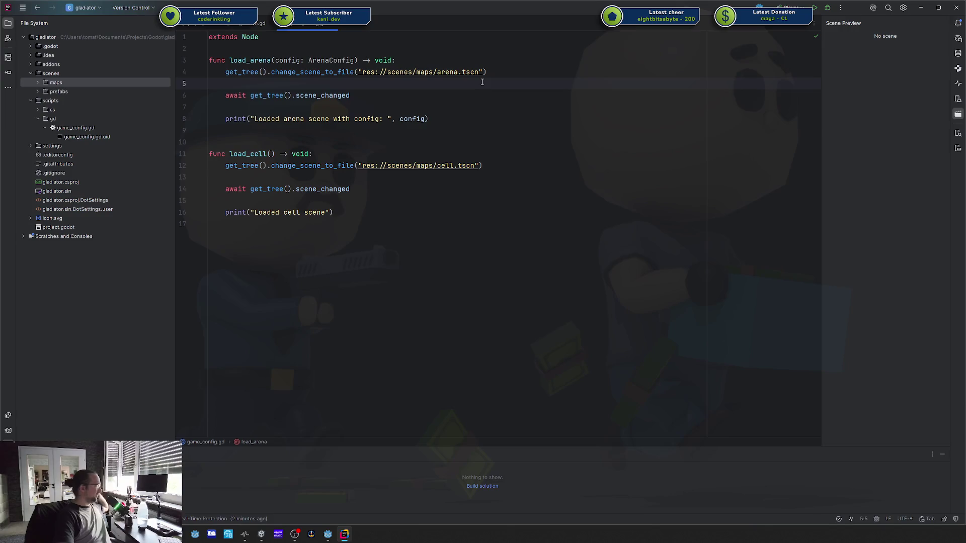
pyautogui.moveTo(363, 72)
pyautogui.mouseDown()
pyautogui.moveTo(395, 60)
pyautogui.moveTo(491, 74)
pyautogui.mouseUp()
pyautogui.click(460, 62)
pyautogui.click(269, 72)
pyautogui.press('End')
pyautogui.press('Return')
pyautogui.write('get')
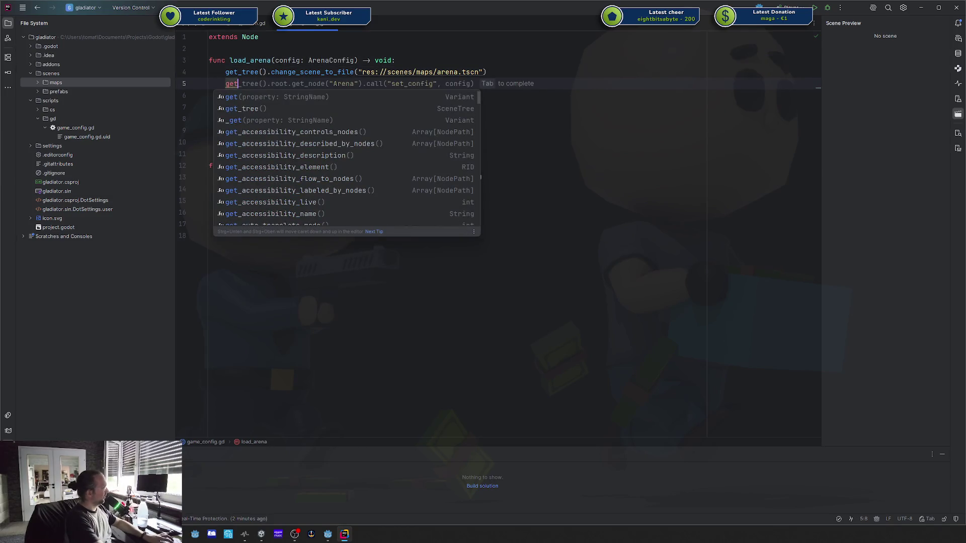
pyautogui.press('Tab')
pyautogui.hotkey('shift', 'Home')
pyautogui.hotkey('shift', 'Right')
pyautogui.hotkey('shift', 'Right')
pyautogui.hotkey('shift', 'Right')
pyautogui.write('ch')
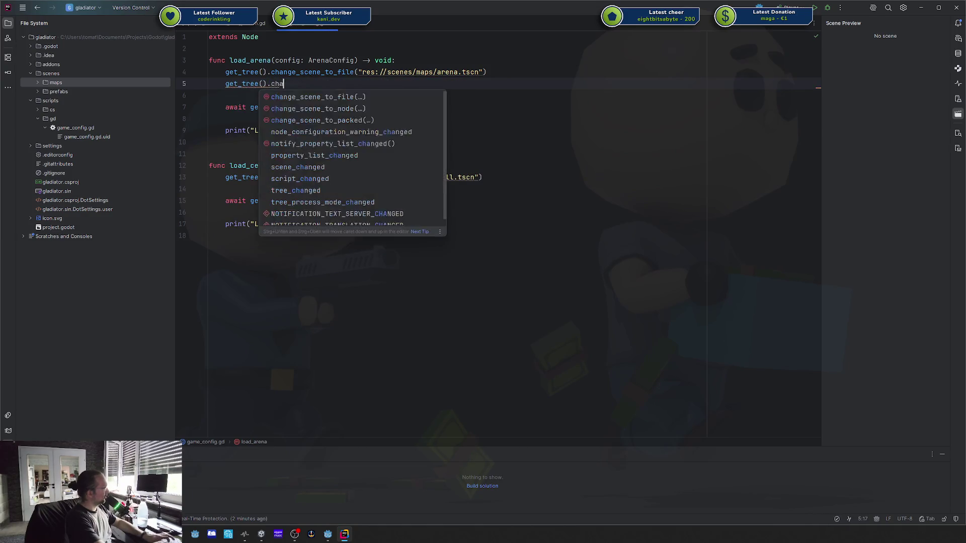
pyautogui.press('Down')
pyautogui.press('Down')
pyautogui.press('Return')
pyautogui.write('"')
pyautogui.press('Escape')
pyautogui.press('Down')
pyautogui.hotkey('shift', 'Up')
pyautogui.press('BackSpace')
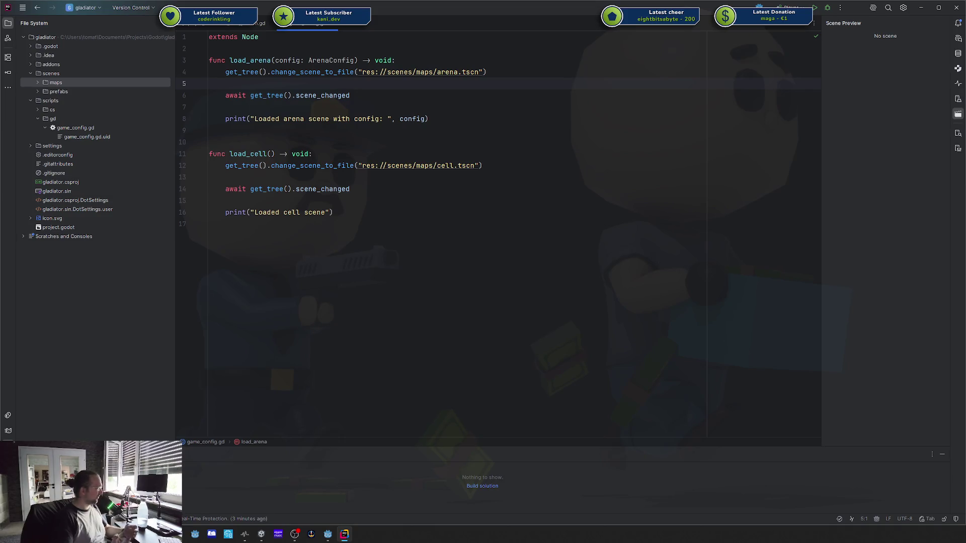
# Step: Expand the maps and cs scripts folders and open Maps/ArenaConfig.cs
pyautogui.click(438, 54)
pyautogui.click(431, 57)
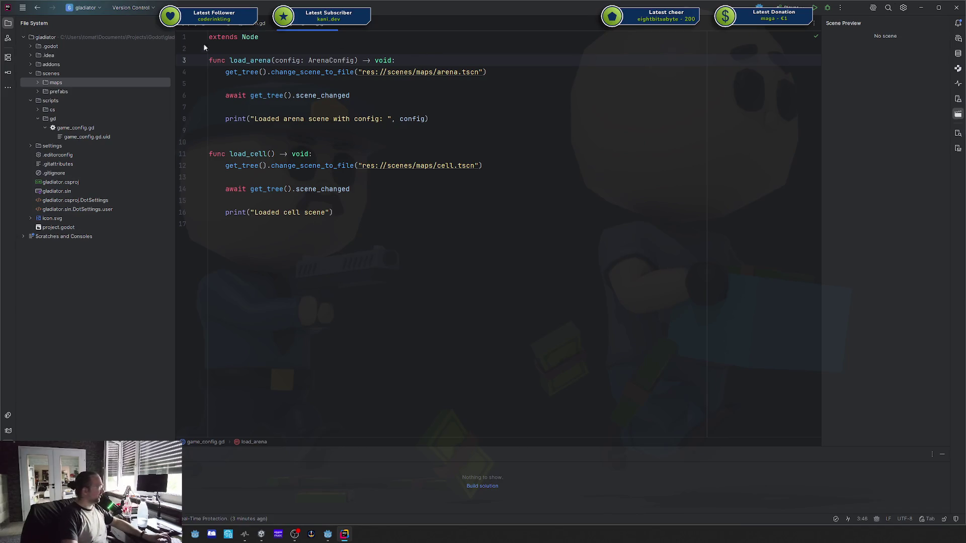
pyautogui.doubleClick(56, 82)
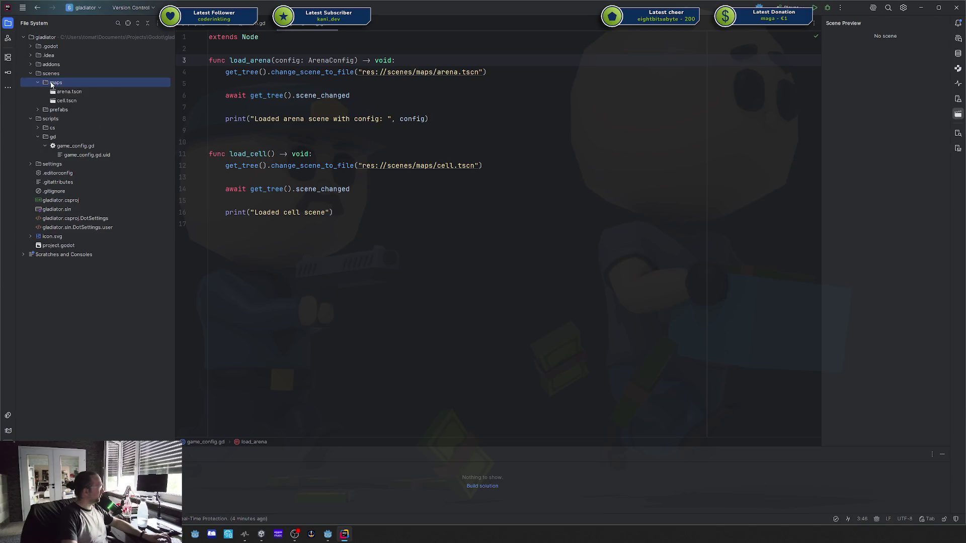
pyautogui.click(62, 129)
pyautogui.doubleClick(52, 128)
pyautogui.doubleClick(63, 136)
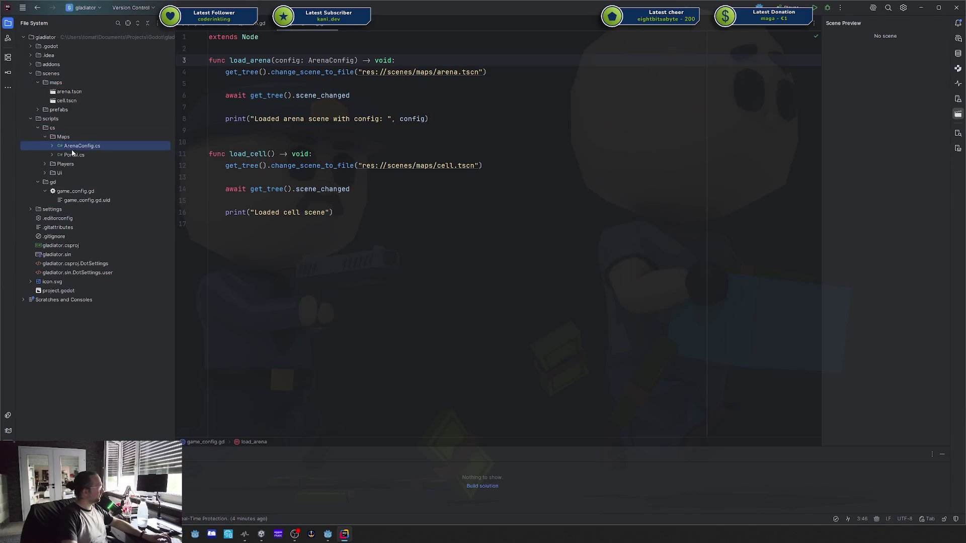
pyautogui.doubleClick(81, 146)
# Step: Add a [SerializedField] SceneReference SceneRef property to the ArenaConfig class
pyautogui.click(507, 128)
pyautogui.press('Up')
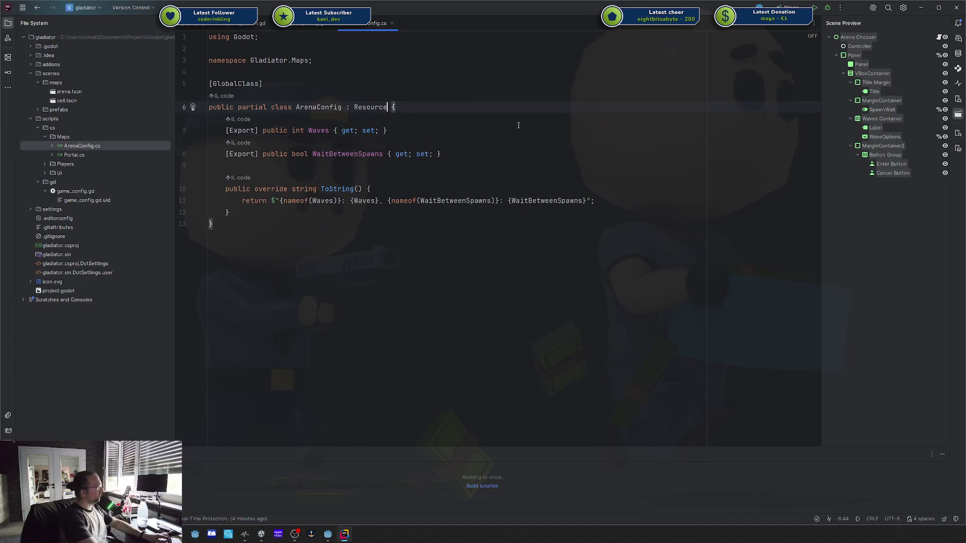
pyautogui.press('End')
pyautogui.press('Return')
pyautogui.write('[SF')
pyautogui.press('BackSpace')
pyautogui.write('erializedField')
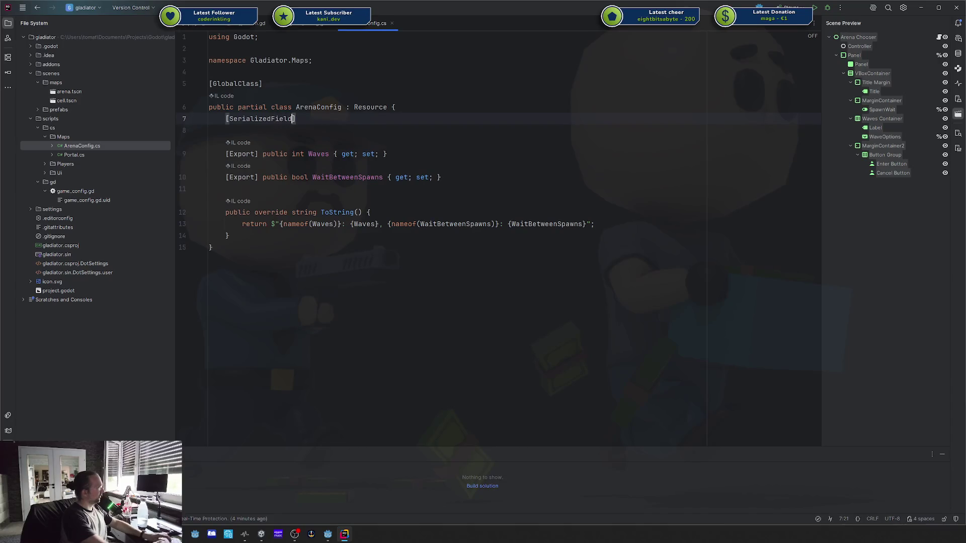
pyautogui.write('] SceneReference')
pyautogui.press('Tab')
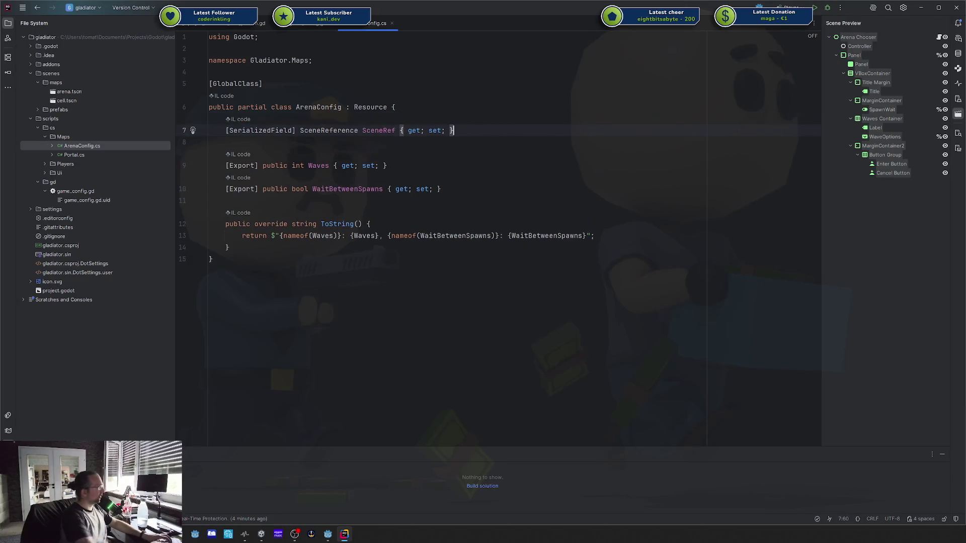
pyautogui.click(336, 138)
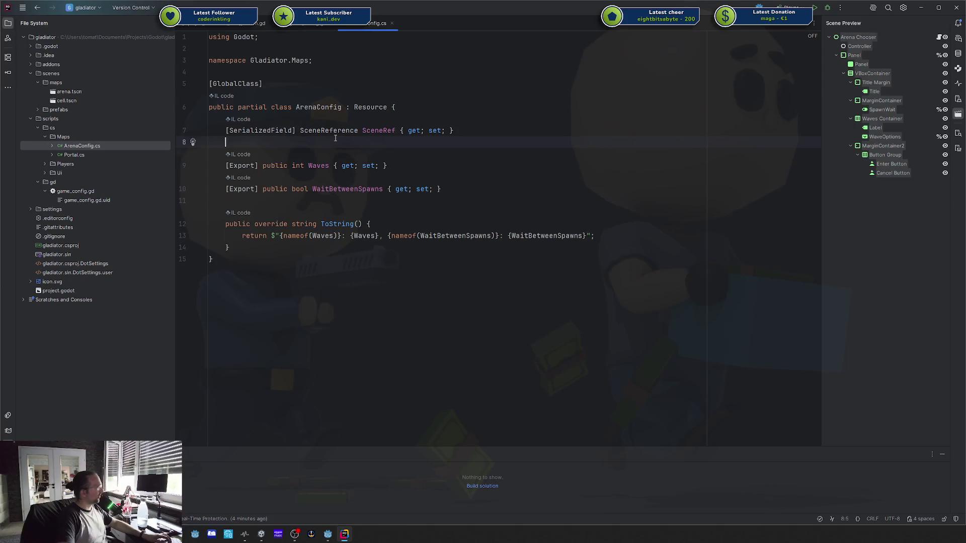
pyautogui.click(334, 135)
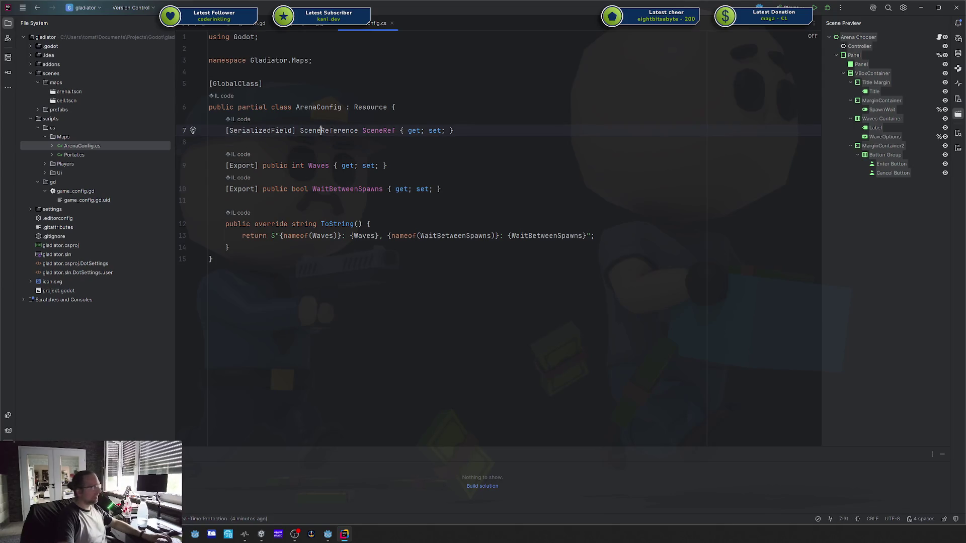
pyautogui.click(445, 130)
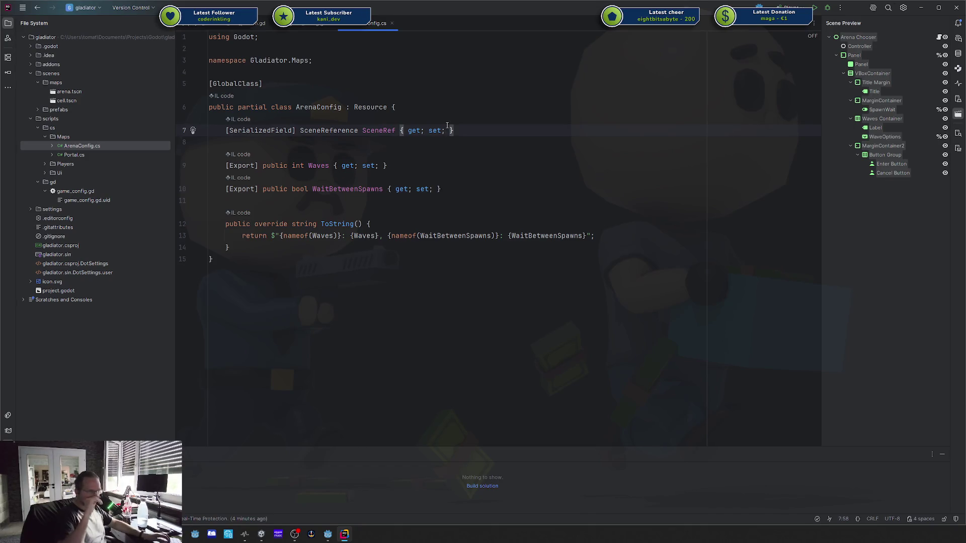
# Step: Delete the SceneRef property line again, leaving Waves and WaitBetweenSpawns
pyautogui.hotkey('ctrl', 'w')
pyautogui.hotkey('ctrl', 'w')
pyautogui.hotkey('ctrl', 'w')
pyautogui.tripleClick(345, 131)
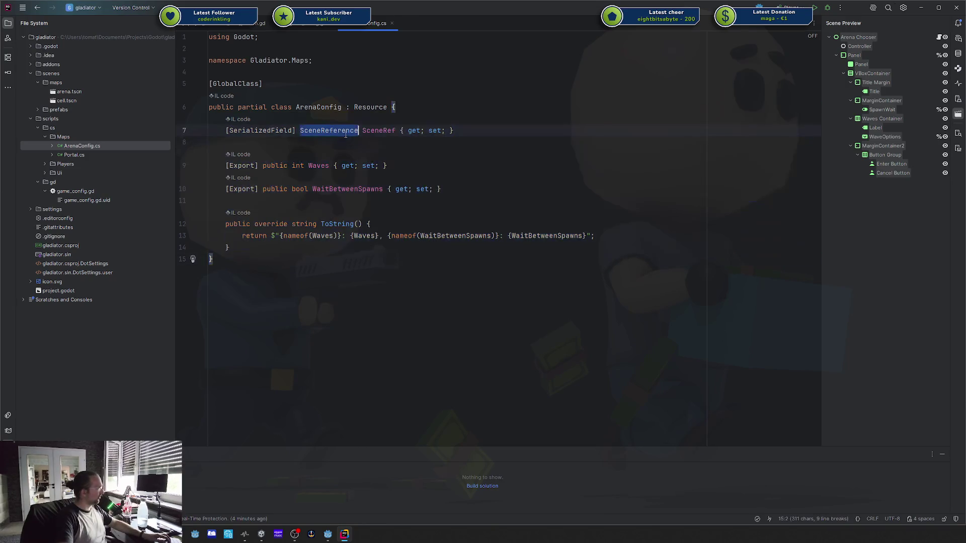
pyautogui.press('BackSpace')
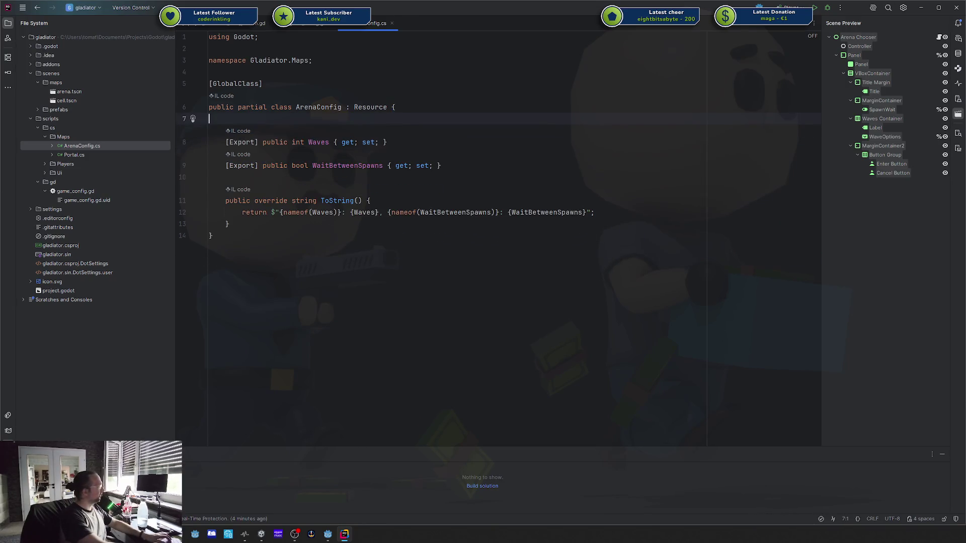
pyautogui.press('BackSpace')
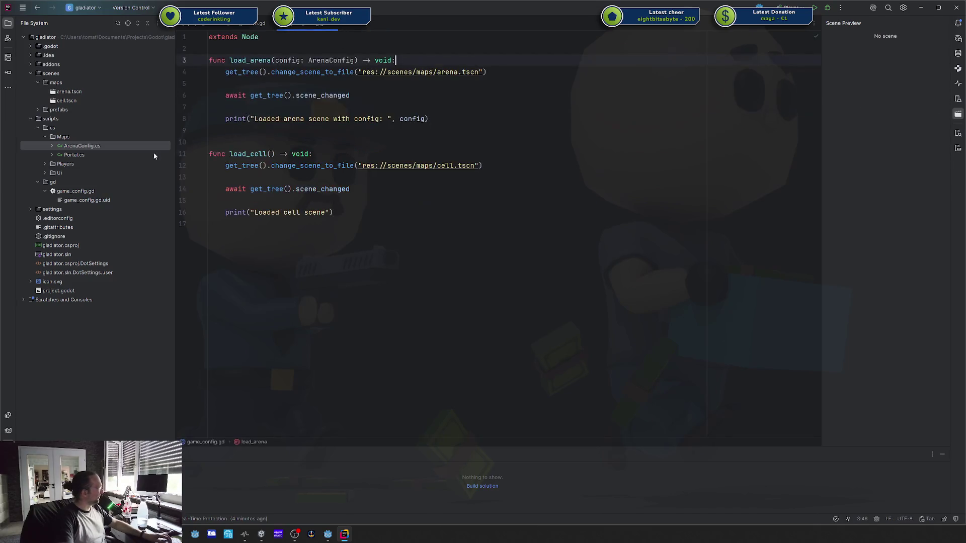
# Step: Open Portal.cs, then exit Rider through the Confirm Exit dialog
pyautogui.click(131, 154)
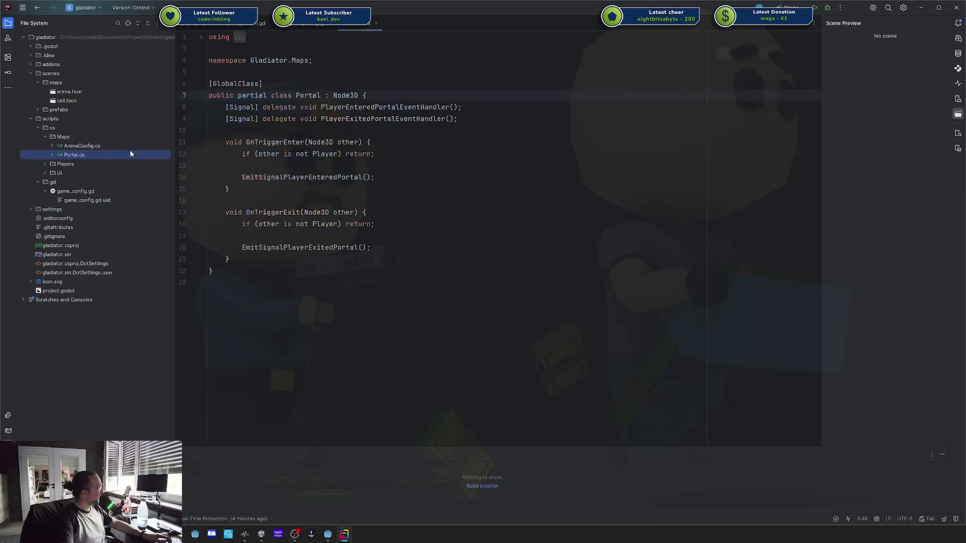
pyautogui.click(960, 7)
pyautogui.click(508, 284)
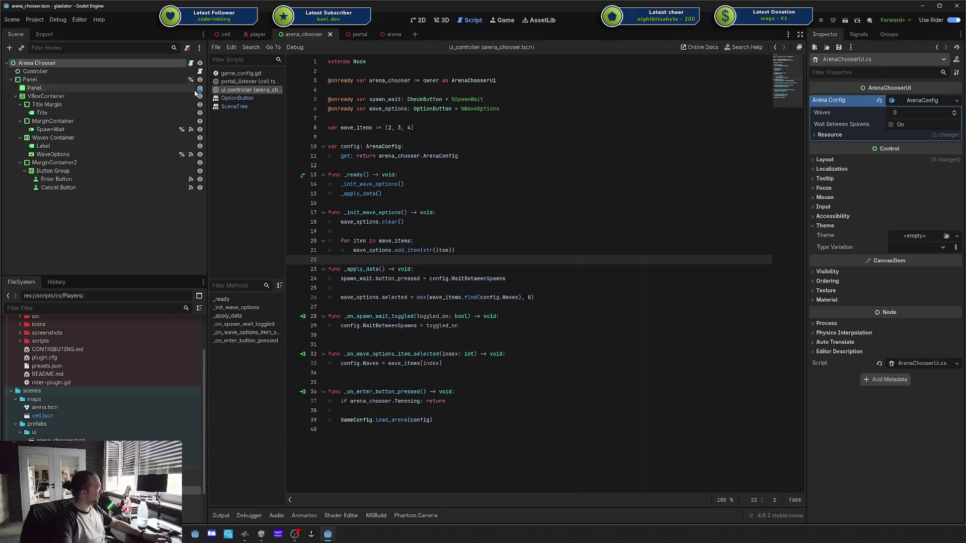
# Step: Launch Rider from Godot with F5 to edit the script externally
pyautogui.press('F5')
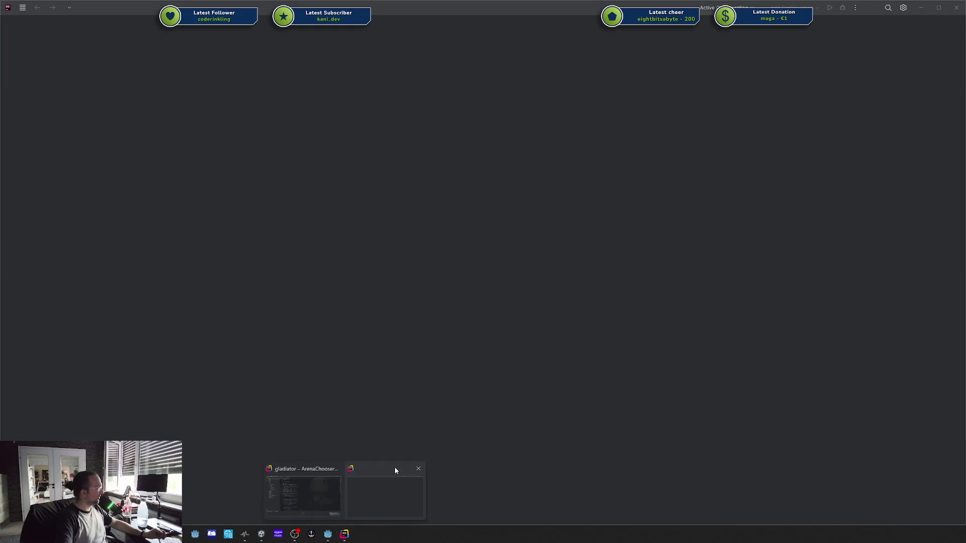
# Step: Bring the Rider window showing ArenaChooserUi.cs forward and close the extra blank window
pyautogui.moveTo(334, 535)
pyautogui.click(319, 516)
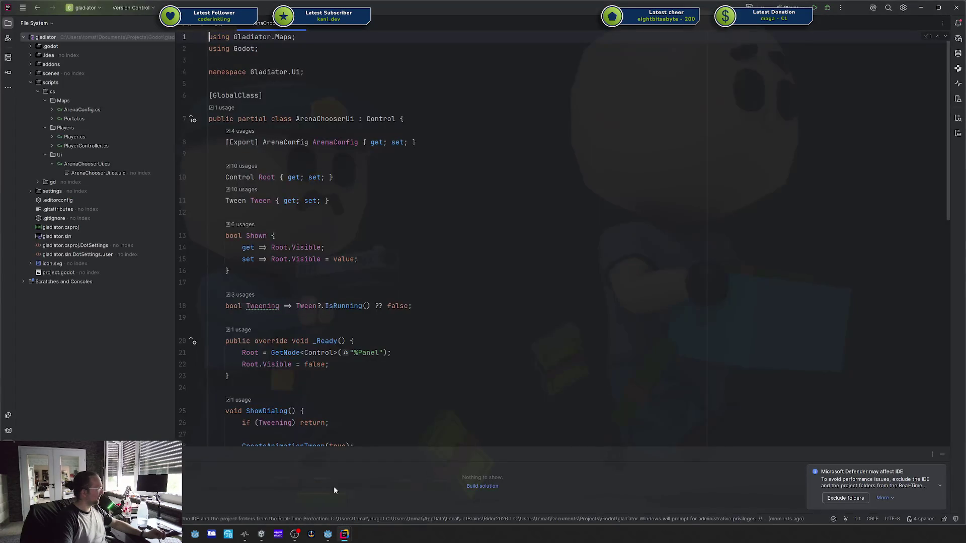
pyautogui.click(325, 177)
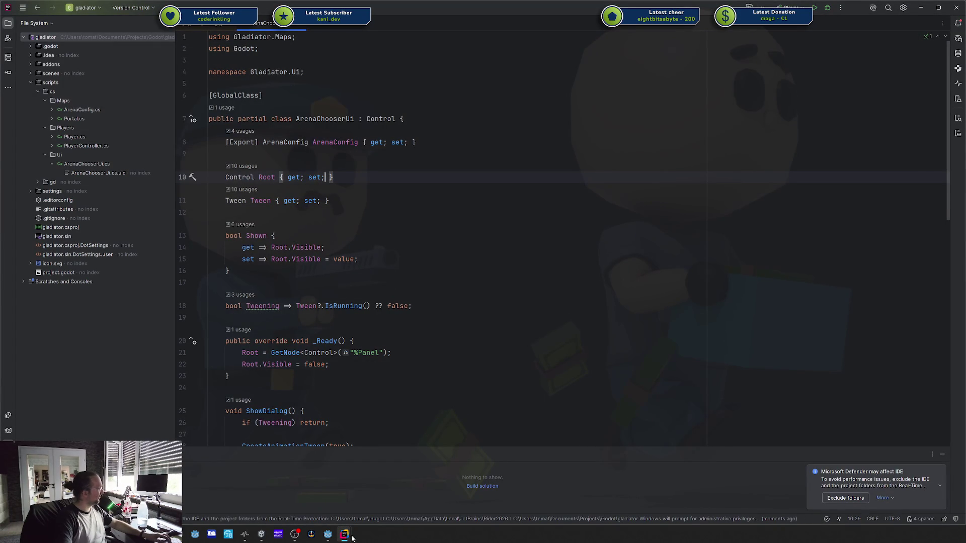
pyautogui.moveTo(347, 536)
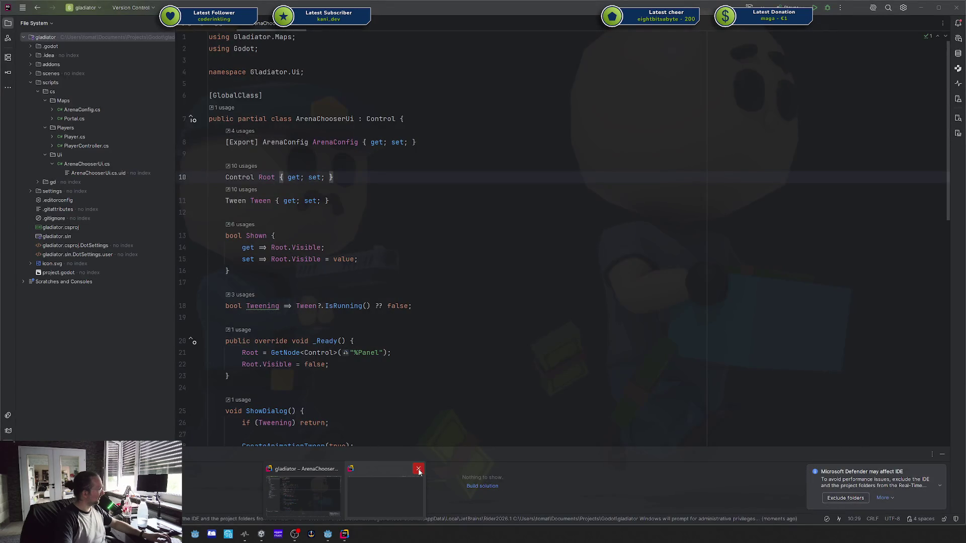
pyautogui.click(418, 469)
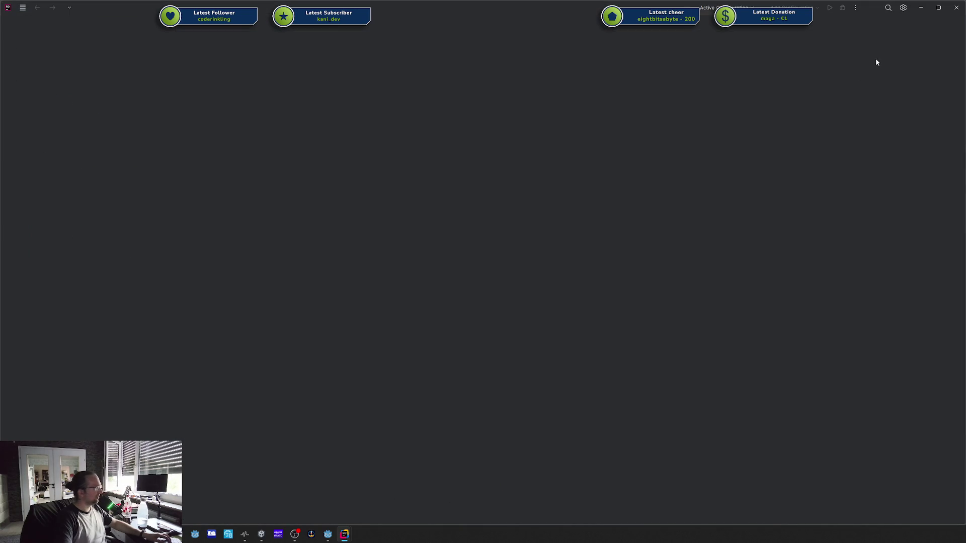
# Step: Open and minimize Task Manager, then exit Rider via Confirm Exit
pyautogui.rightClick(420, 536)
pyautogui.click(453, 504)
pyautogui.click(942, 172)
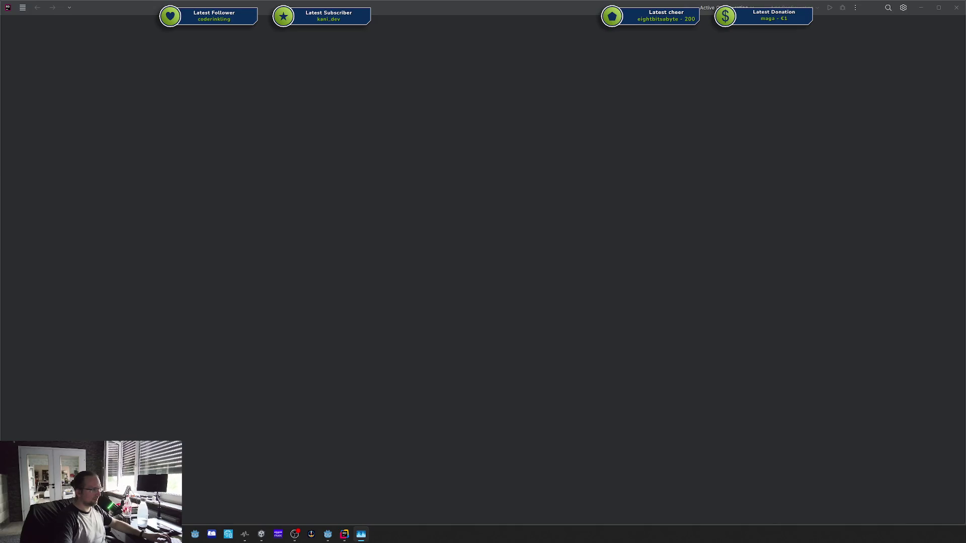
pyautogui.hotkey('alt', 'F4')
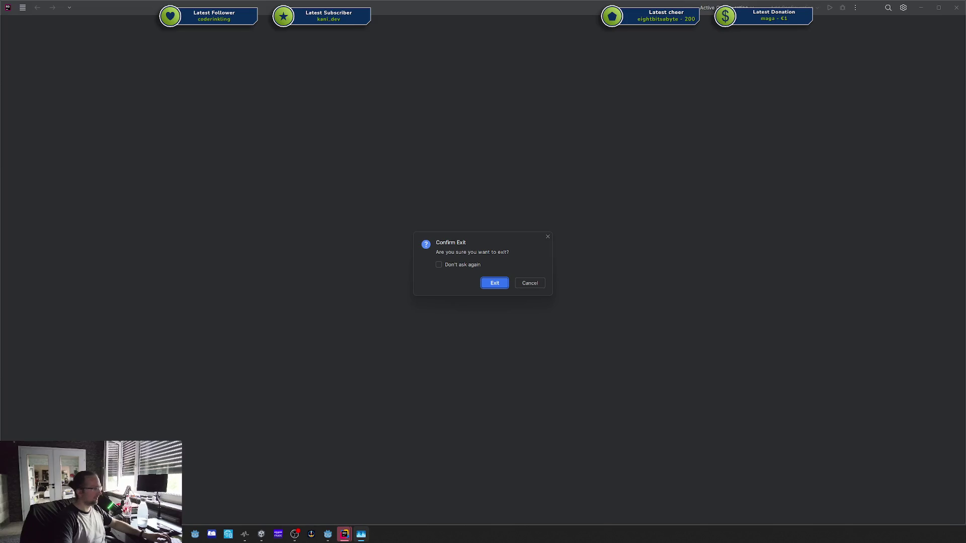
pyautogui.click(494, 285)
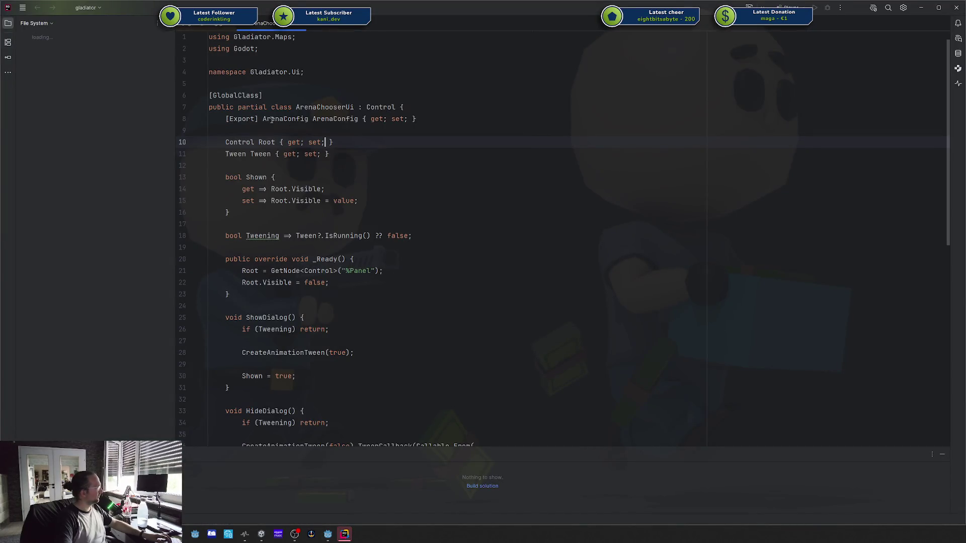
# Step: Expand the gd folder and open game_config.gd
pyautogui.click(344, 132)
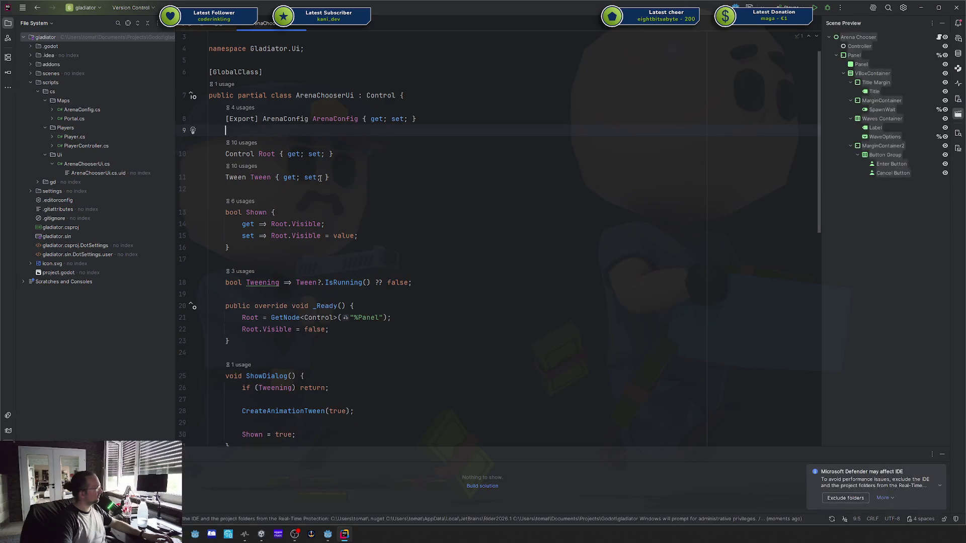
pyautogui.doubleClick(65, 183)
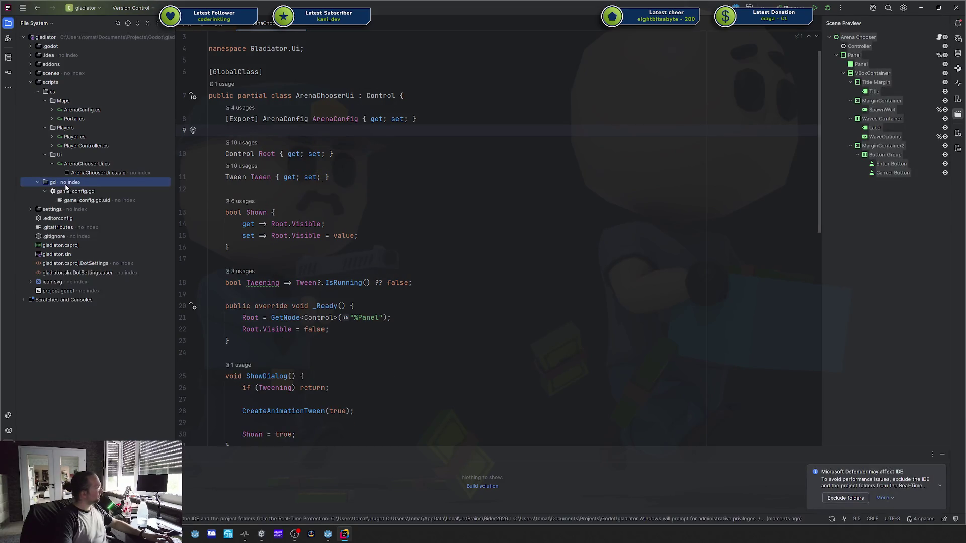
pyautogui.doubleClick(73, 193)
# Step: Review load_arena and its config: ArenaConfig parameter near extends Node
pyautogui.click(335, 149)
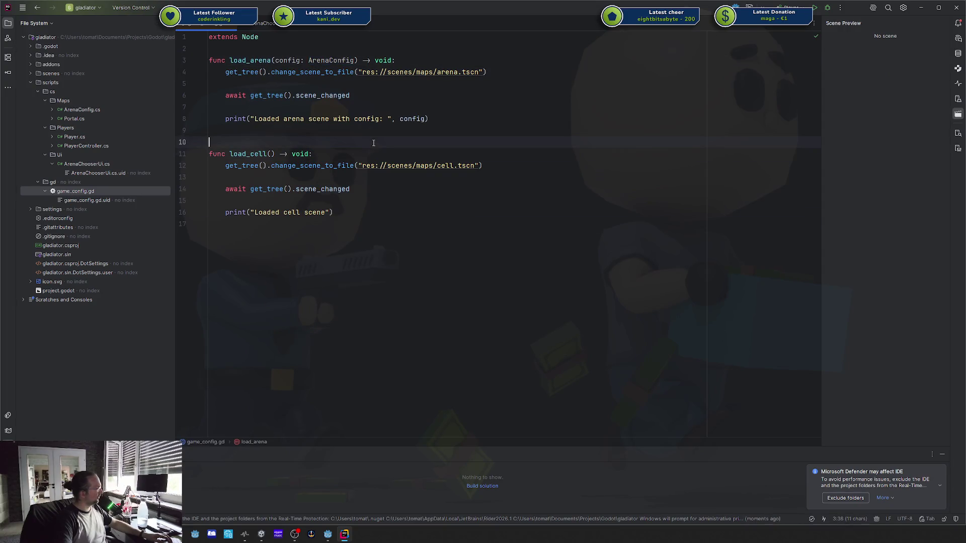
pyautogui.click(454, 117)
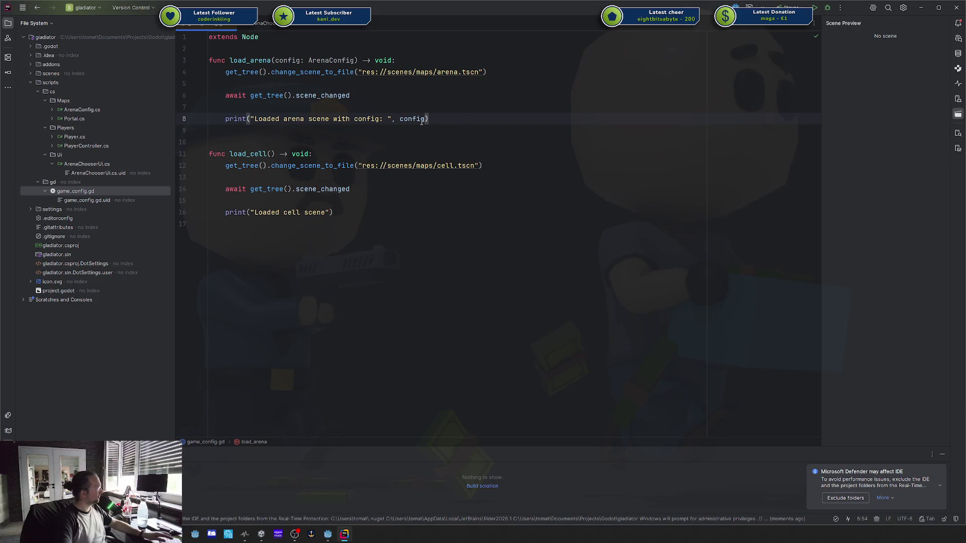
pyautogui.moveTo(421, 122)
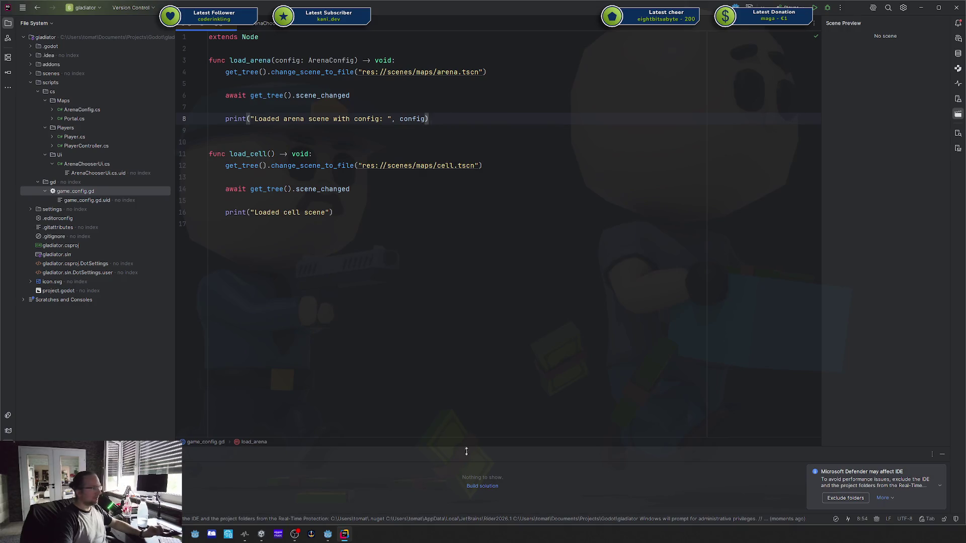
pyautogui.click(463, 128)
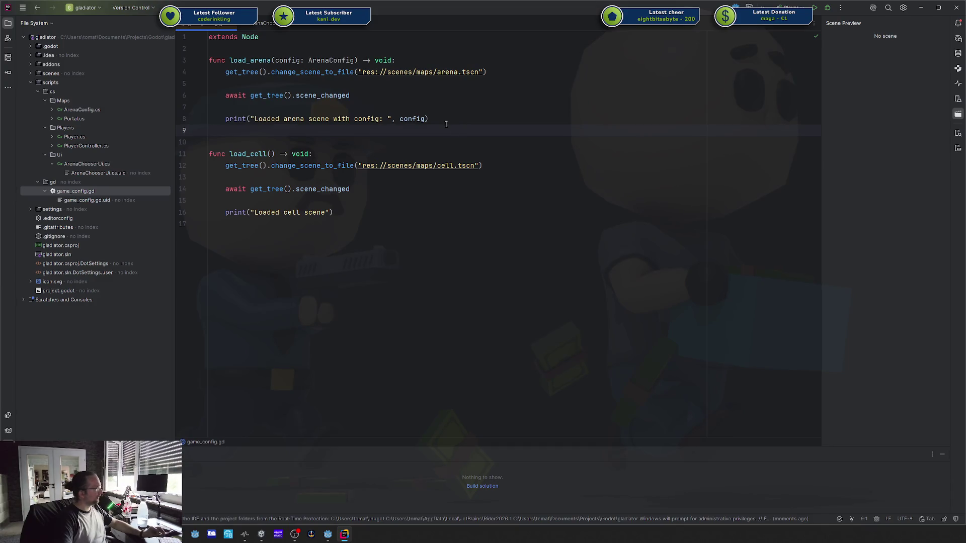
pyautogui.click(367, 97)
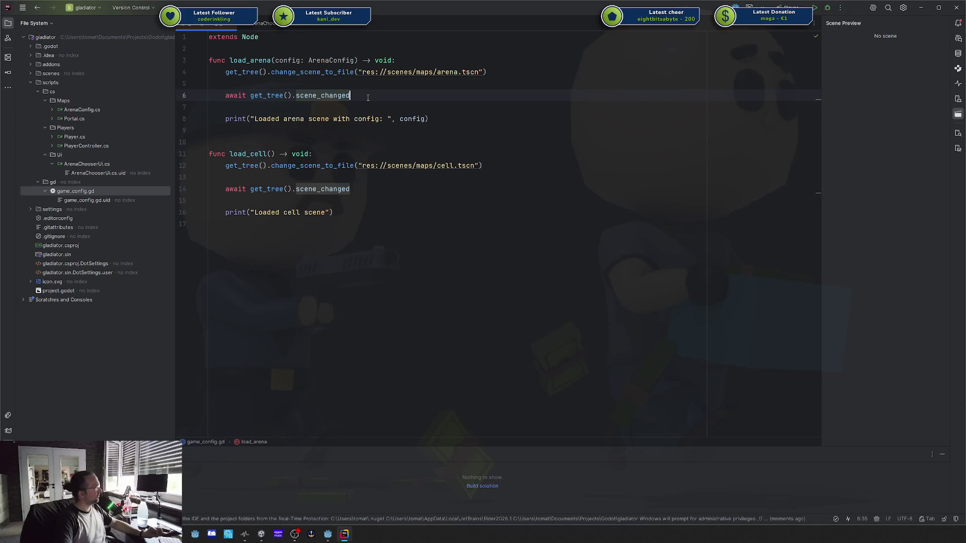
pyautogui.click(332, 47)
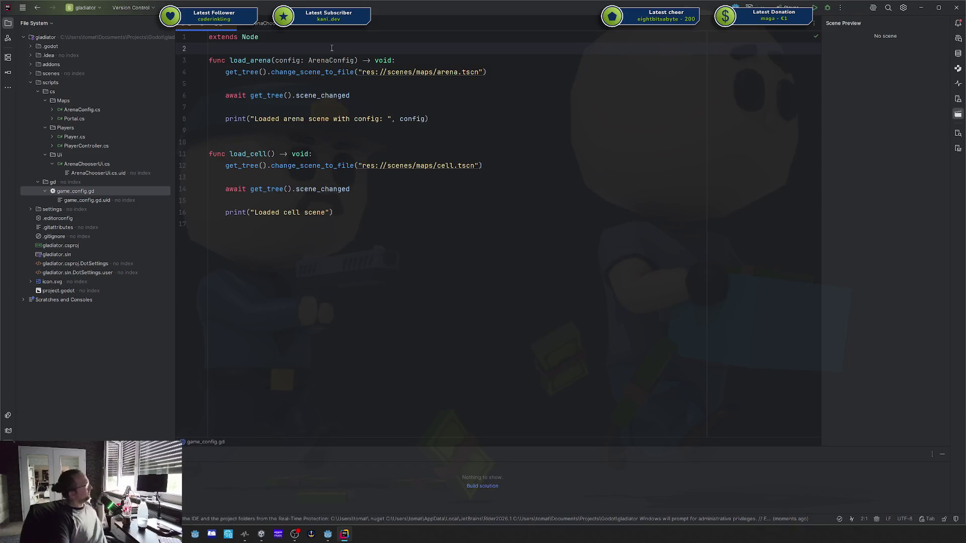
pyautogui.moveTo(276, 63)
pyautogui.mouseDown()
pyautogui.moveTo(355, 61)
pyautogui.moveTo(277, 59)
pyautogui.mouseUp()
pyautogui.click(356, 60)
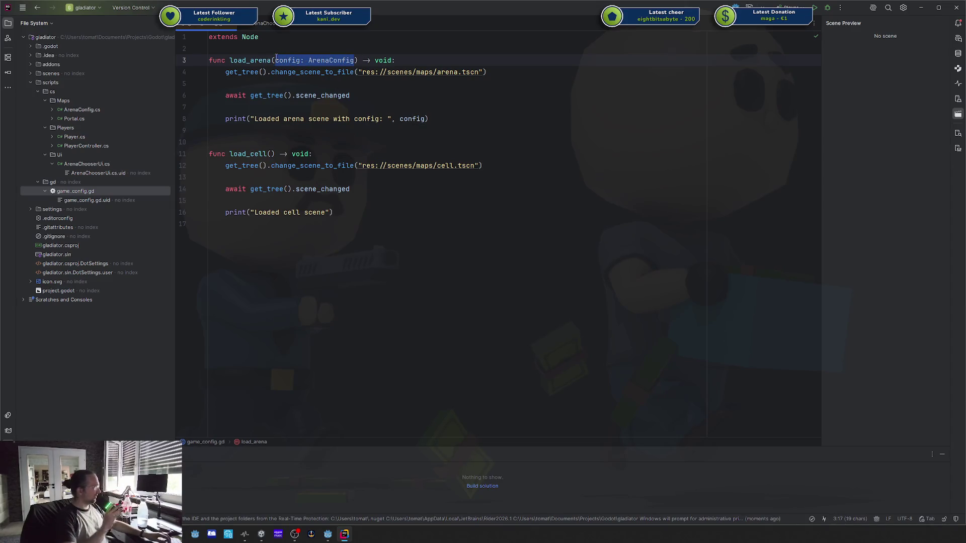
pyautogui.click(277, 42)
# Step: Declare an arena_loaded signal and add arena_loaded.emit(config) after the scene_changed await in load_arena
pyautogui.press('Return')
pyautogui.press('Return')
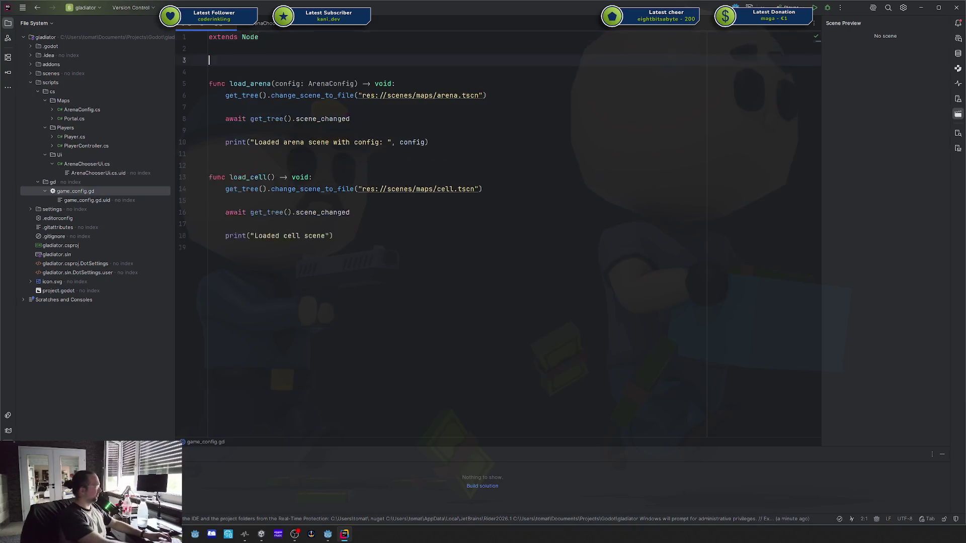
pyautogui.write('signal')
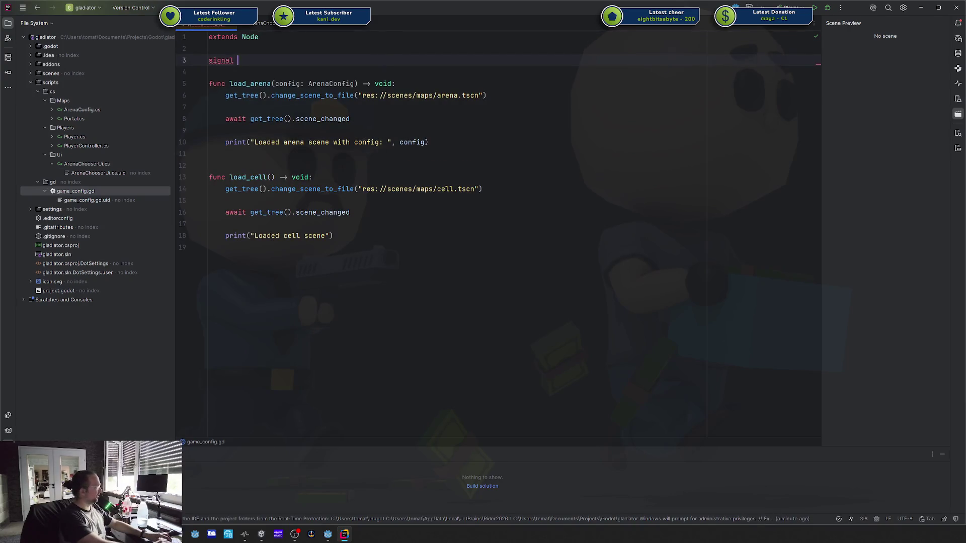
pyautogui.press('Tab')
pyautogui.write('(')
pyautogui.press('Down')
pyautogui.press('Down')
pyautogui.press('Down')
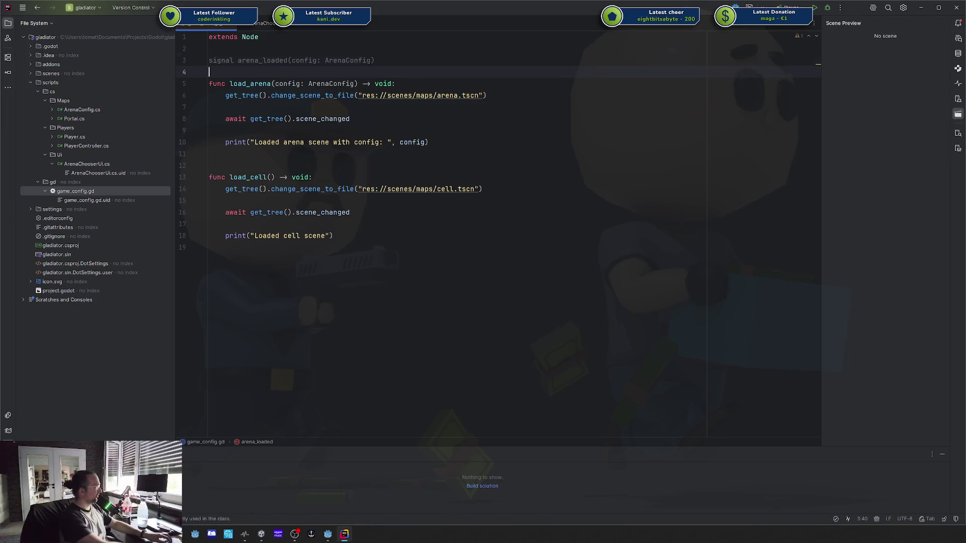
pyautogui.press('Return')
pyautogui.press('Return')
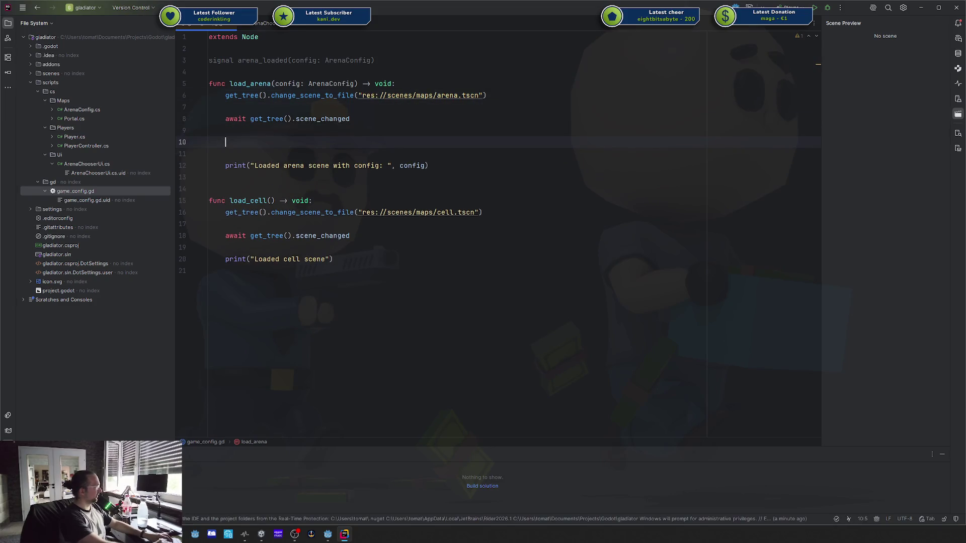
pyautogui.write('arena_loaded.emit(config)')
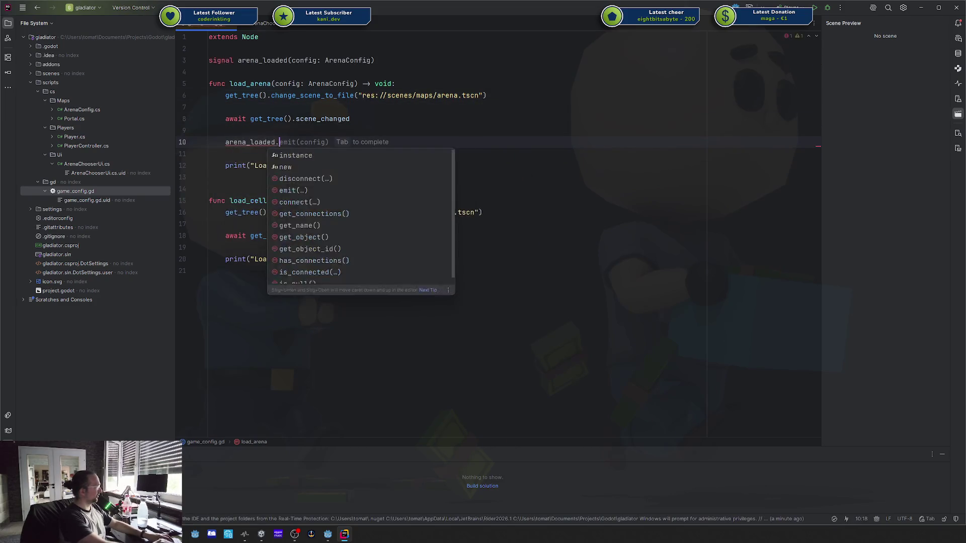
pyautogui.press('Down')
pyautogui.press('Down')
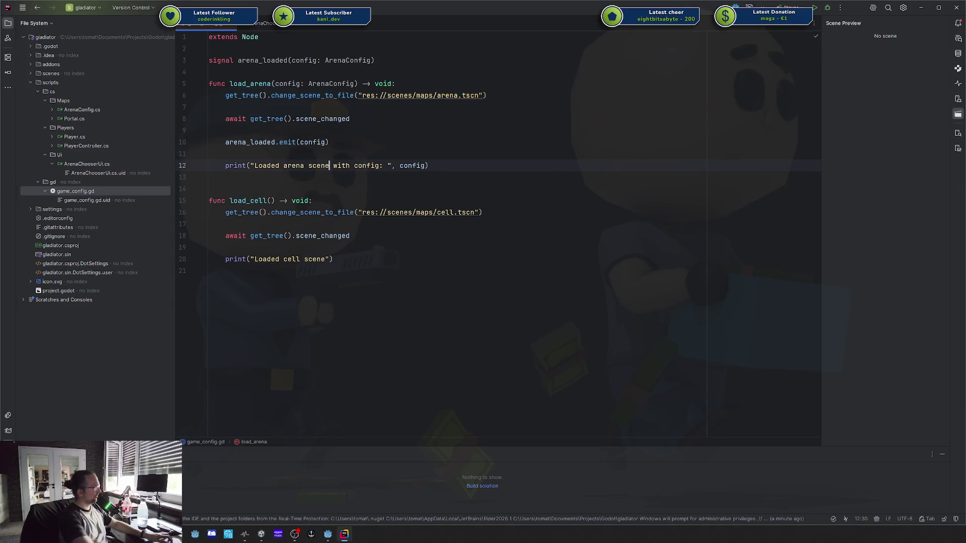
# Step: Delete the arena_loaded.emit(config) line and the unused arena_loaded signal declaration
pyautogui.tripleClick(342, 141)
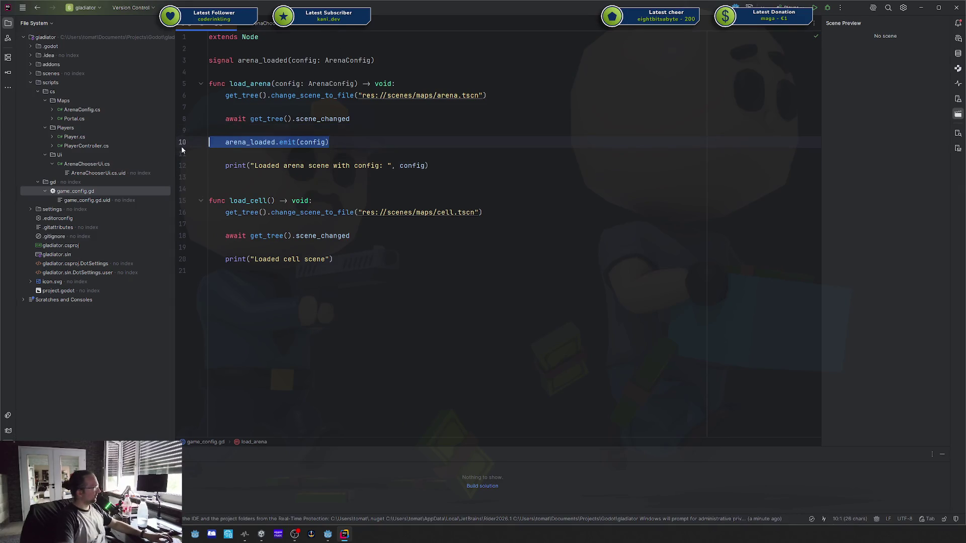
pyautogui.click(301, 142)
pyautogui.click(343, 139)
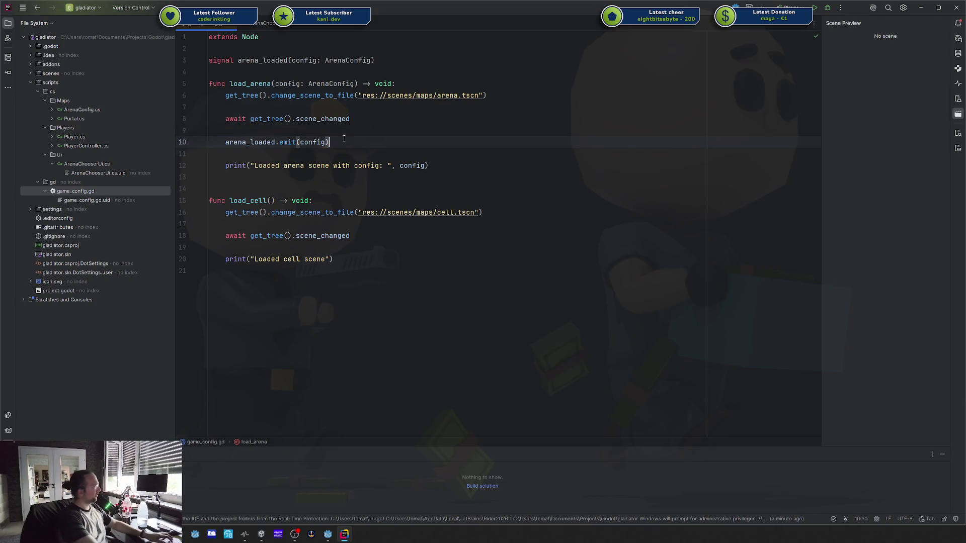
pyautogui.hotkey('ctrl', 'y')
pyautogui.hotkey('ctrl', 'y')
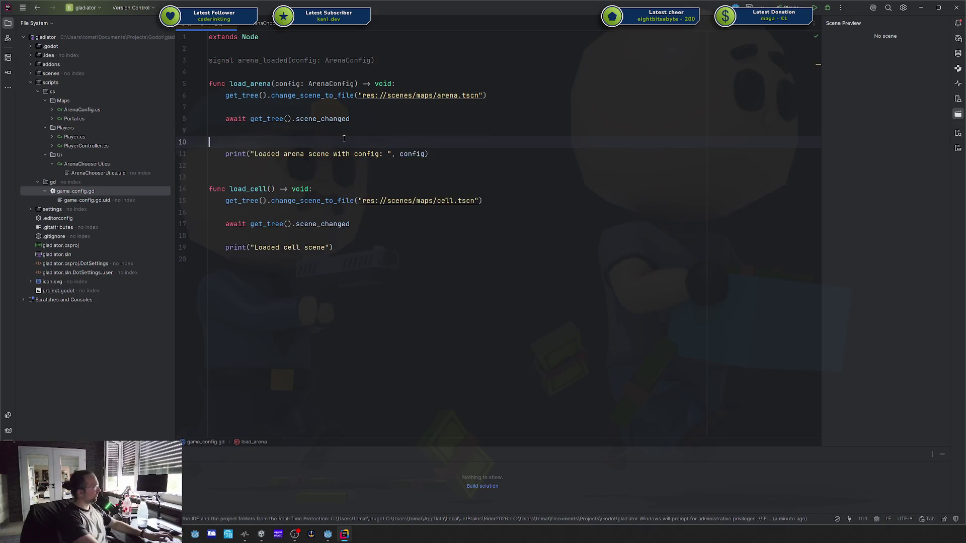
pyautogui.press('Up')
pyautogui.press('Up')
pyautogui.press('Up')
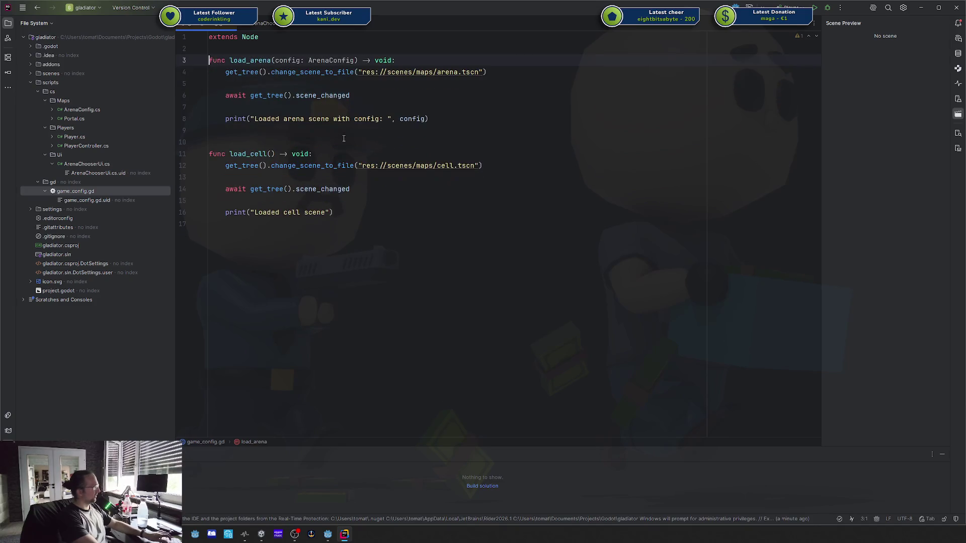
# Step: Review the load_arena function, then return to Godot's ui_controller script
pyautogui.moveTo(433, 121); pyautogui.dragTo(226, 73)
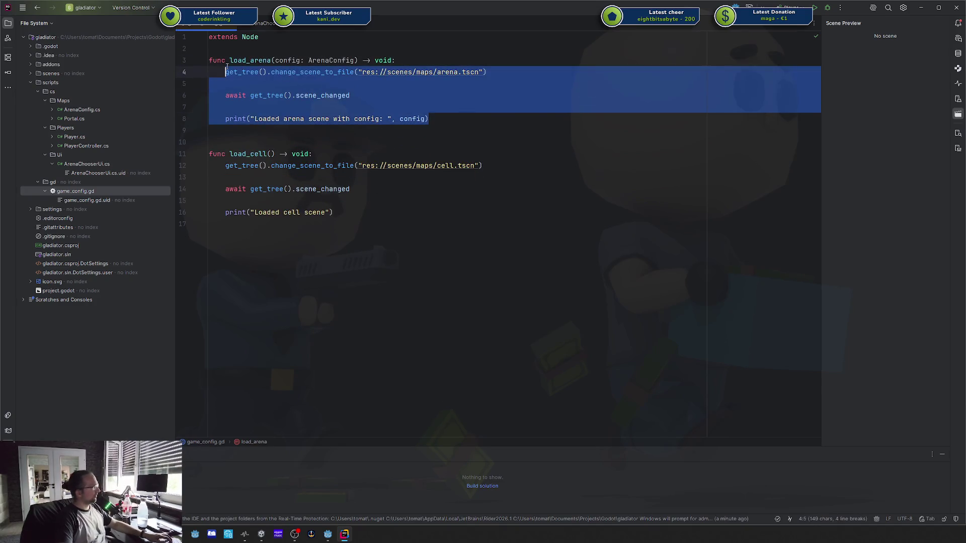
pyautogui.click(224, 61)
pyautogui.doubleClick(250, 60)
pyautogui.click(240, 98)
pyautogui.moveTo(428, 119)
pyautogui.mouseDown()
pyautogui.moveTo(322, 119)
pyautogui.moveTo(271, 63)
pyautogui.mouseUp()
pyautogui.click(258, 60)
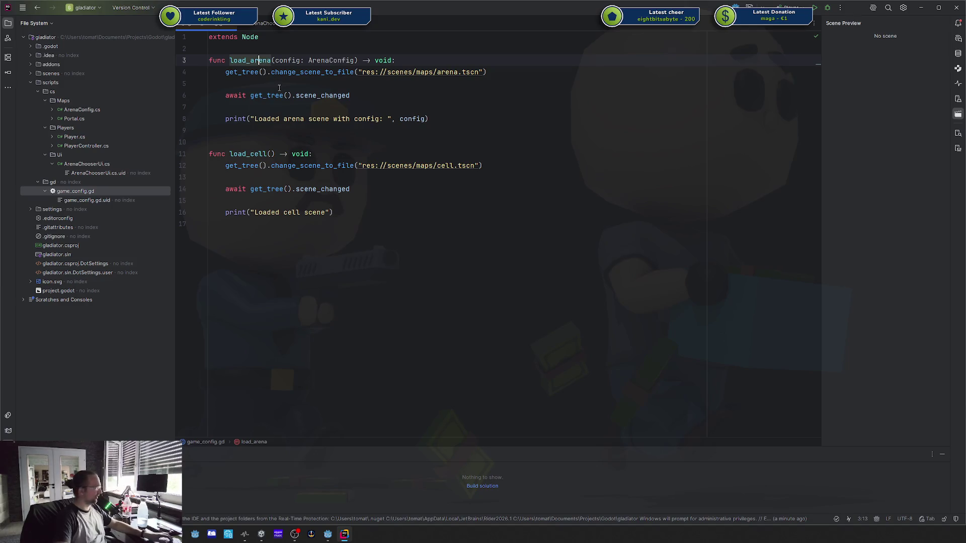
pyautogui.moveTo(425, 119); pyautogui.dragTo(429, 119)
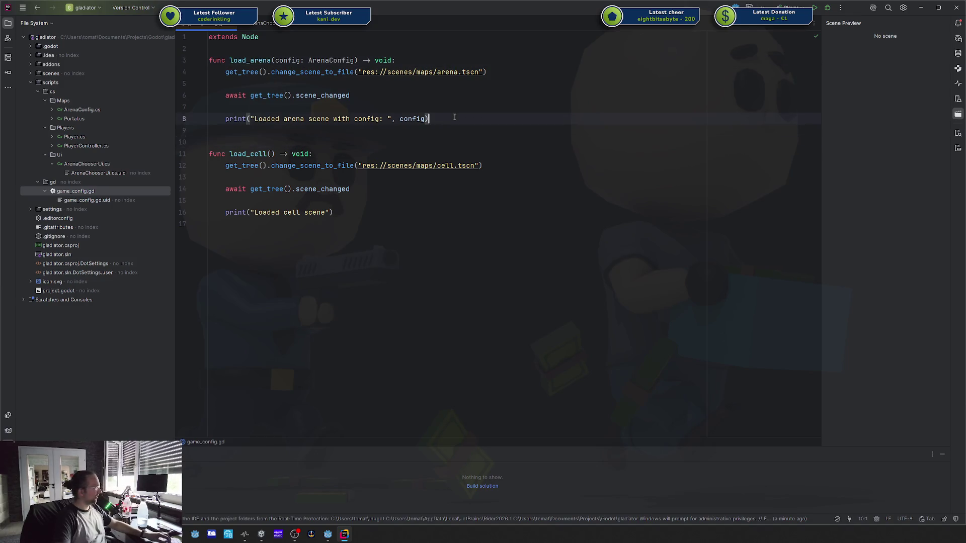
pyautogui.click(328, 535)
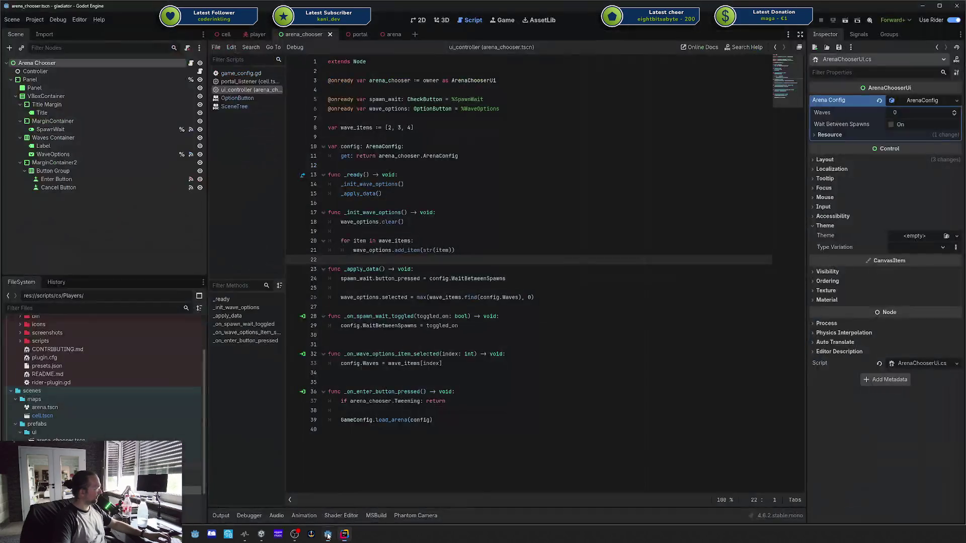
pyautogui.click(432, 203)
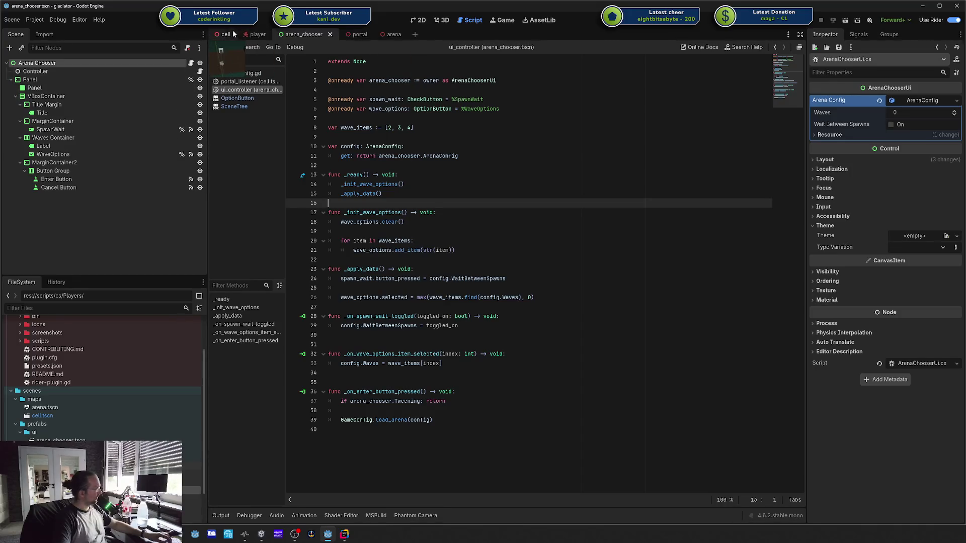
# Step: In the arena scene, add a Node child 'Portal Listener' under Portal with built-in arena_portal_listener script
pyautogui.click(226, 34)
pyautogui.click(397, 34)
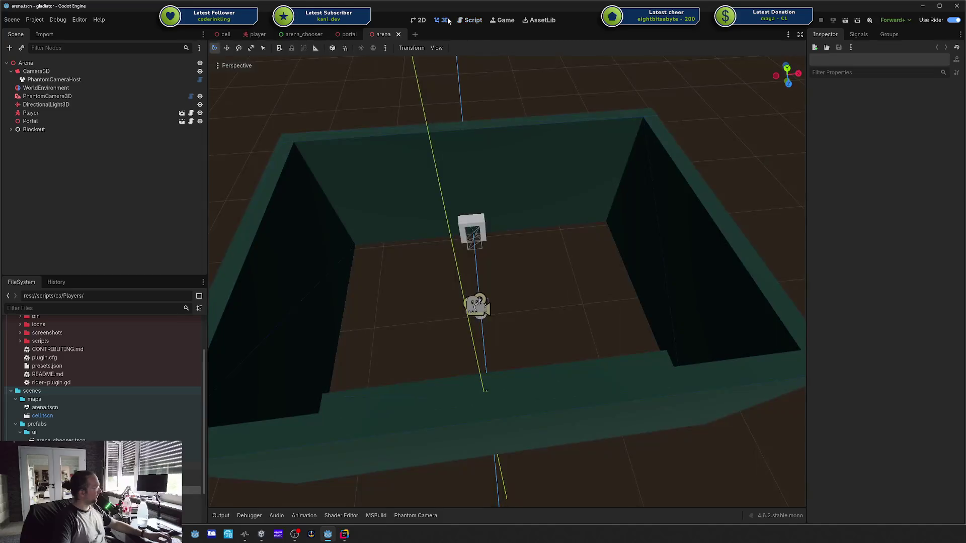
pyautogui.rightClick(61, 123)
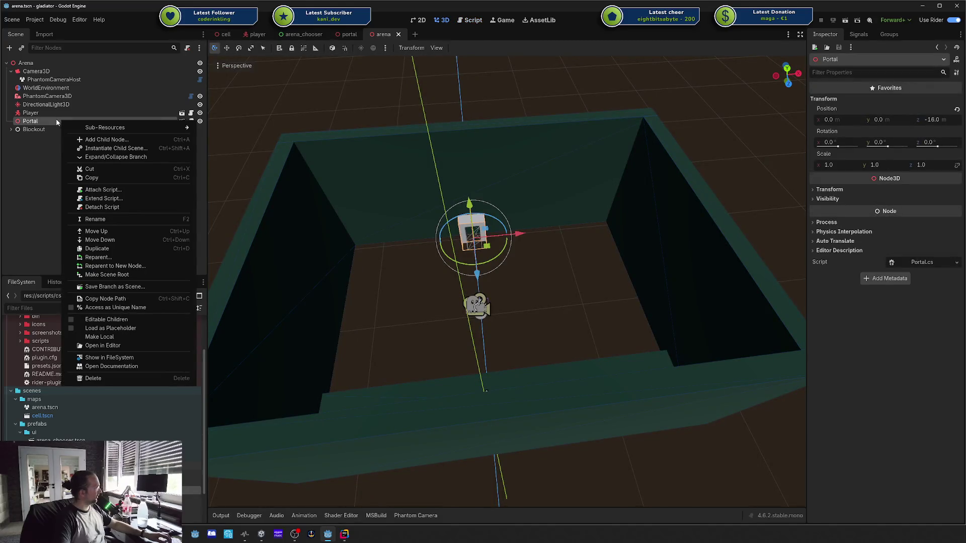
pyautogui.click(90, 141)
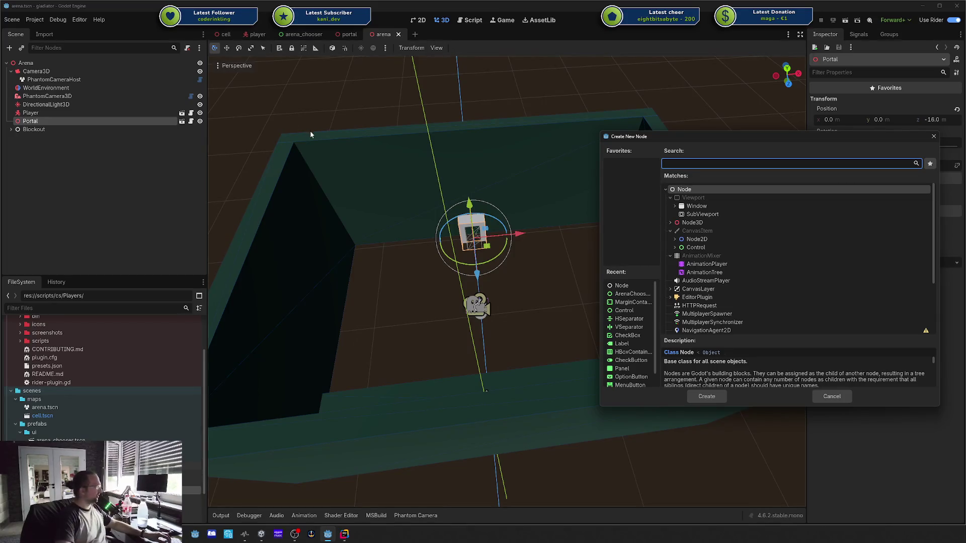
pyautogui.doubleClick(682, 191)
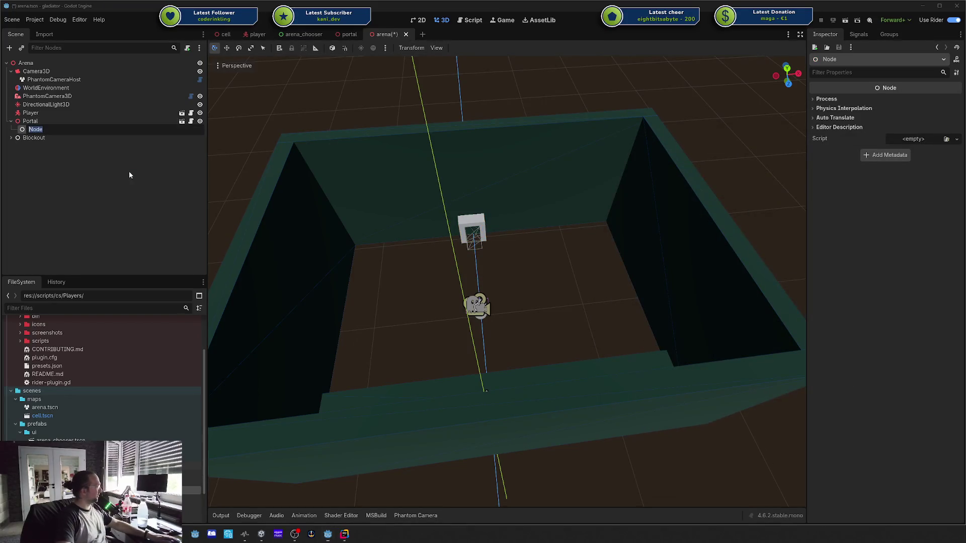
pyautogui.write('Portal Listener')
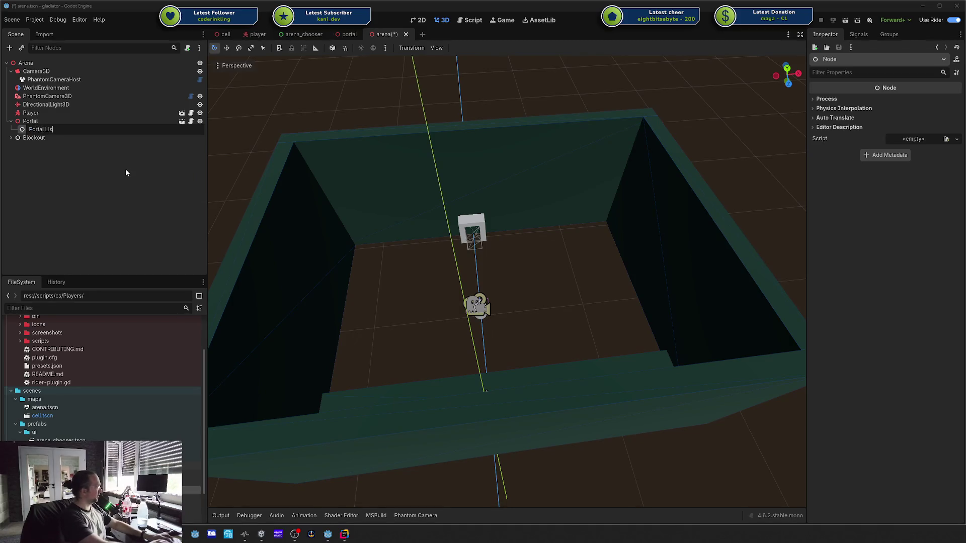
pyautogui.press('Return')
pyautogui.hotkey('ctrl', 's')
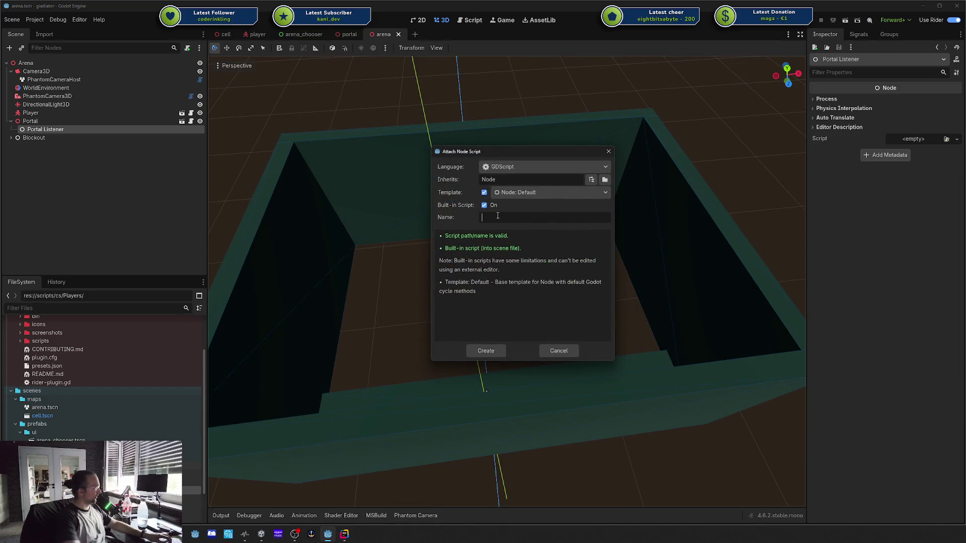
pyautogui.write('arena_portal_')
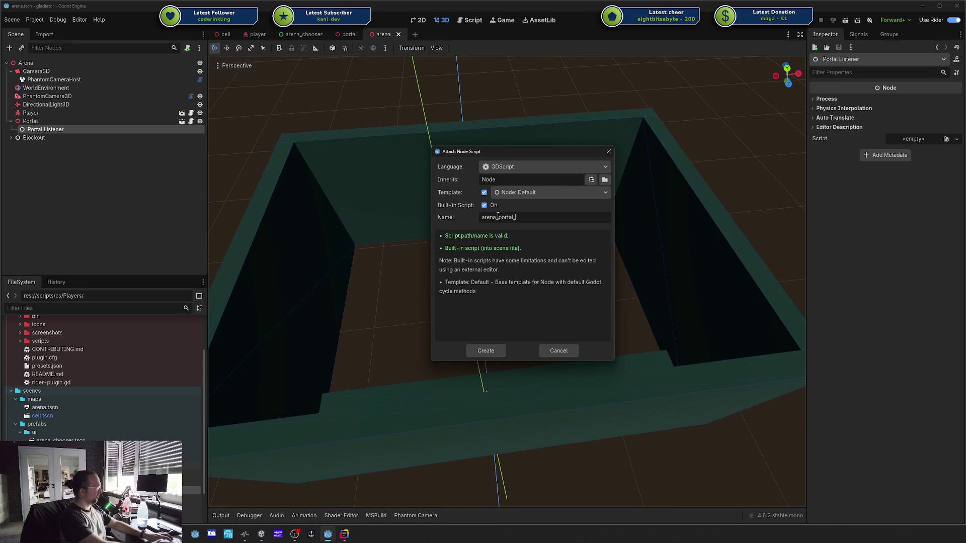
pyautogui.write('er')
pyautogui.press('Return')
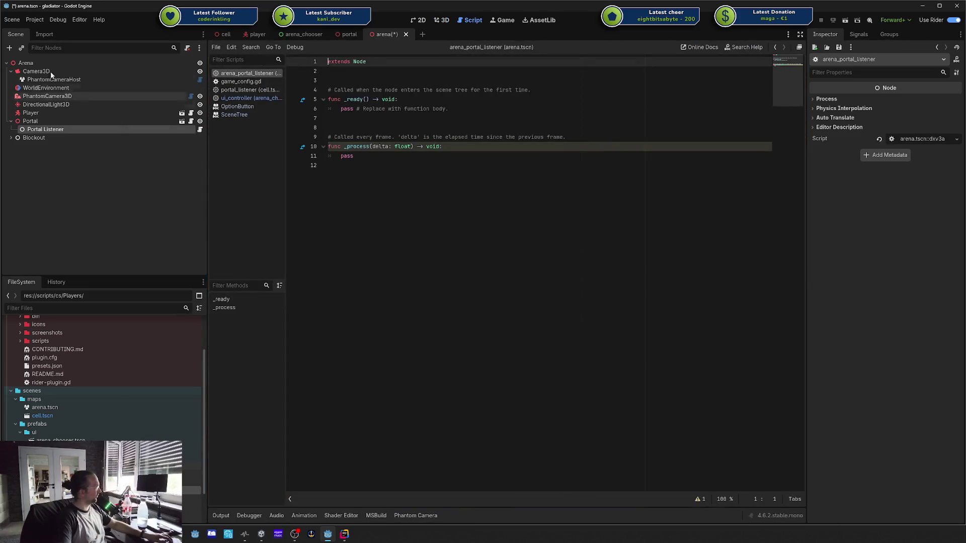
# Step: Close the other open scripts and replace the listener's template code with just 'extends Node'
pyautogui.middleClick(236, 83)
pyautogui.middleClick(236, 85)
pyautogui.middleClick(236, 85)
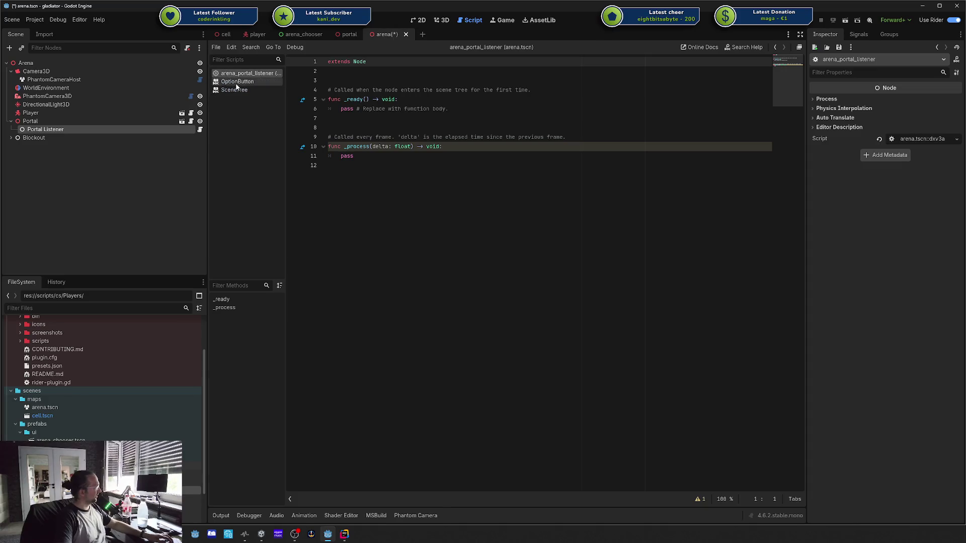
pyautogui.middleClick(236, 82)
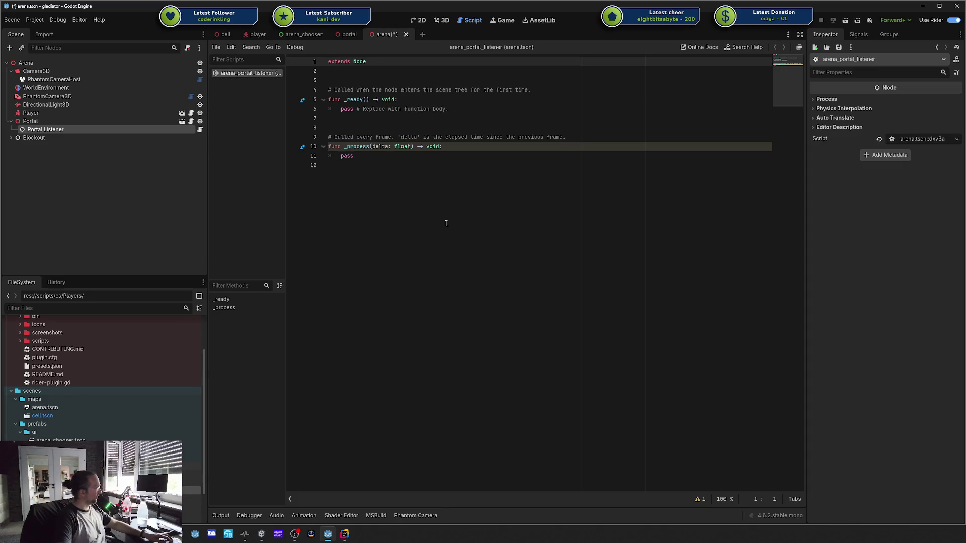
pyautogui.moveTo(453, 231); pyautogui.dragTo(254, 41)
pyautogui.write('extends Node')
pyautogui.hotkey('ctrl', 's')
pyautogui.press('Return')
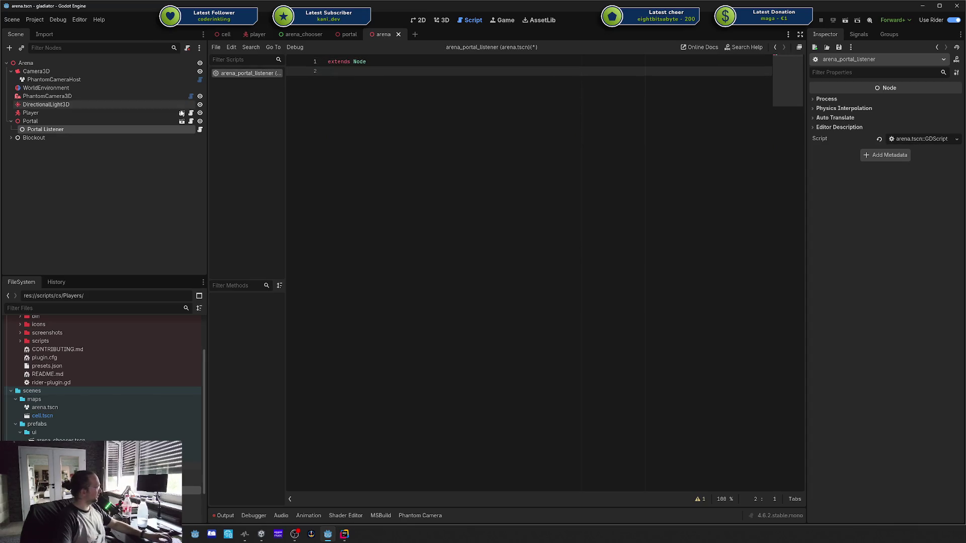
# Step: Connect Portal's PlayerEnteredPortal signal to the Portal Listener node
pyautogui.click(117, 121)
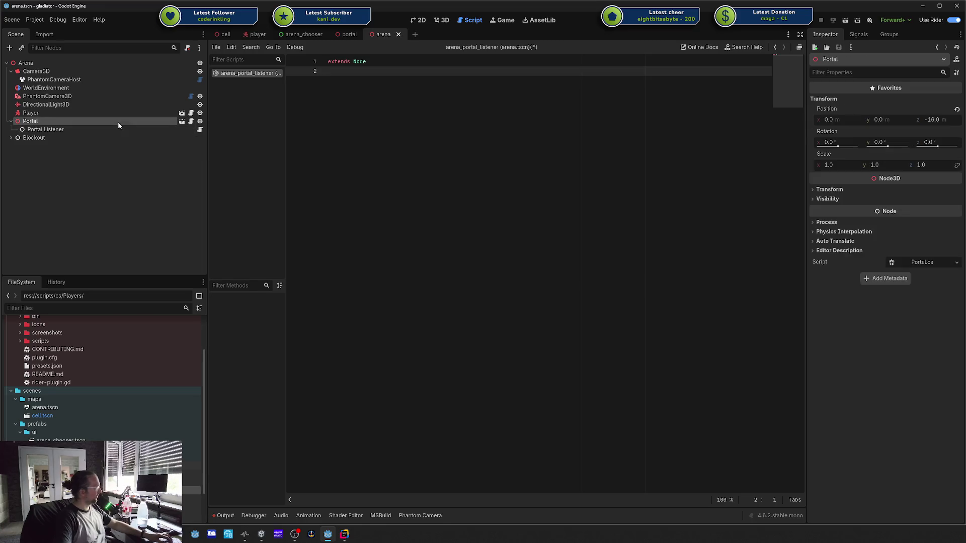
pyautogui.click(859, 36)
pyautogui.doubleClick(876, 73)
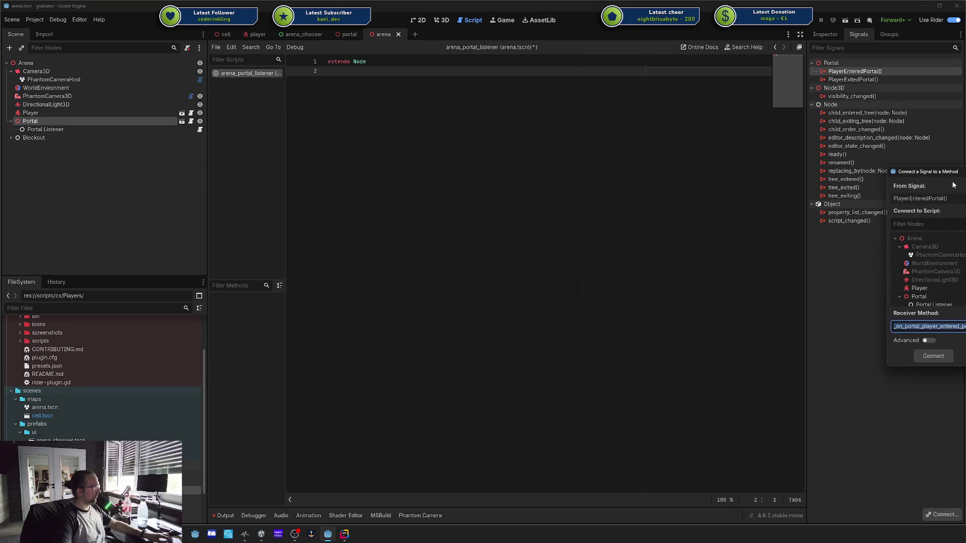
pyautogui.scroll(-3, 487, 222)
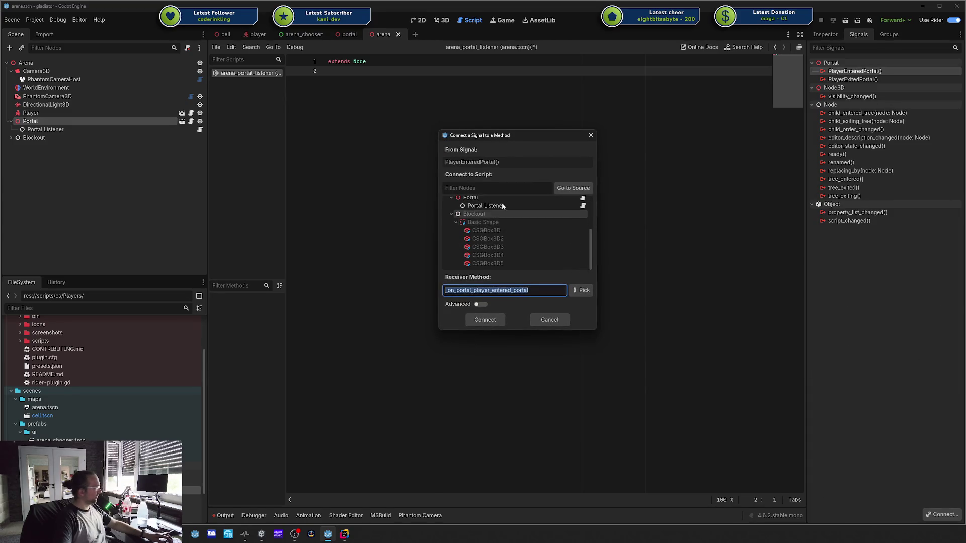
pyautogui.click(506, 208)
pyautogui.click(489, 319)
# Step: Replace the handler's pass with GameConfig.load_cell(), save, and run the project
pyautogui.press('Up')
pyautogui.press('Up')
pyautogui.press('Delete')
pyautogui.press('Down')
pyautogui.hotkey('shift', 'End')
pyautogui.press('BackSpace')
pyautogui.write('GameConfig.')
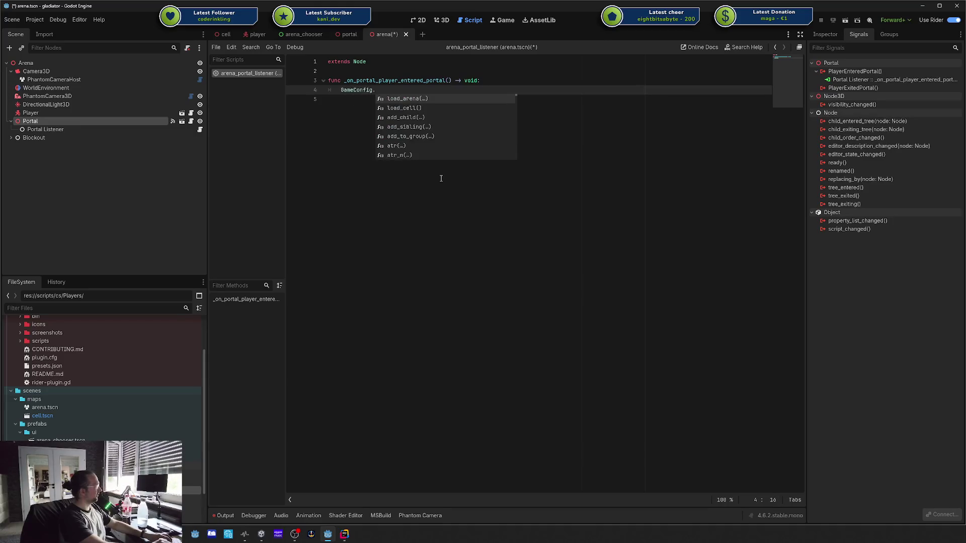
pyautogui.write('load_c')
pyautogui.press('Return')
pyautogui.hotkey('ctrl', 's')
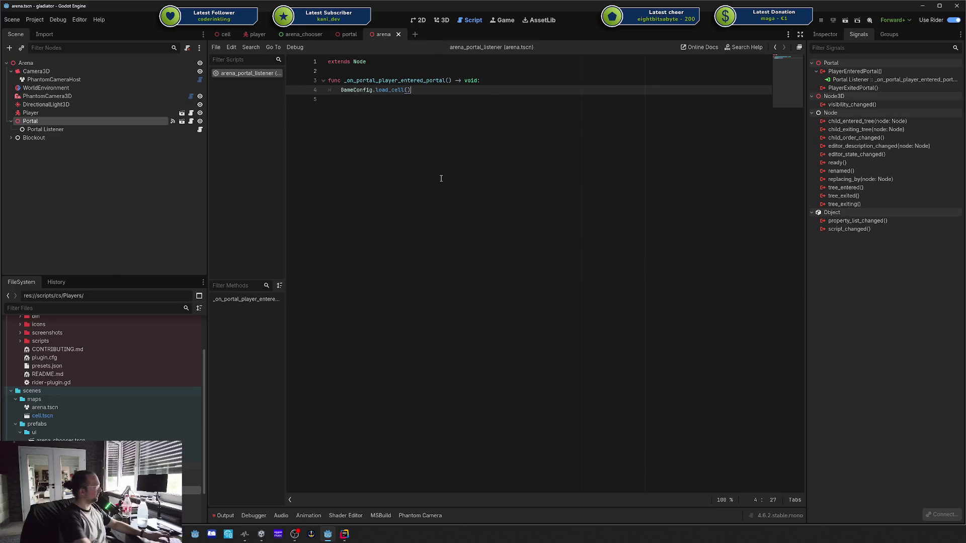
pyautogui.click(436, 160)
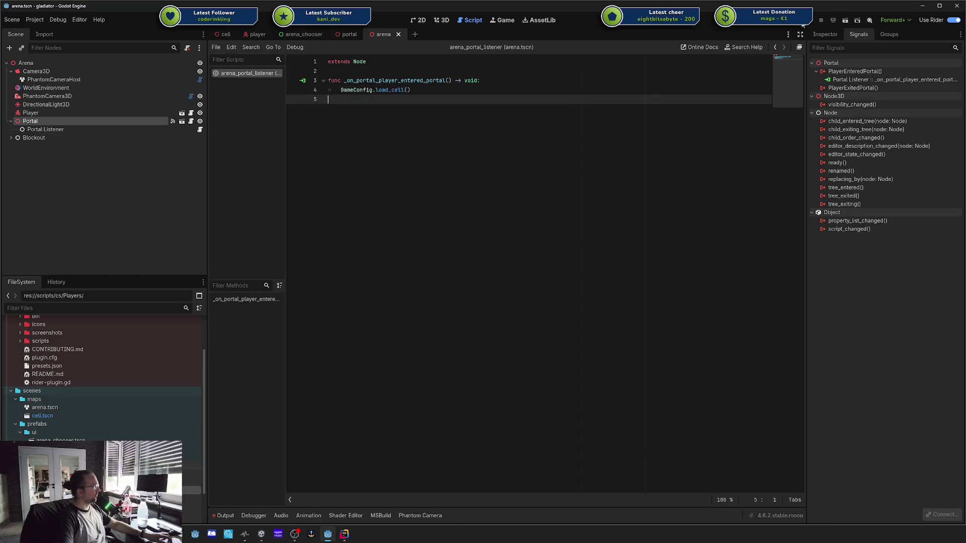
pyautogui.click(821, 20)
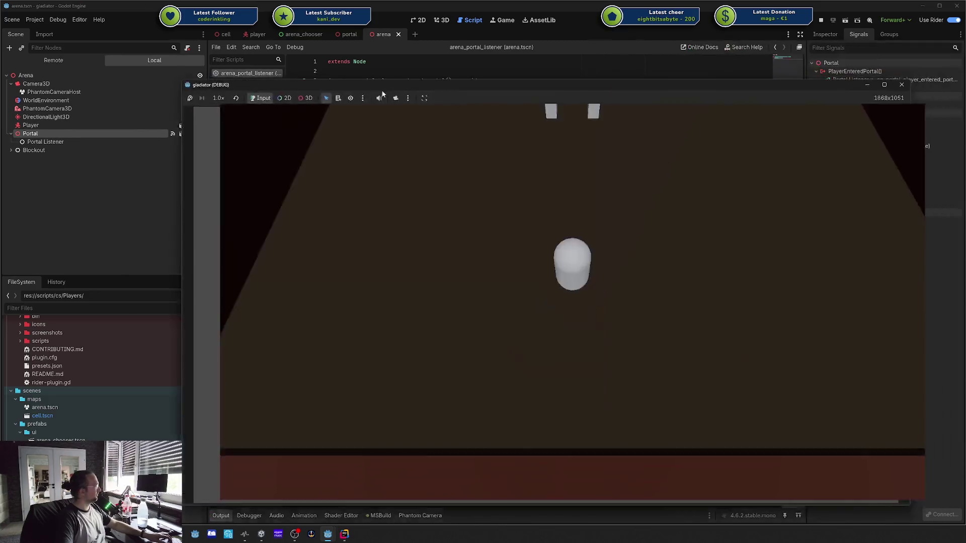
# Step: Walk into the portal, try the wave choices, then re-enter and start the arena
pyautogui.press('w')
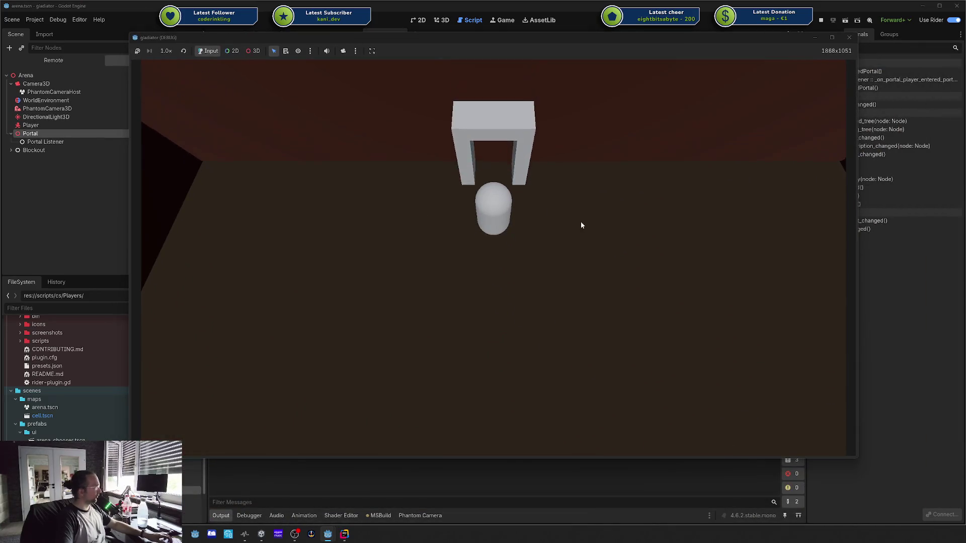
pyautogui.click(548, 270)
pyautogui.click(553, 316)
pyautogui.click(521, 291)
pyautogui.press('s')
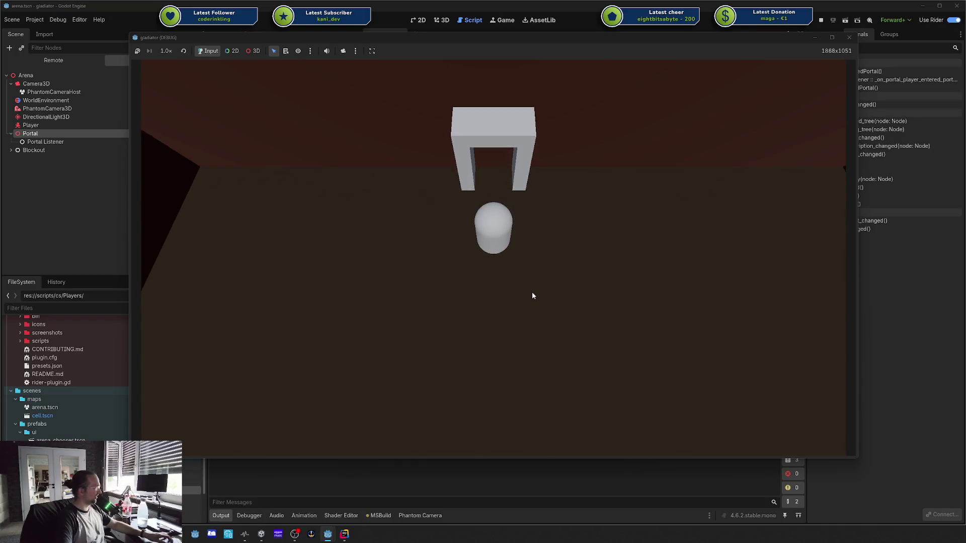
pyautogui.press('w')
pyautogui.click(457, 289)
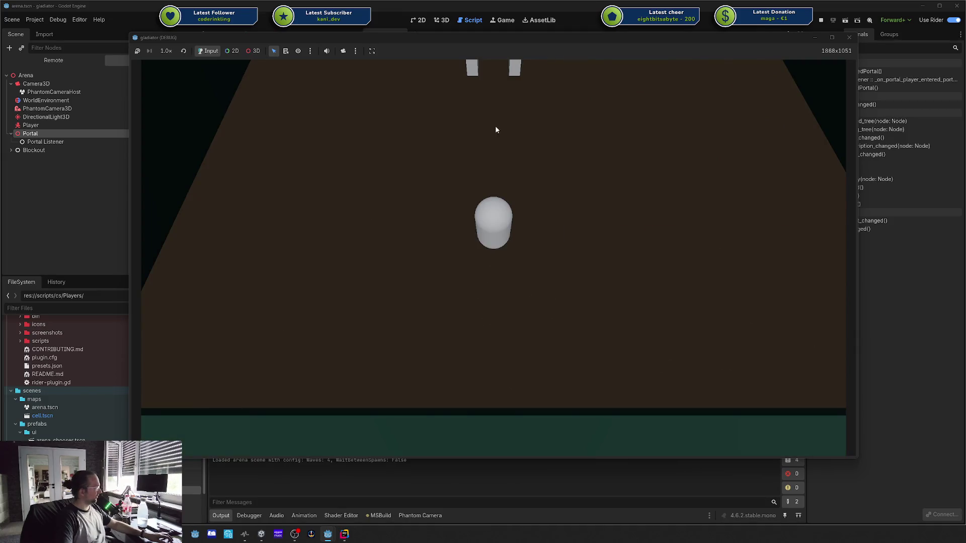
pyautogui.moveTo(482, 38); pyautogui.dragTo(478, 28)
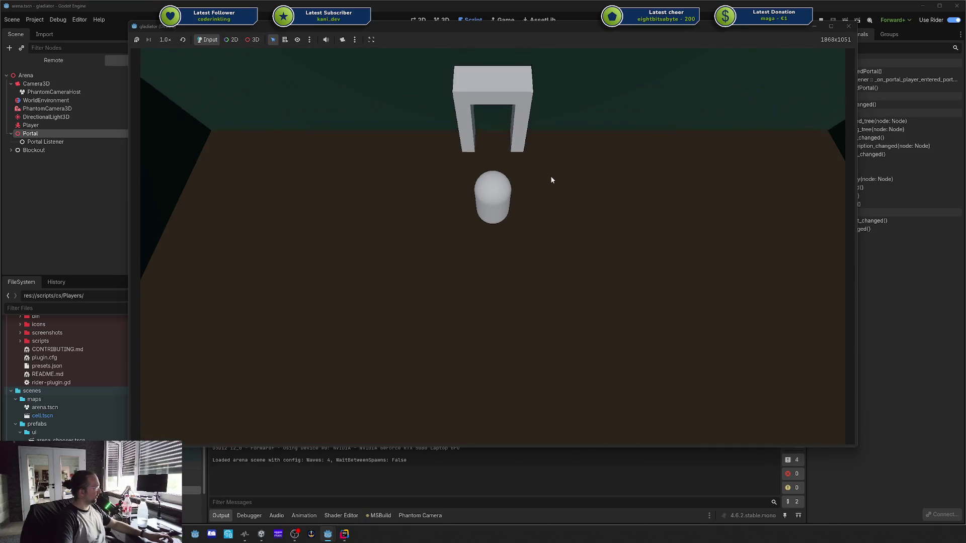
# Step: Load the arena with 2 waves and Wait Between Spawns on, then open the error's source in Rider
pyautogui.press('w')
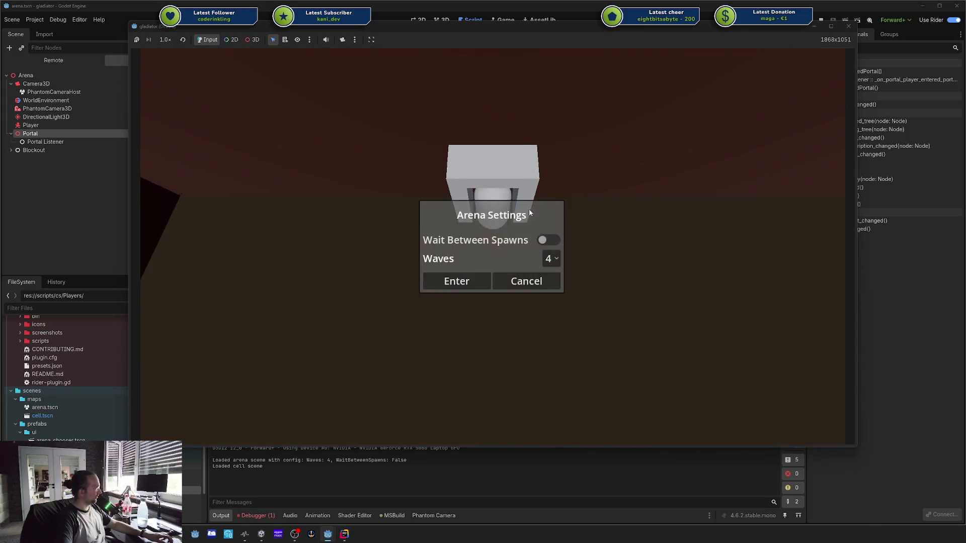
pyautogui.click(549, 262)
pyautogui.click(551, 275)
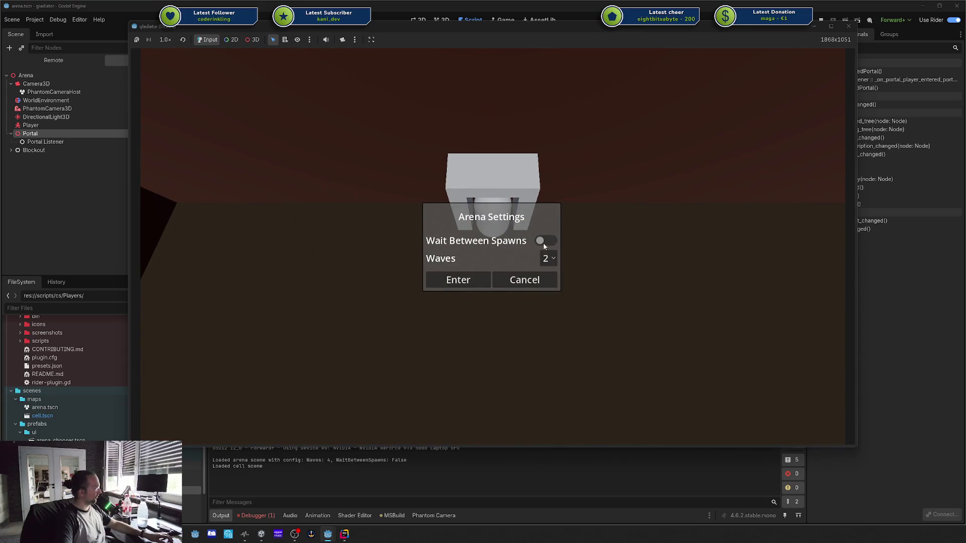
pyautogui.click(546, 241)
pyautogui.click(477, 286)
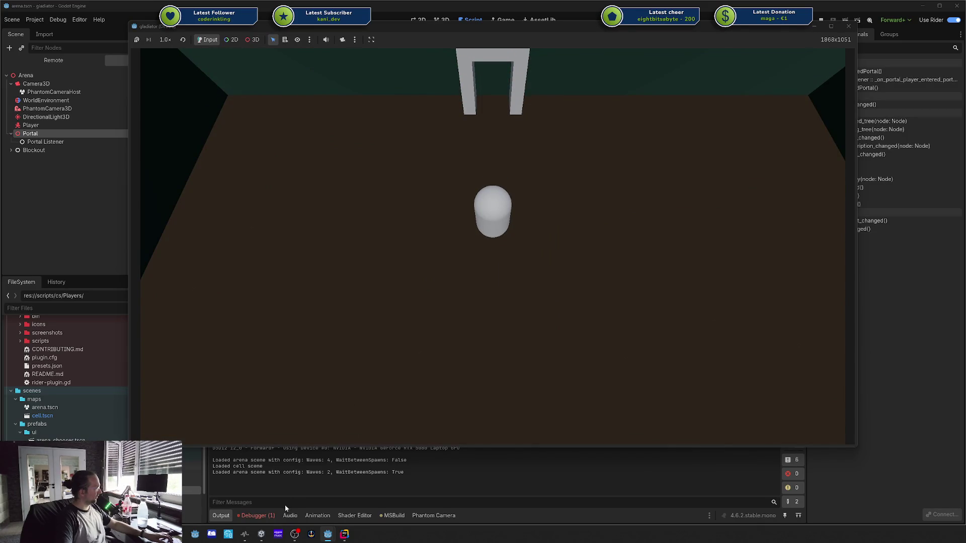
pyautogui.click(264, 514)
pyautogui.doubleClick(325, 449)
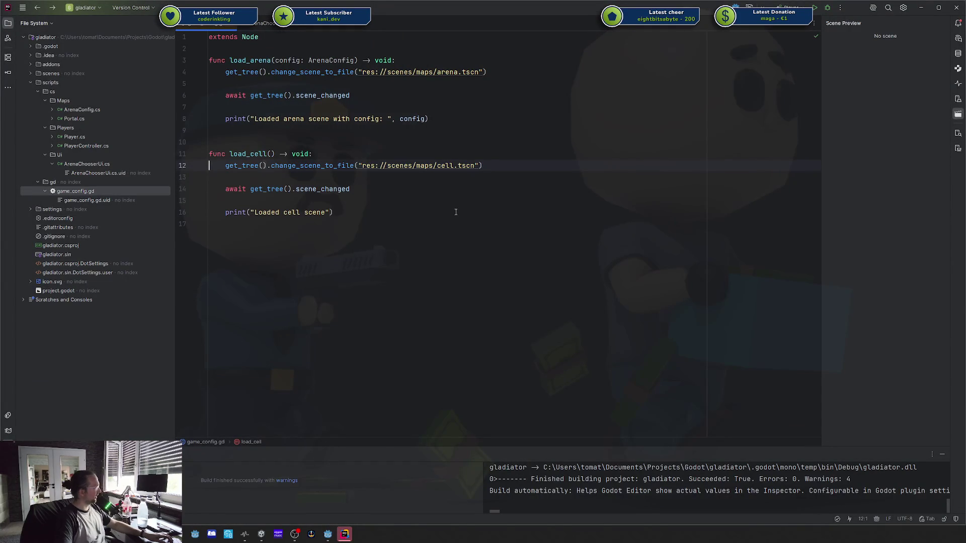
pyautogui.press('Up')
pyautogui.press('Up')
pyautogui.press('Up')
pyautogui.click(356, 154)
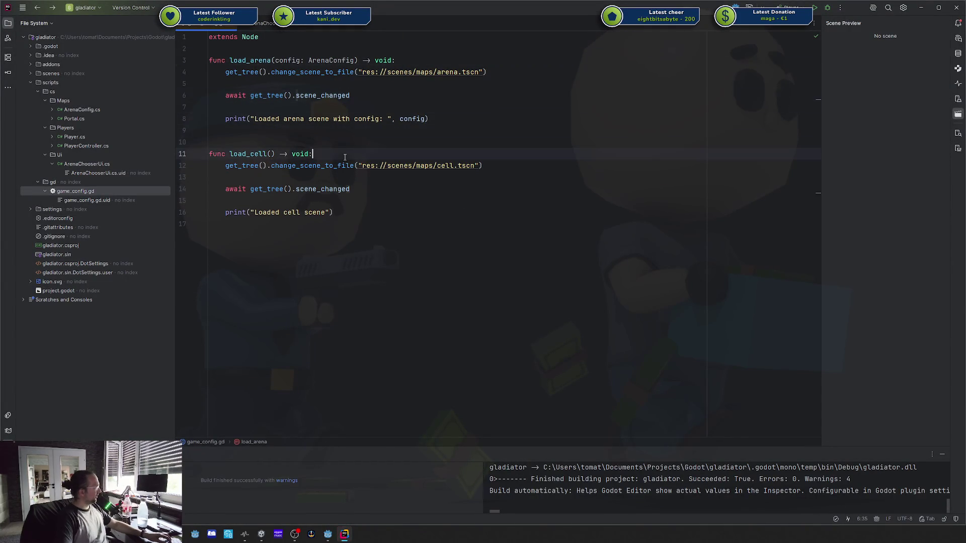
pyautogui.press('Return')
pyautogui.press('Return')
pyautogui.press('Up')
pyautogui.write('aa')
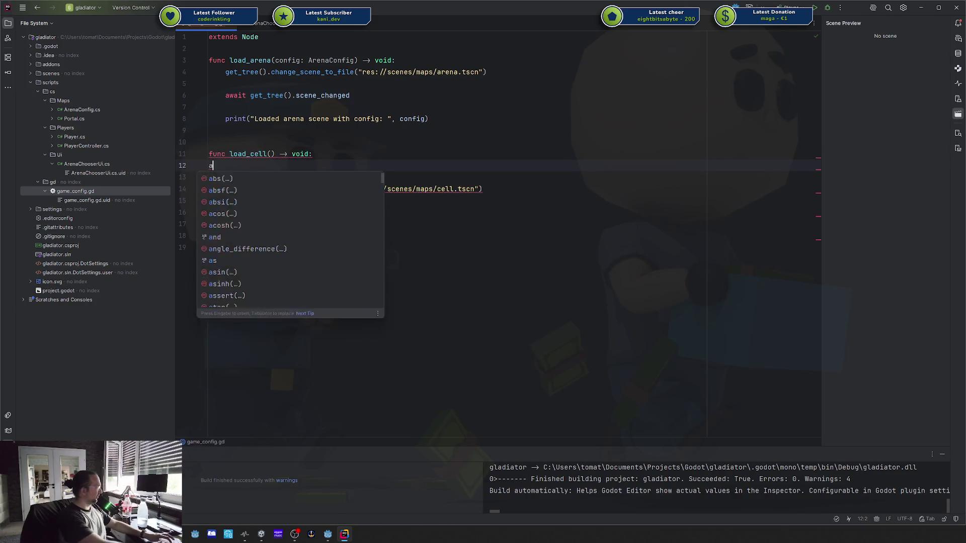
pyautogui.press('BackSpace')
pyautogui.press('BackSpace')
pyautogui.write('await get')
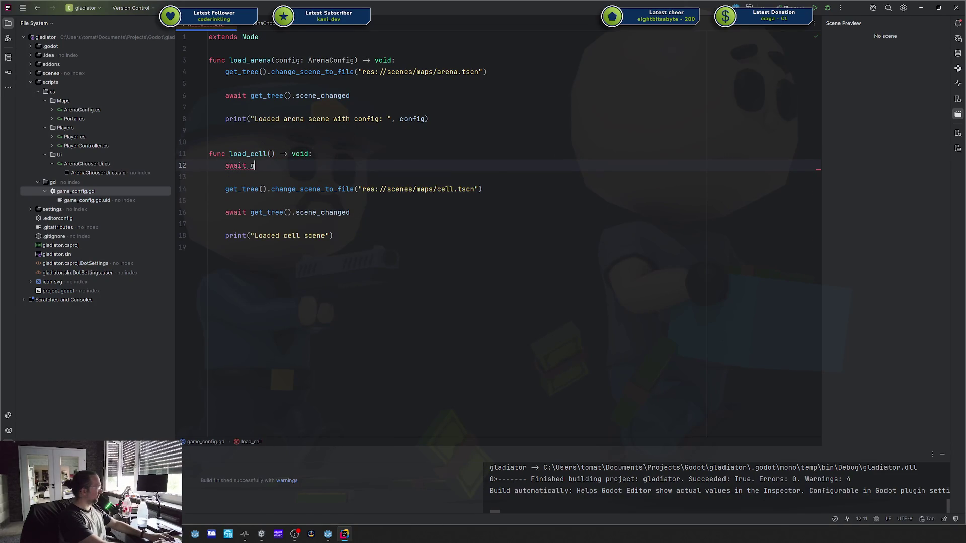
pyautogui.press('Escape')
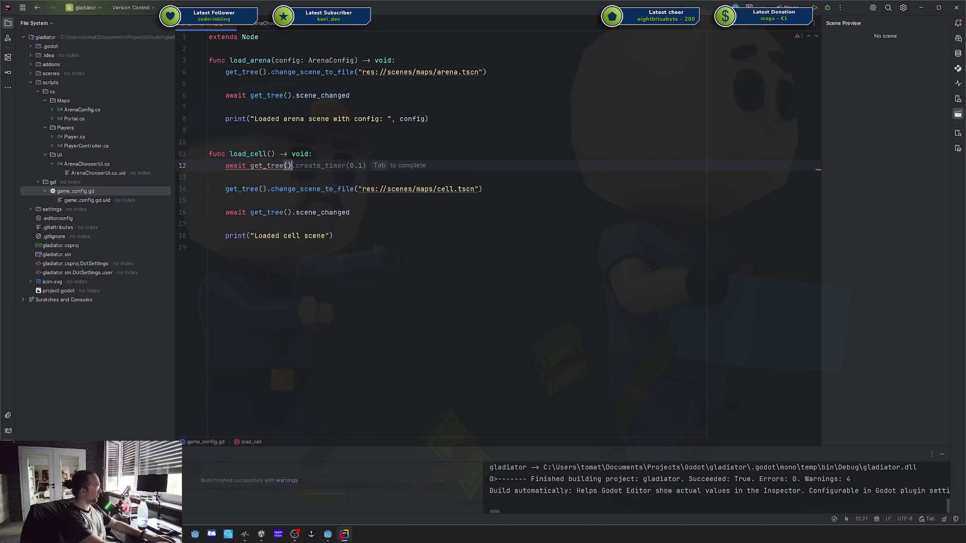
pyautogui.hotkey('ctrl', 'y')
pyautogui.press('BackSpace')
pyautogui.press('Up')
pyautogui.click(225, 72)
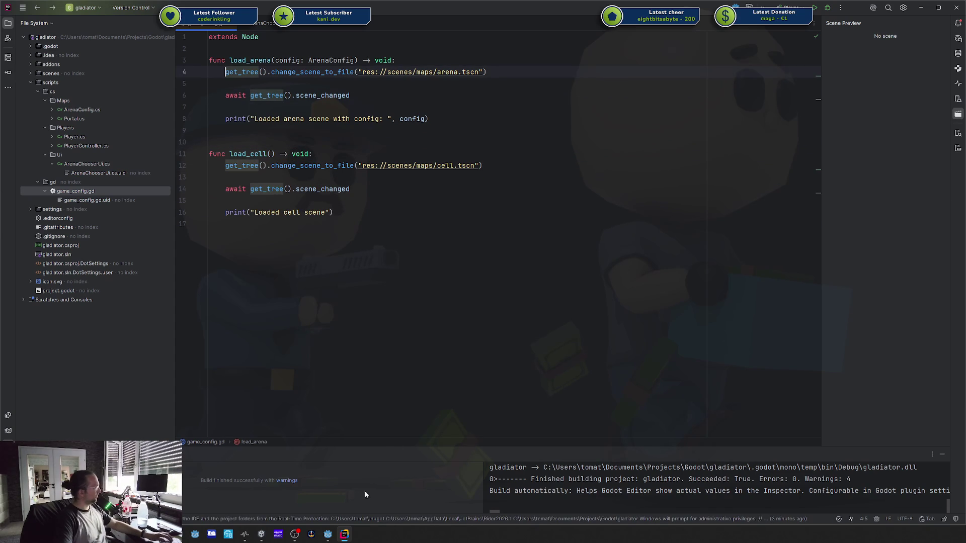
pyautogui.moveTo(328, 535)
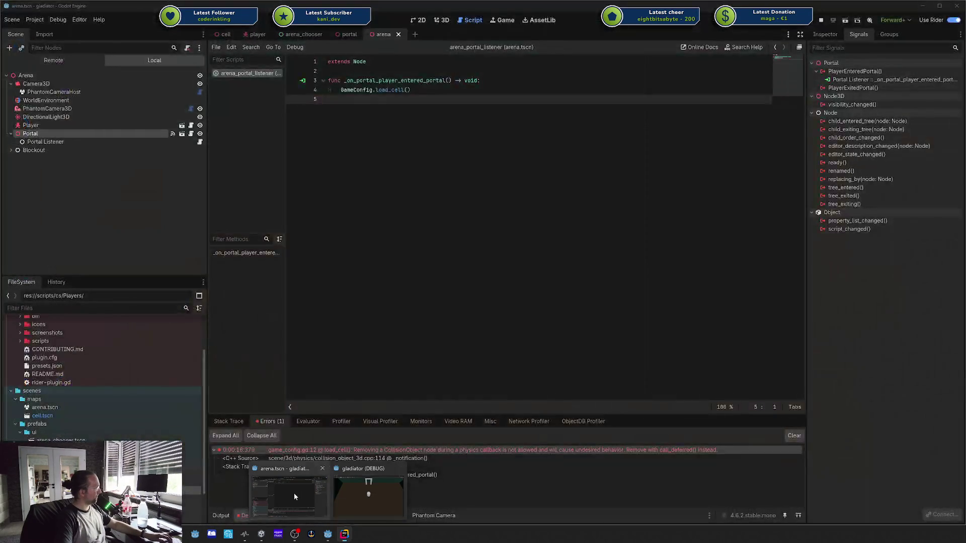
# Step: Insert 'await get_tree().process_frame' above GameConfig.load_cell() in the portal handler
pyautogui.click(294, 493)
pyautogui.click(494, 78)
pyautogui.press('Return')
pyautogui.press('Return')
pyautogui.press('Up')
pyautogui.write('await ')
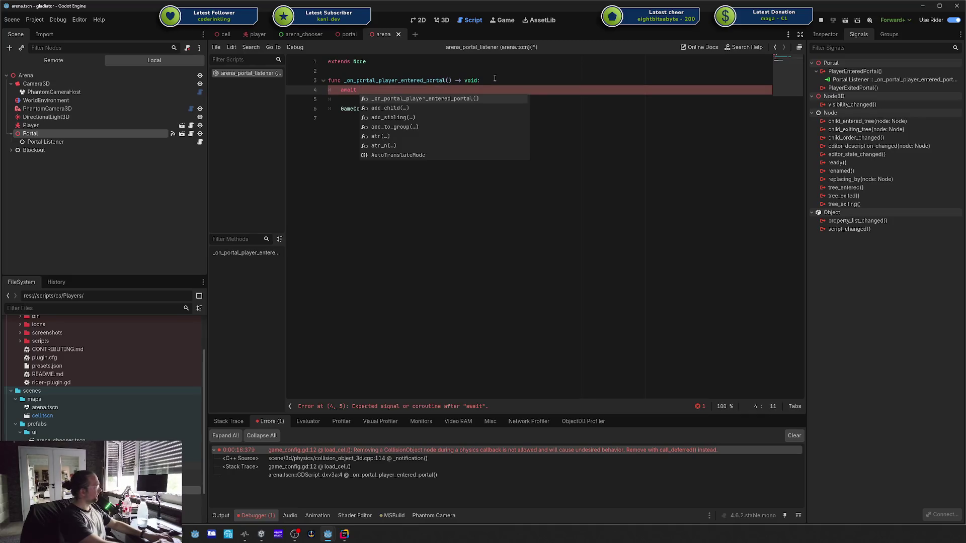
pyautogui.write('get_tree().process_frame')
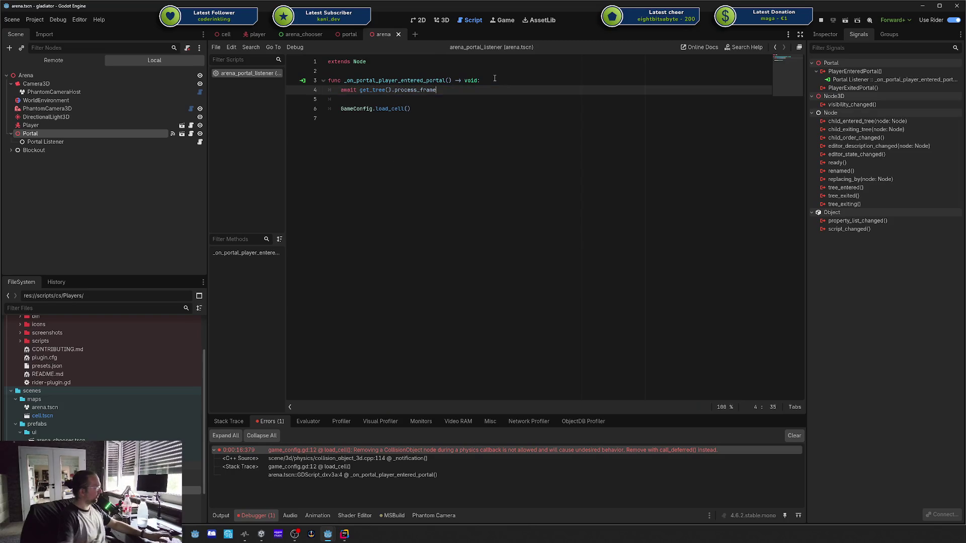
pyautogui.click(462, 155)
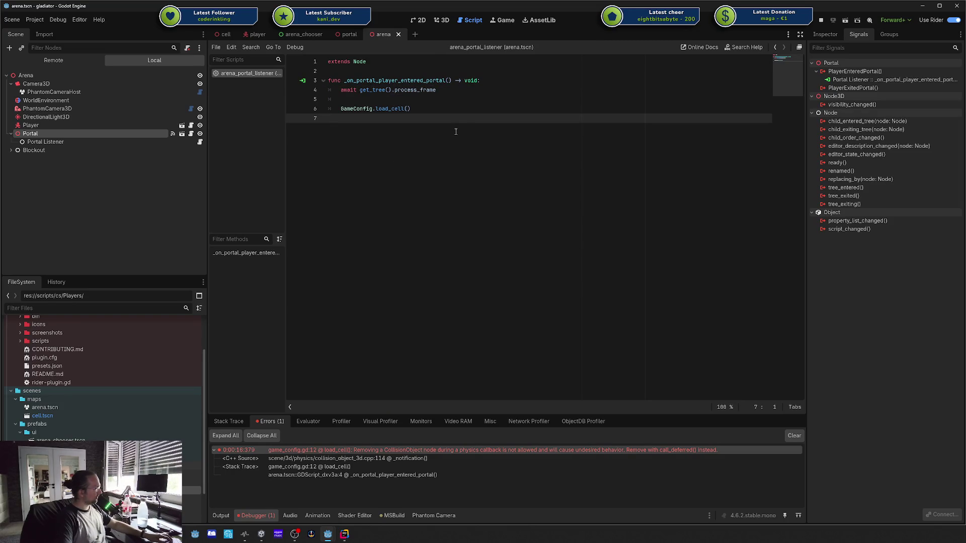
# Step: Walk through the portal, turn off Wait Between Spawns, and choose 3 waves
pyautogui.moveTo(332, 534)
pyautogui.click(352, 498)
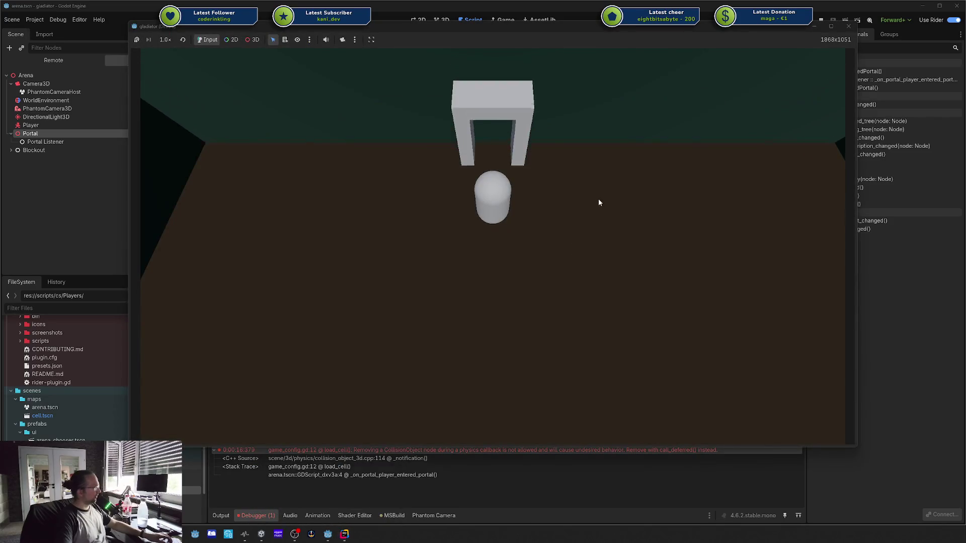
pyautogui.press('w')
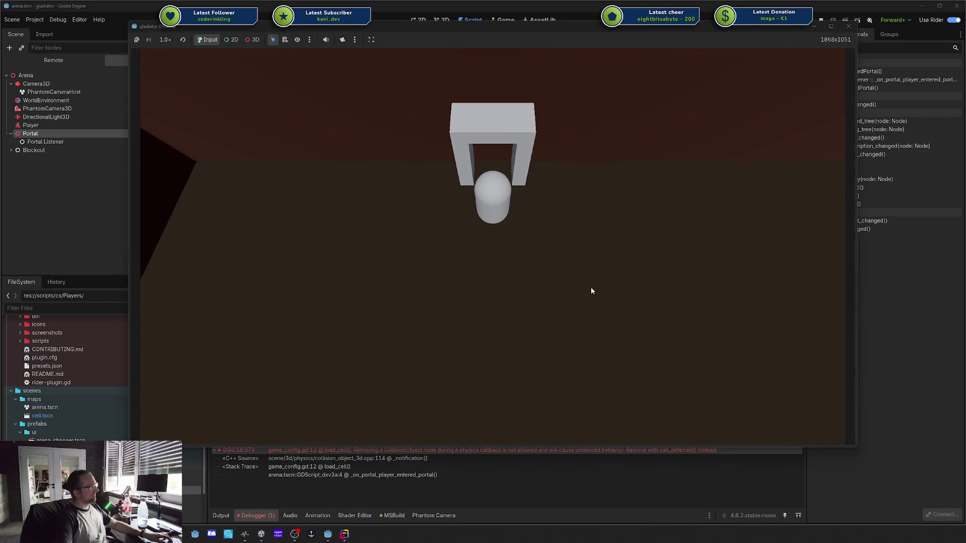
pyautogui.click(508, 243)
pyautogui.click(548, 258)
pyautogui.click(550, 280)
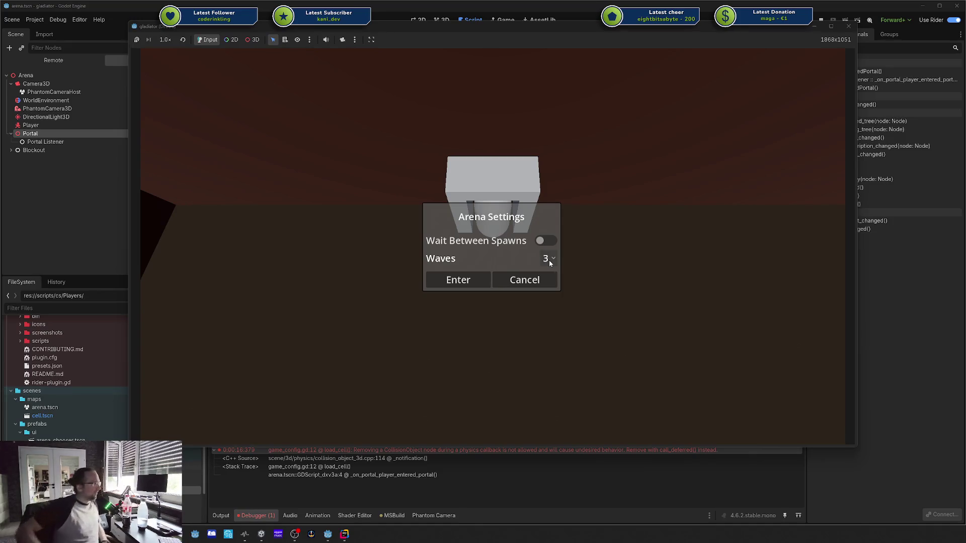
# Step: Switch to 2 waves with Wait Between Spawns on, confirm, walk through again, and stop the game
pyautogui.click(542, 241)
pyautogui.click(547, 258)
pyautogui.click(548, 278)
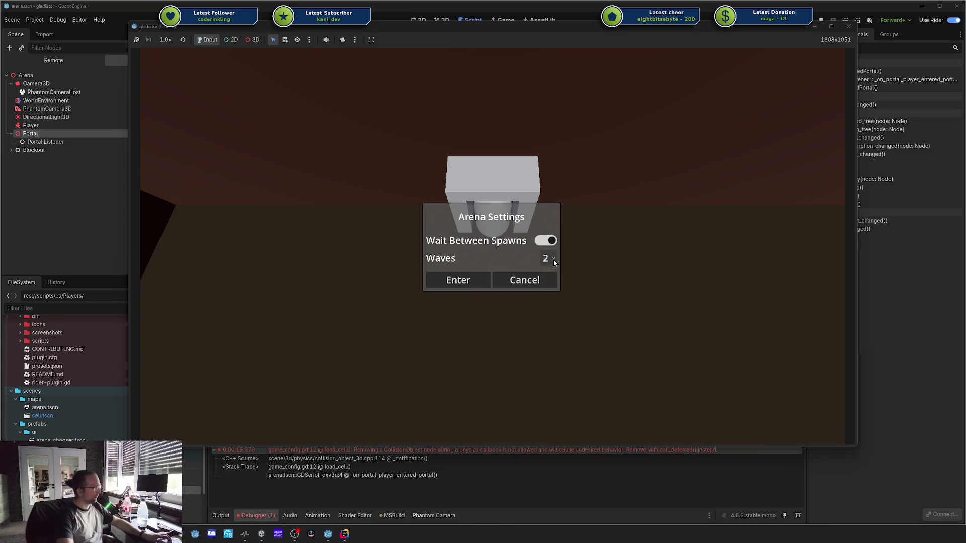
pyautogui.click(554, 255)
pyautogui.click(546, 258)
pyautogui.click(546, 241)
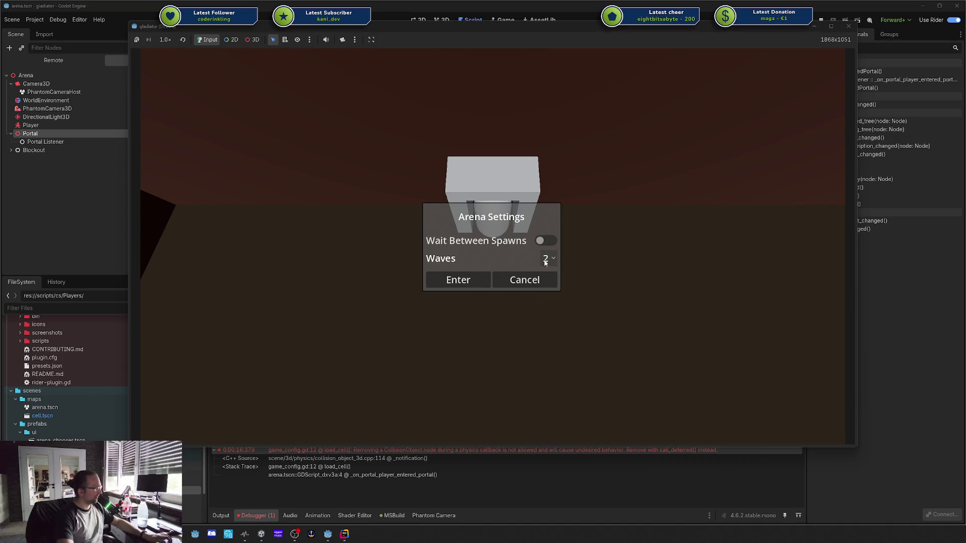
pyautogui.click(541, 241)
pyautogui.click(480, 278)
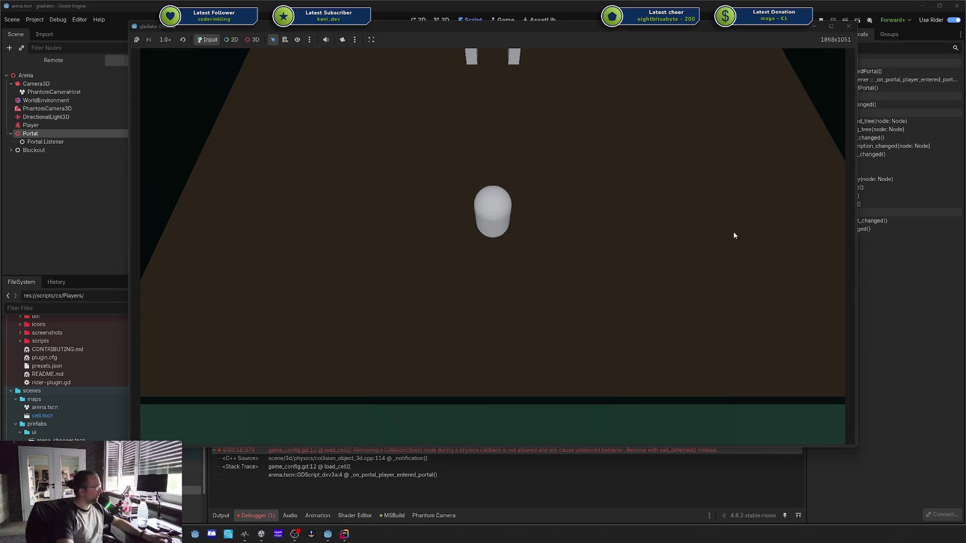
pyautogui.press('w')
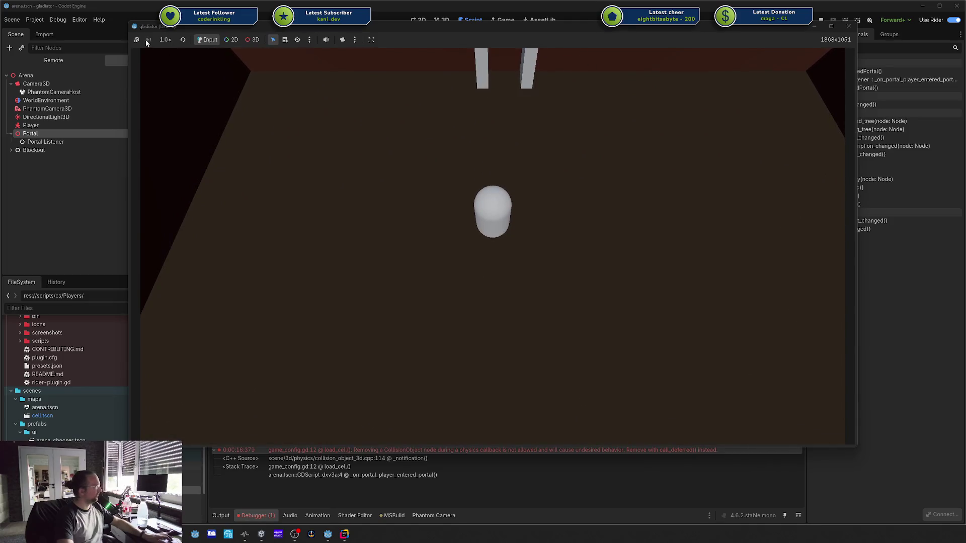
pyautogui.click(845, 27)
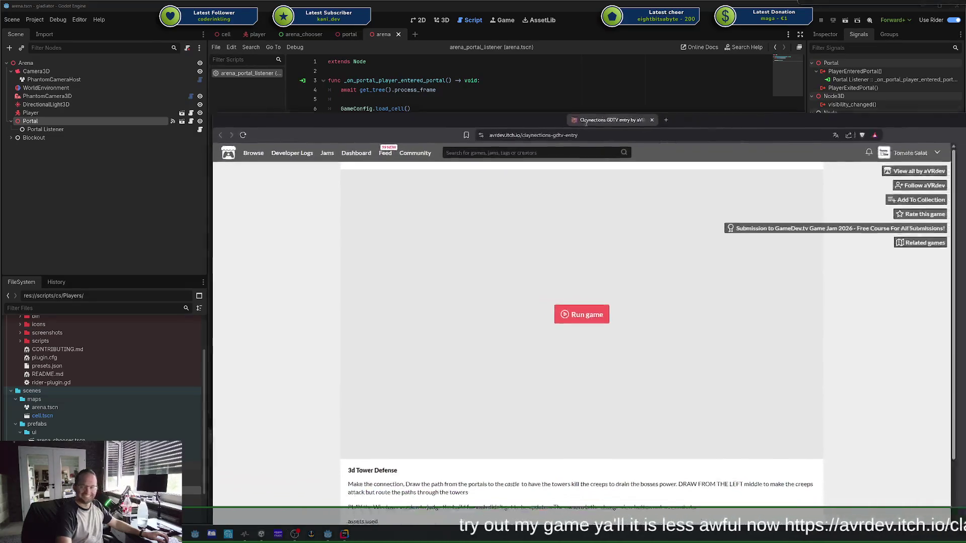
# Step: Maximize the itch.io page, launch and start Claynections, and close its help overlay
pyautogui.moveTo(527, 88); pyautogui.dragTo(447, 46)
pyautogui.doubleClick(447, 46)
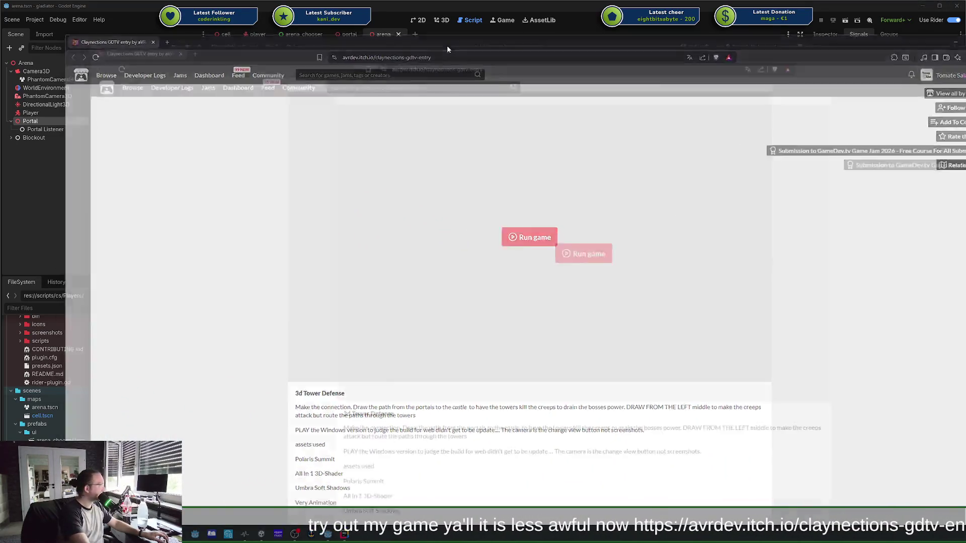
pyautogui.click(478, 199)
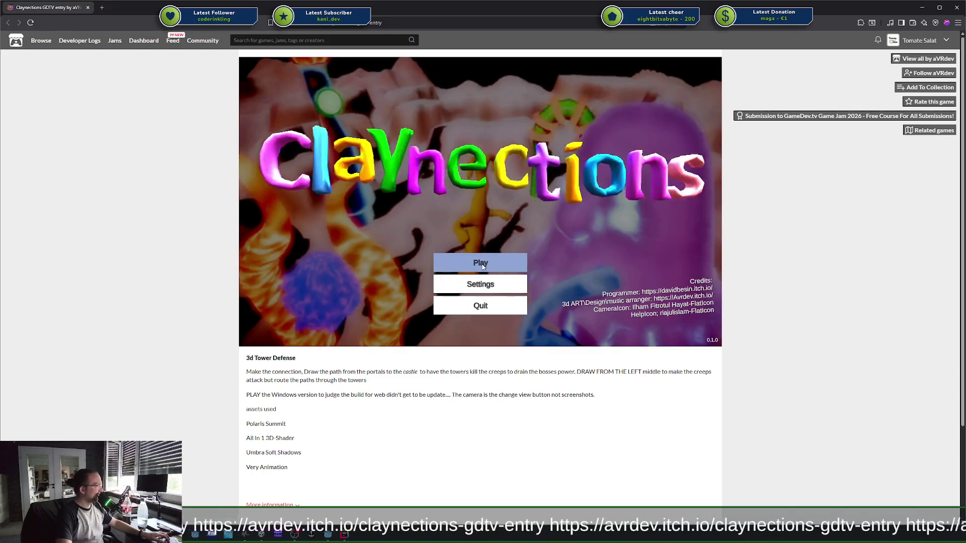
pyautogui.click(492, 263)
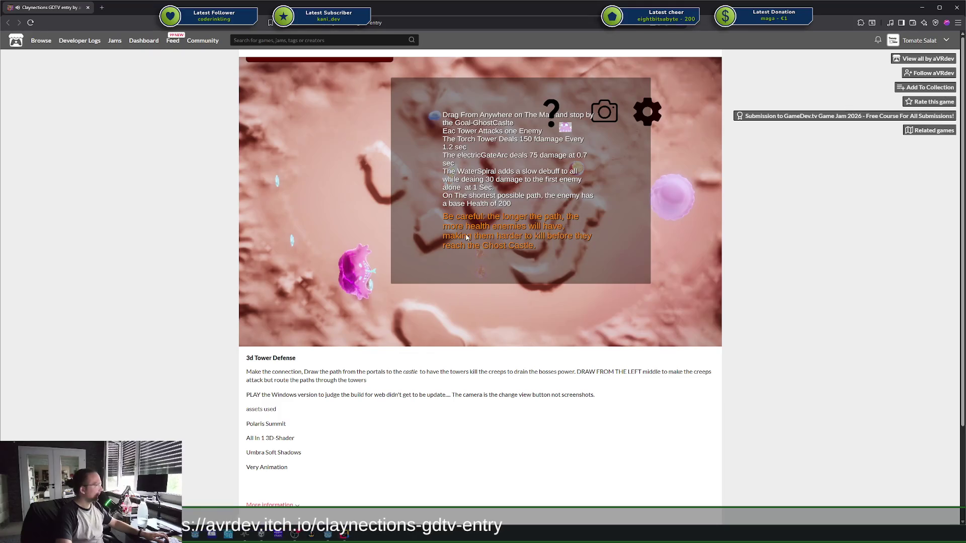
pyautogui.moveTo(262, 372); pyautogui.dragTo(323, 493)
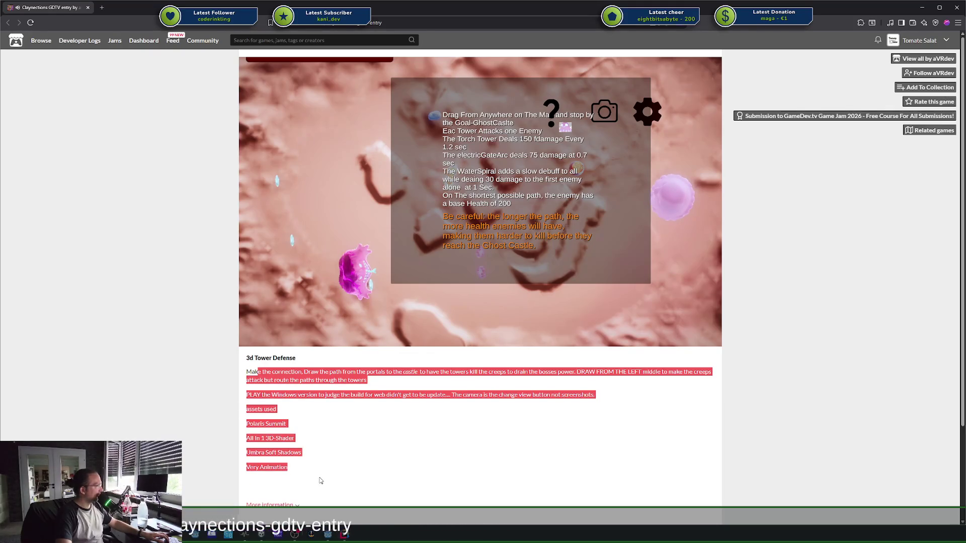
pyautogui.click(323, 474)
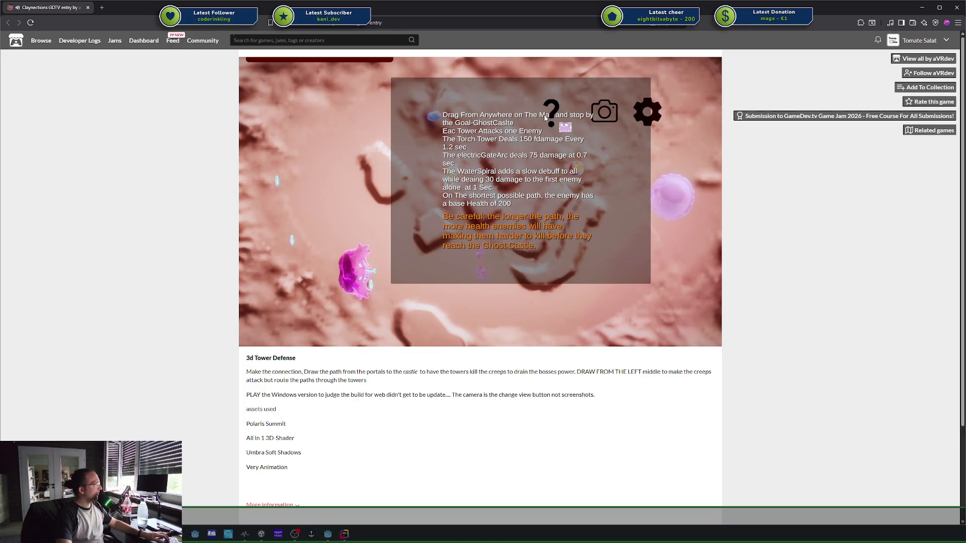
pyautogui.click(552, 108)
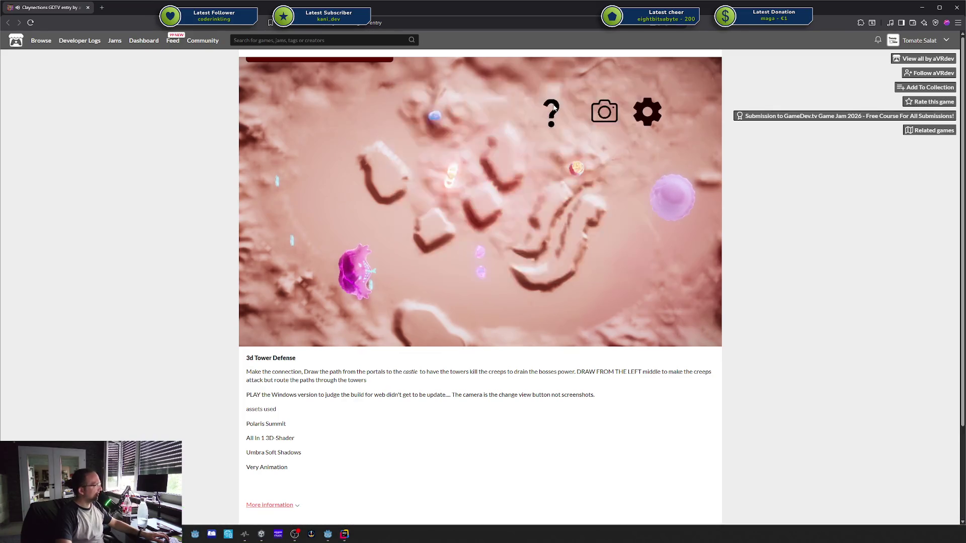
# Step: Show the game's help overlay on tower damage and path length, then hide it
pyautogui.click(554, 107)
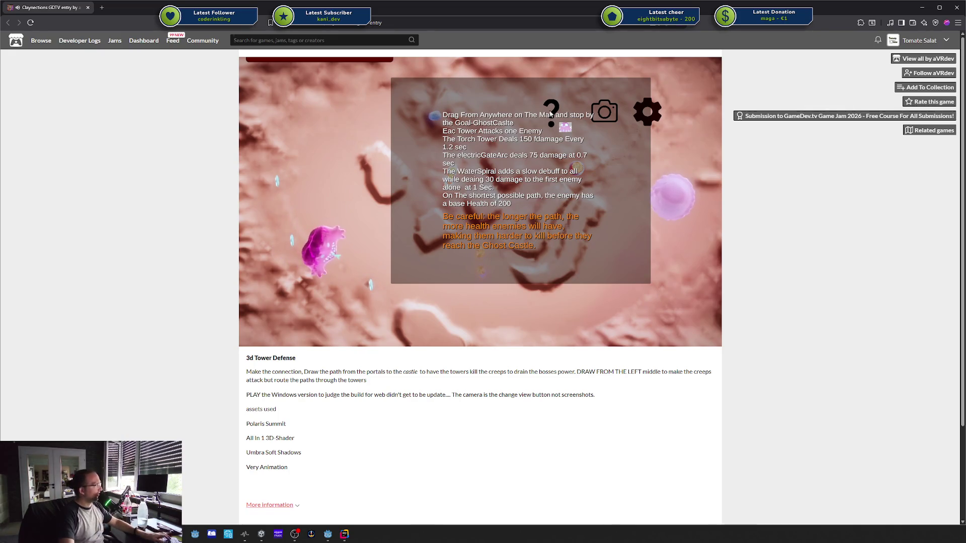
pyautogui.click(552, 113)
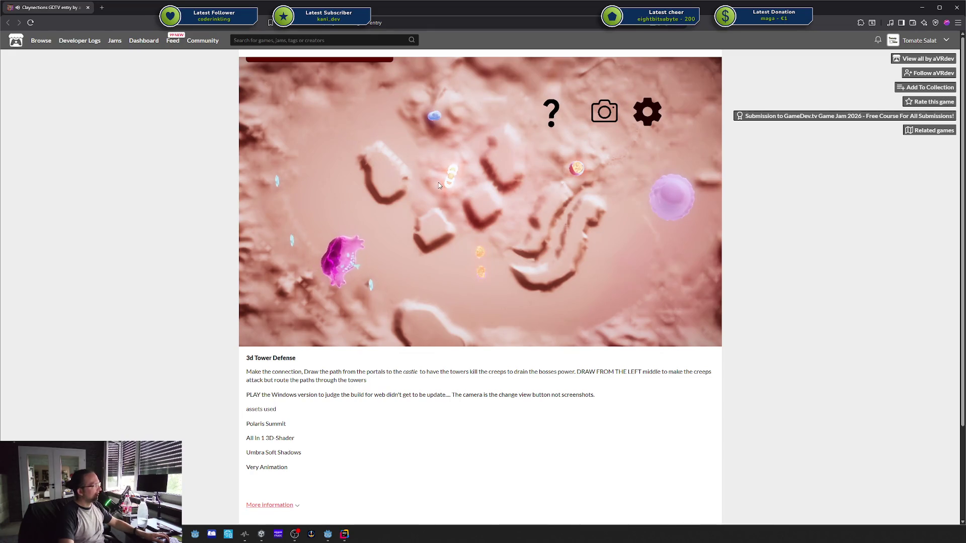
# Step: Toggle the game's camera angle back and forth several times
pyautogui.click(605, 117)
pyautogui.click(605, 117)
pyautogui.click(605, 117)
pyautogui.click(606, 119)
pyautogui.click(606, 118)
pyautogui.click(607, 119)
pyautogui.click(611, 118)
pyautogui.click(627, 117)
pyautogui.click(627, 117)
# Step: Set the game's volume to 94% in Settings and close the settings panel
pyautogui.click(647, 113)
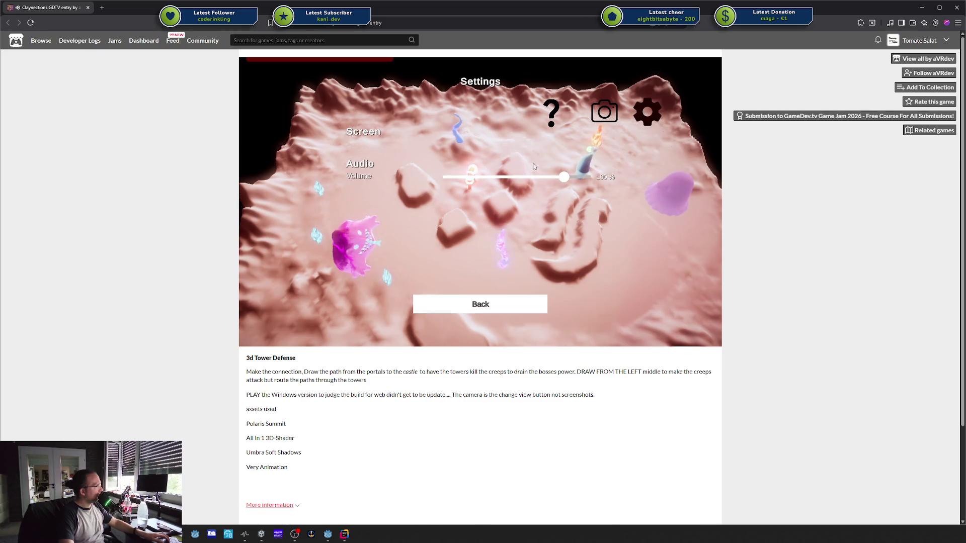
pyautogui.click(551, 177)
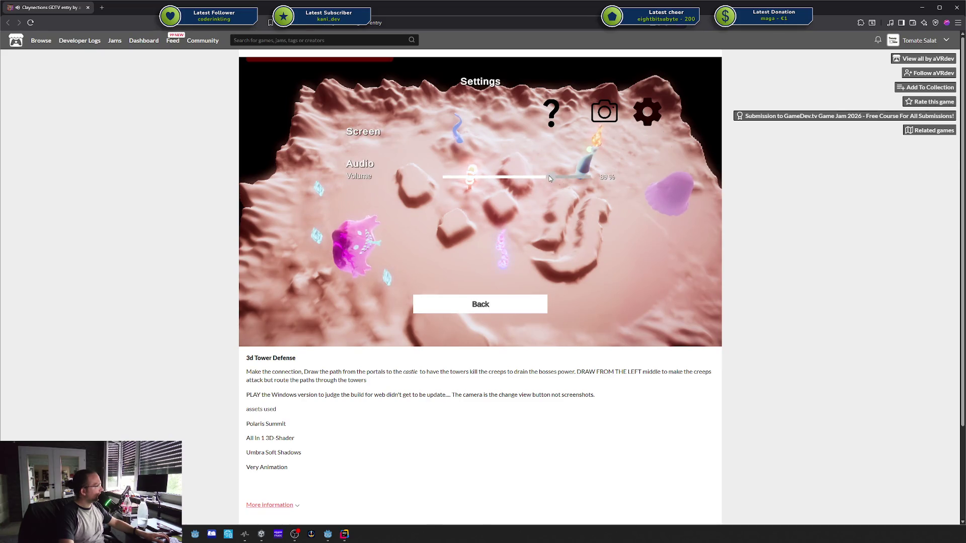
pyautogui.moveTo(551, 177); pyautogui.dragTo(557, 177)
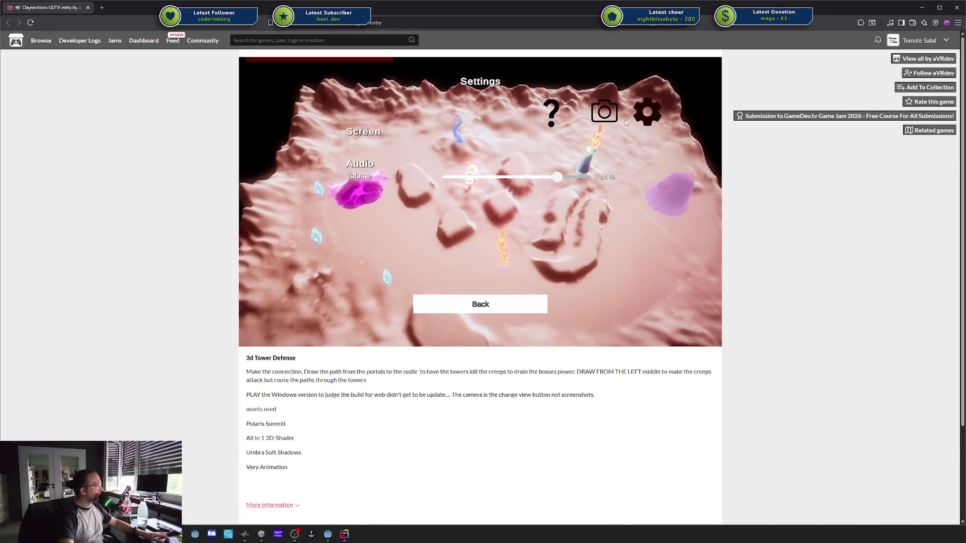
pyautogui.click(648, 115)
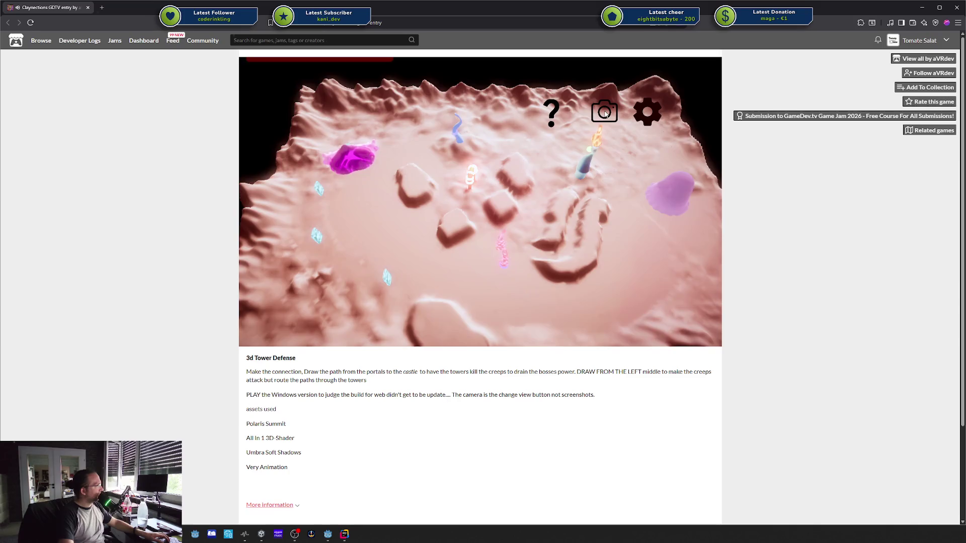
# Step: Toggle top-down view twice, draw creep paths toward the castle, then reload the page with F5
pyautogui.click(605, 113)
pyautogui.click(604, 113)
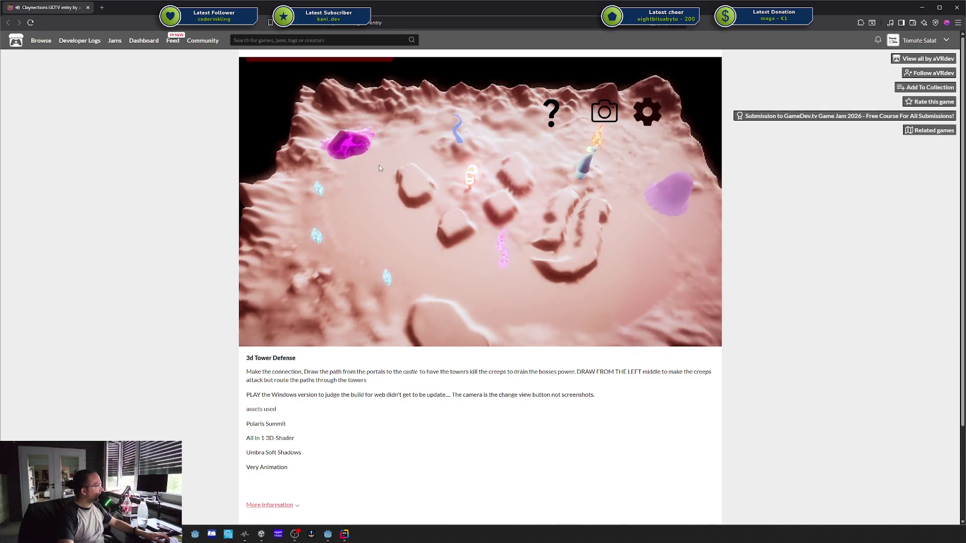
pyautogui.moveTo(372, 220)
pyautogui.mouseDown()
pyautogui.moveTo(407, 209)
pyautogui.moveTo(412, 190)
pyautogui.moveTo(637, 197)
pyautogui.mouseUp()
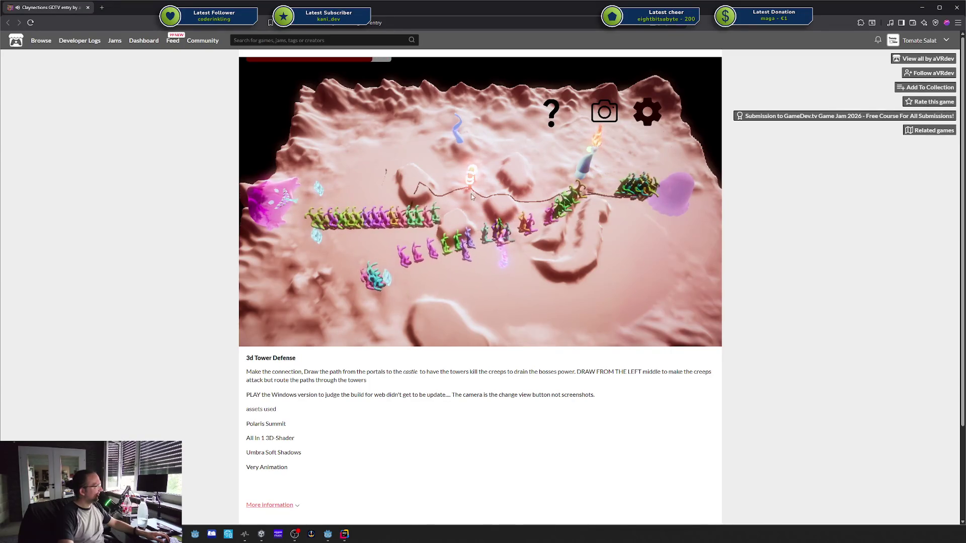
pyautogui.moveTo(495, 193); pyautogui.dragTo(546, 200)
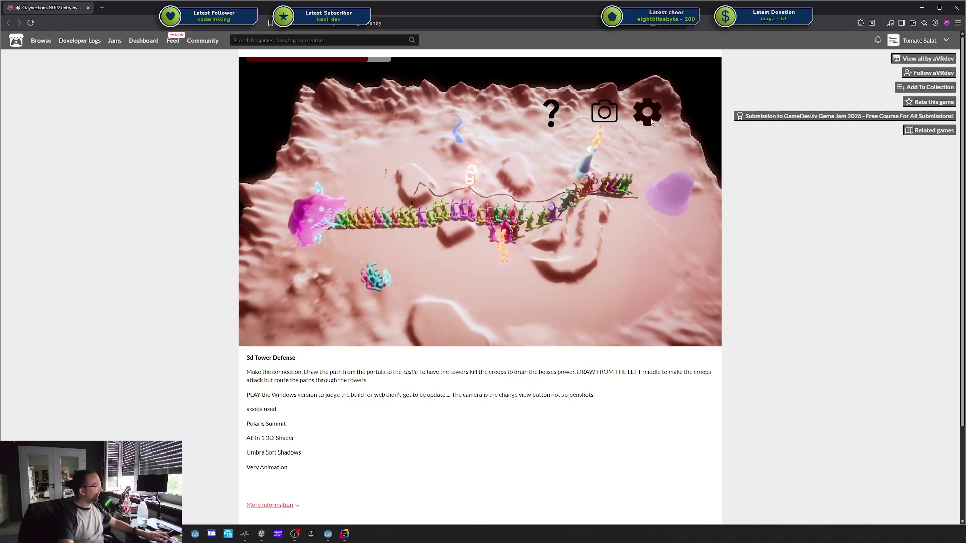
pyautogui.press('F5')
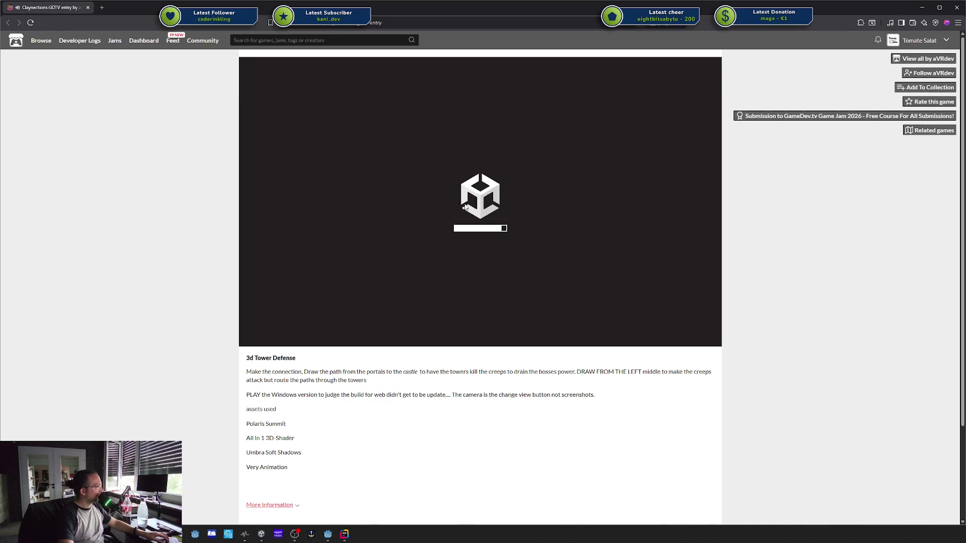
# Step: Start a round, draw a creep path from the portal toward the castle, and switch to angled 3D view
pyautogui.click(477, 267)
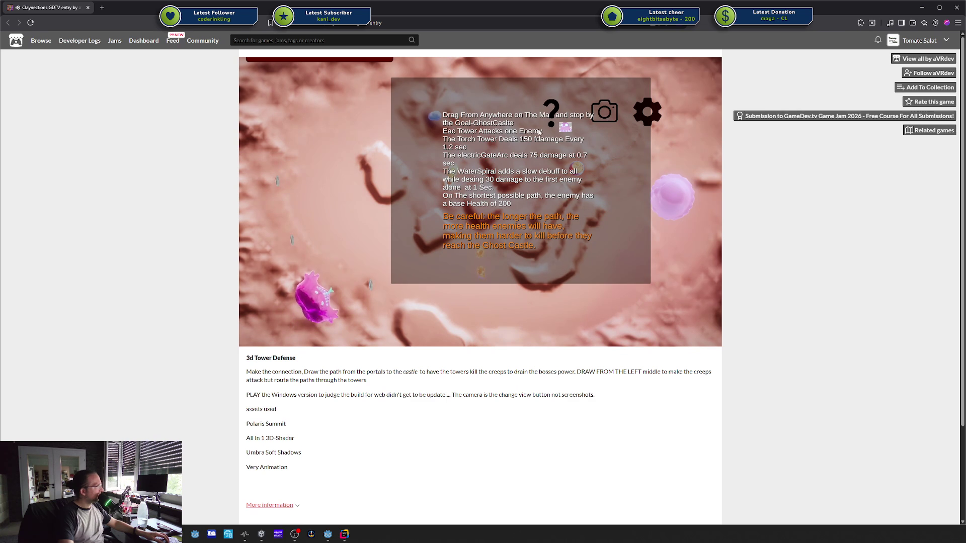
pyautogui.click(554, 114)
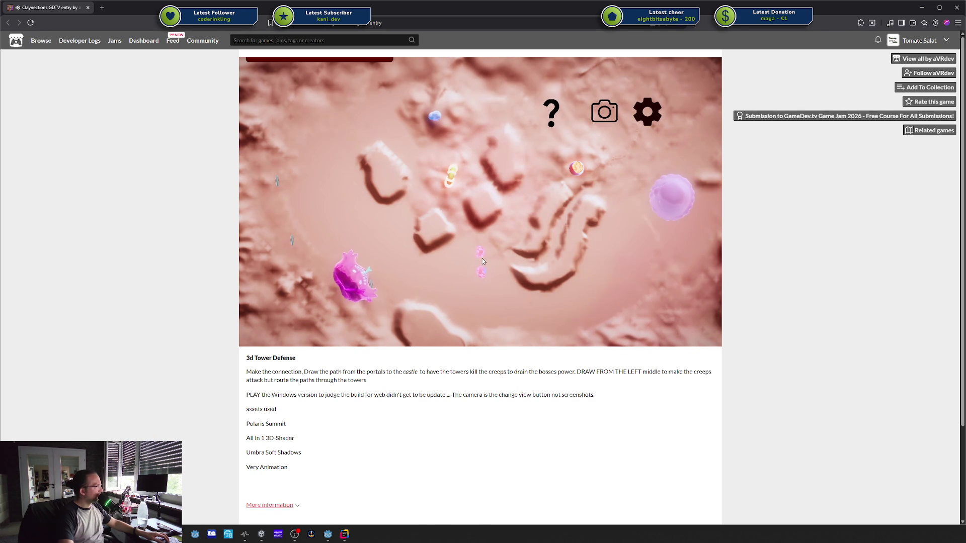
pyautogui.moveTo(484, 261); pyautogui.dragTo(573, 222)
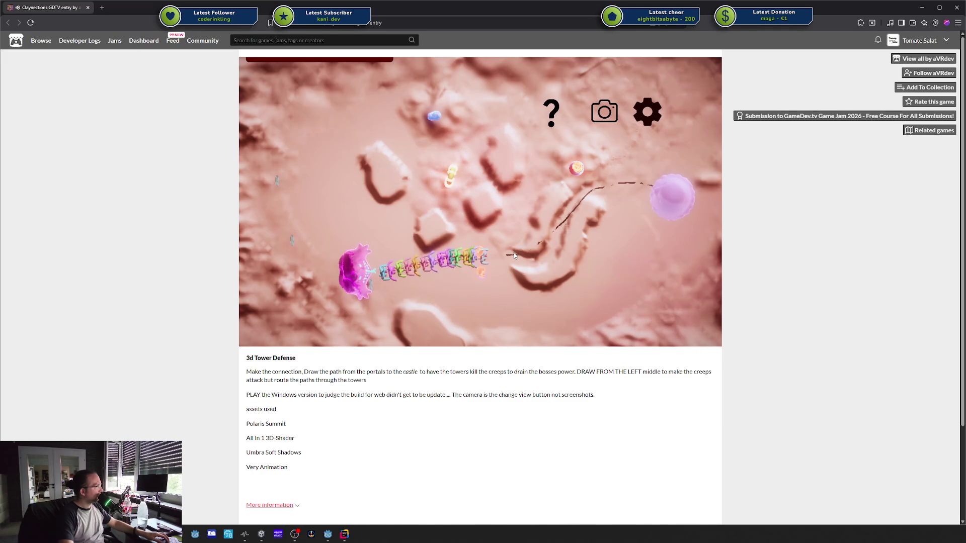
pyautogui.click(606, 107)
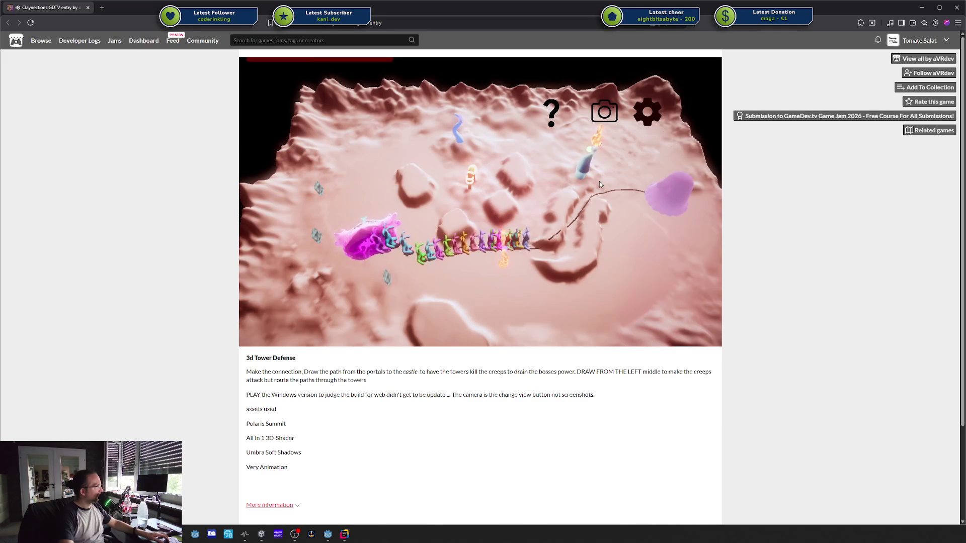
# Step: Set the game volume to 37%, mute the browser tab, and draw another creep path across the terrain
pyautogui.press('Escape')
pyautogui.moveTo(562, 179); pyautogui.dragTo(494, 180)
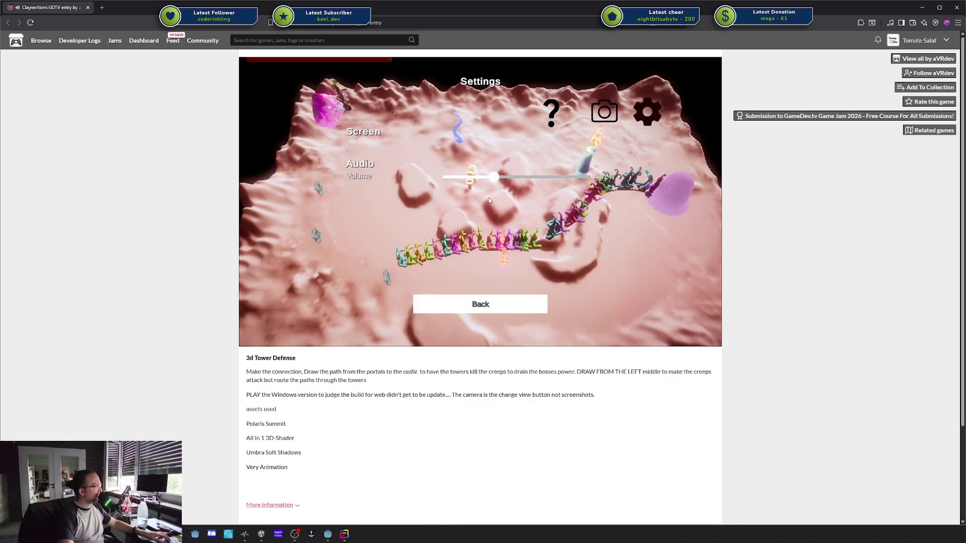
pyautogui.click(489, 177)
pyautogui.click(490, 178)
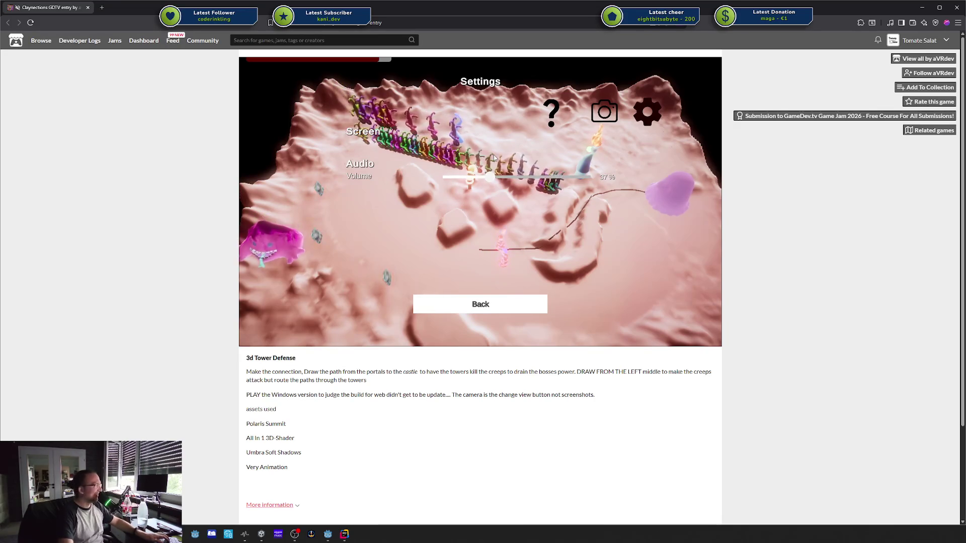
pyautogui.click(658, 114)
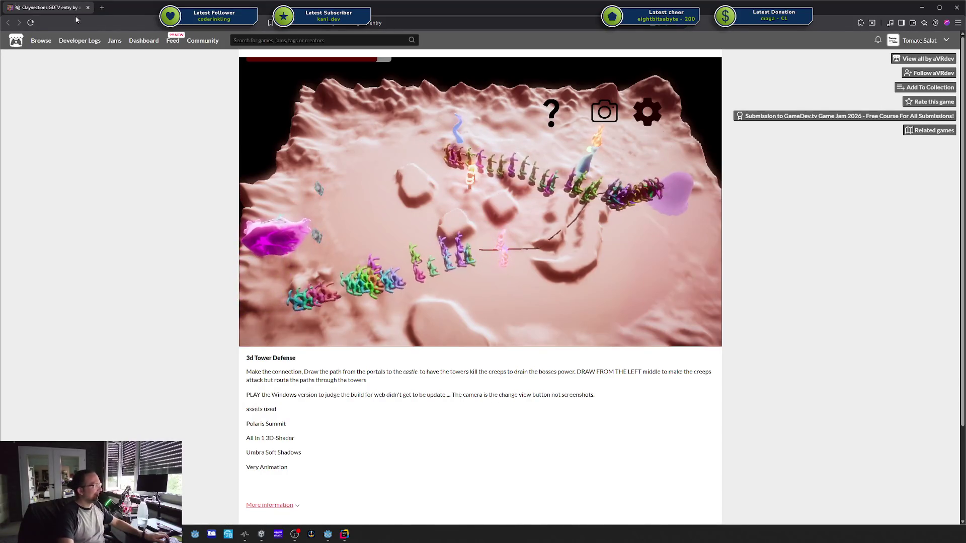
pyautogui.click(17, 8)
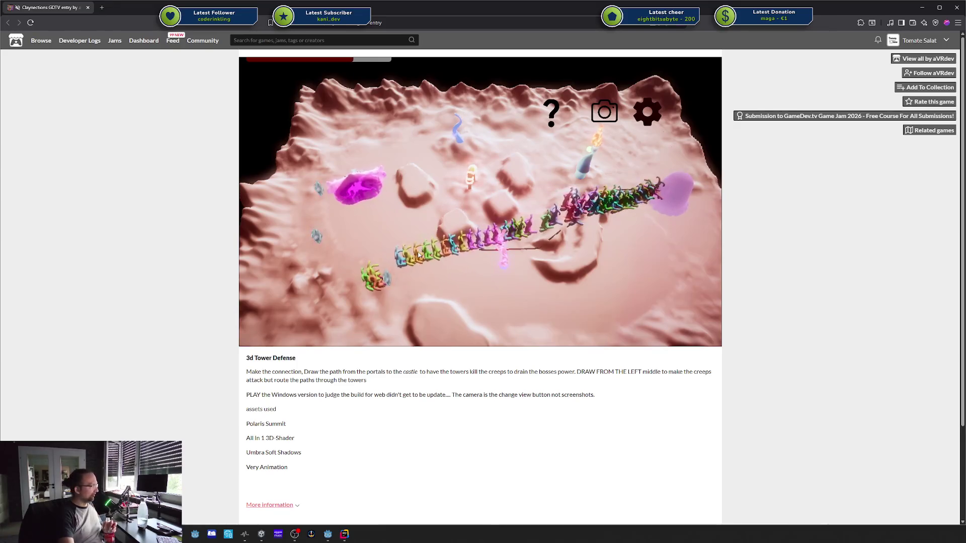
pyautogui.moveTo(410, 215)
pyautogui.mouseDown()
pyautogui.moveTo(523, 201)
pyautogui.moveTo(648, 221)
pyautogui.mouseUp()
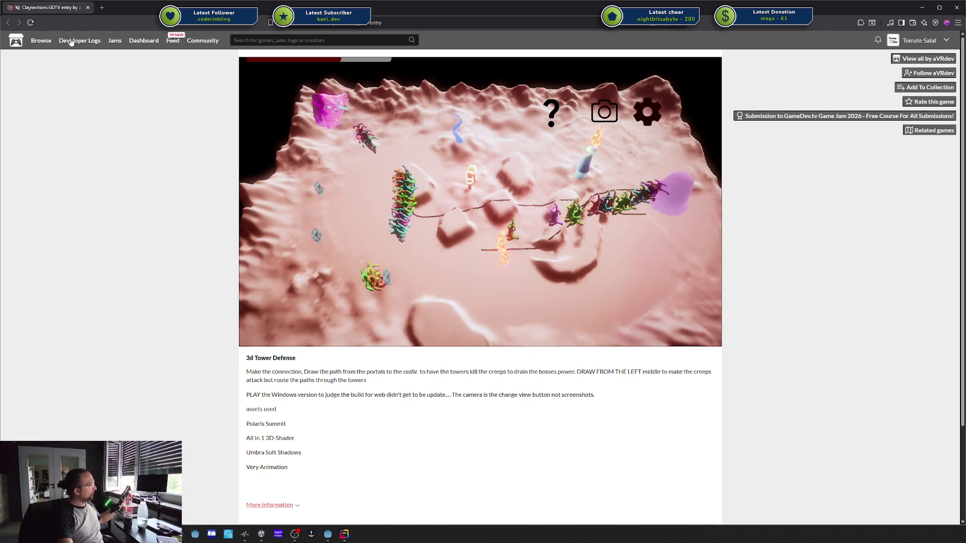
# Step: Reload the game page, start the embedded game, and bring up the instructions from the title menu
pyautogui.click(29, 24)
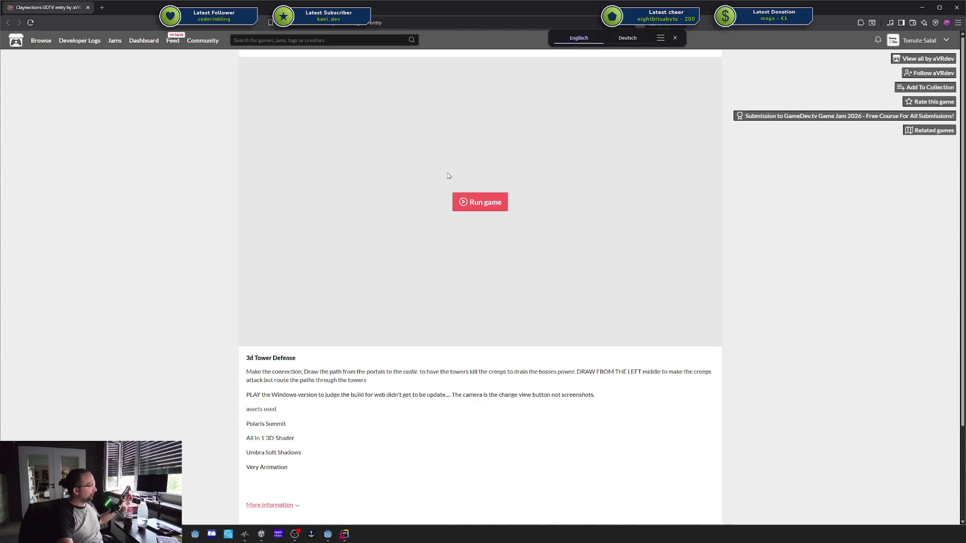
pyautogui.click(469, 197)
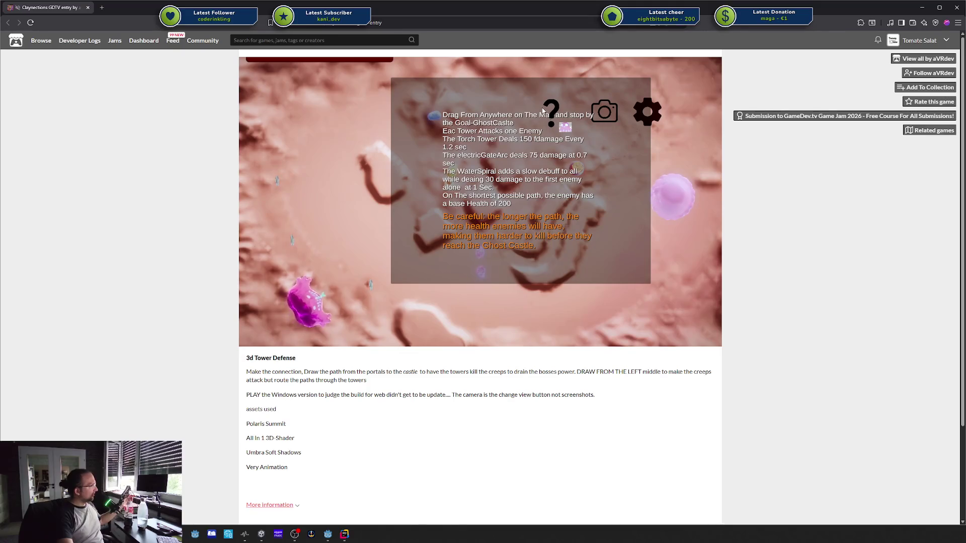
pyautogui.click(553, 114)
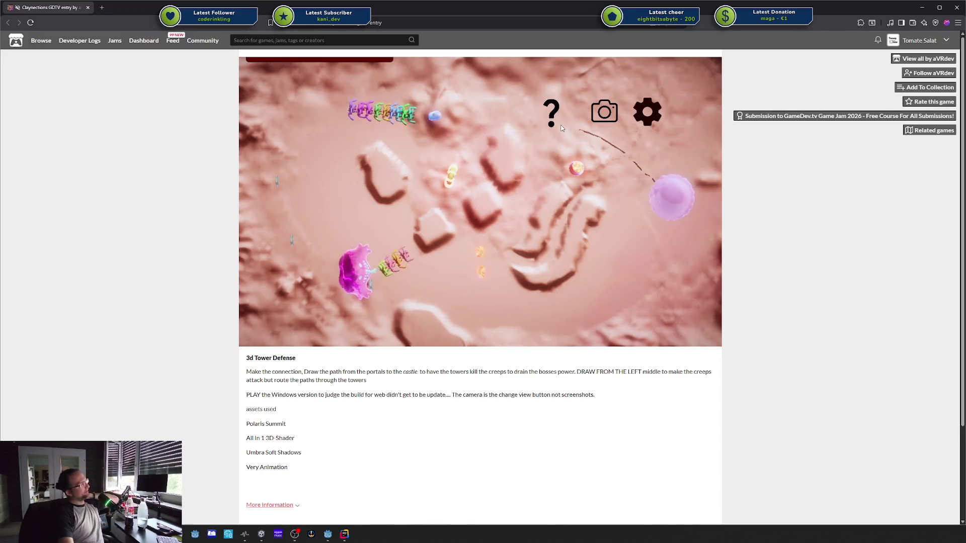
pyautogui.click(551, 116)
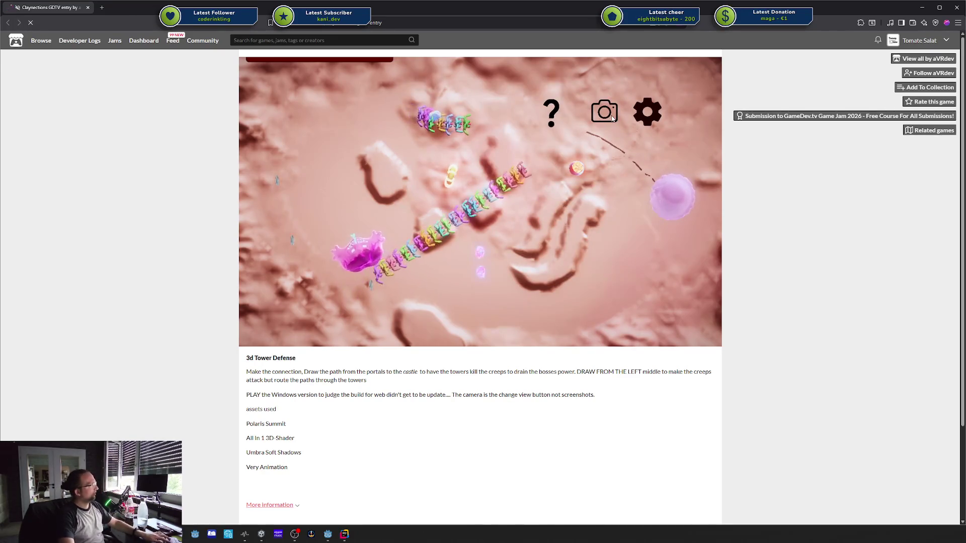
# Step: Reload with F5, restart the game, draw a short path stroke, and switch to tilted perspective
pyautogui.press('F5')
pyautogui.click(502, 195)
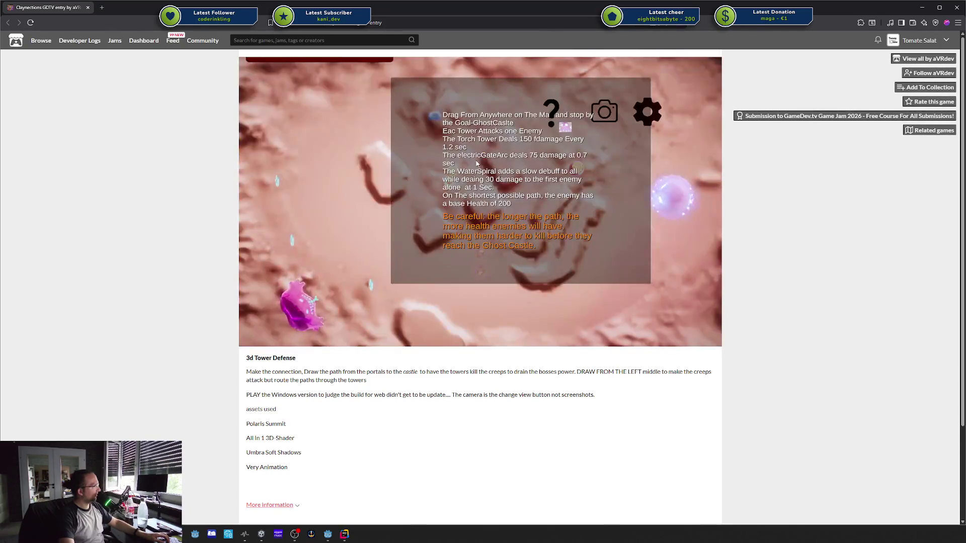
pyautogui.click(557, 116)
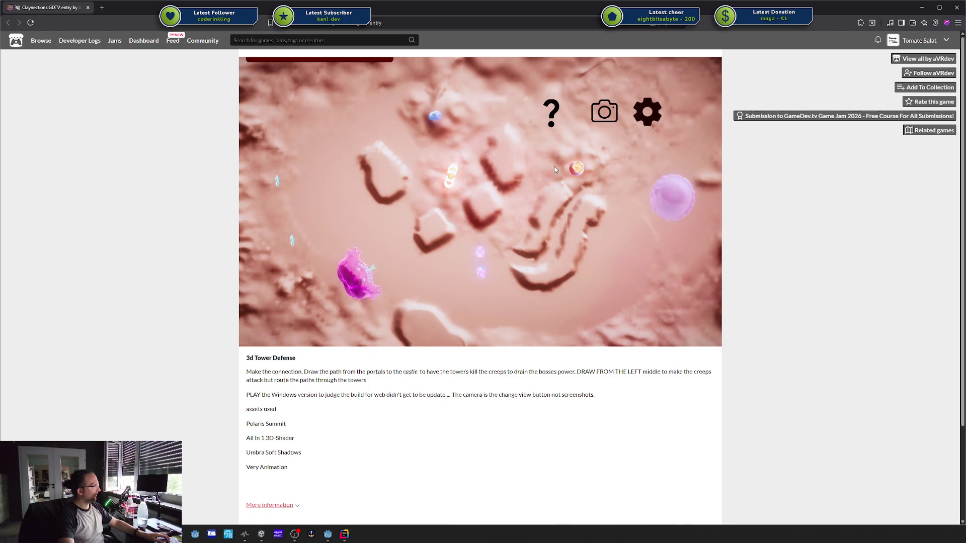
pyautogui.moveTo(554, 167); pyautogui.dragTo(587, 161)
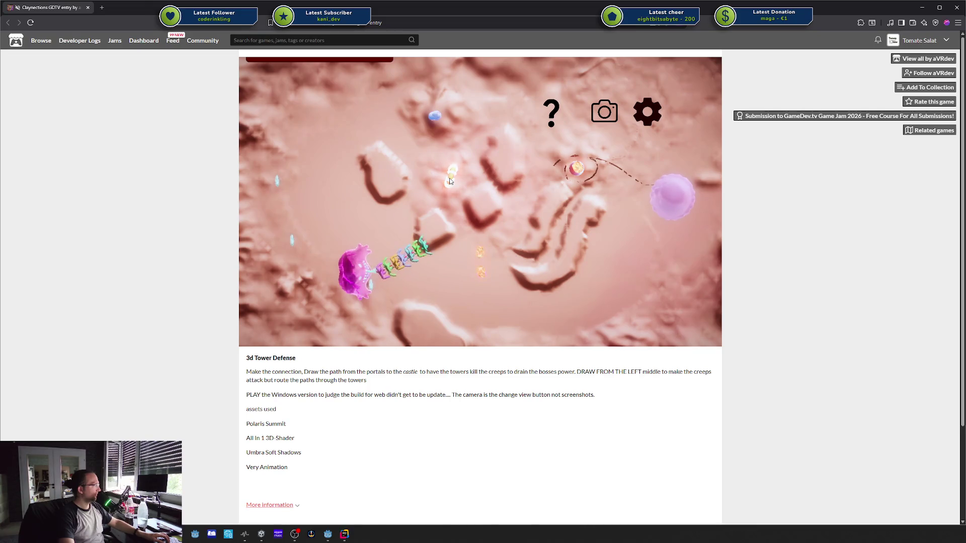
pyautogui.click(599, 113)
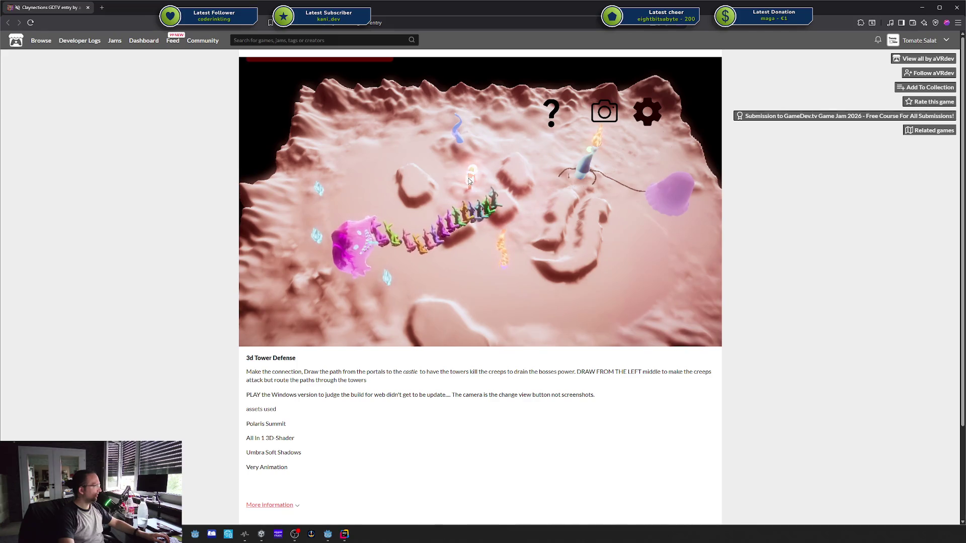
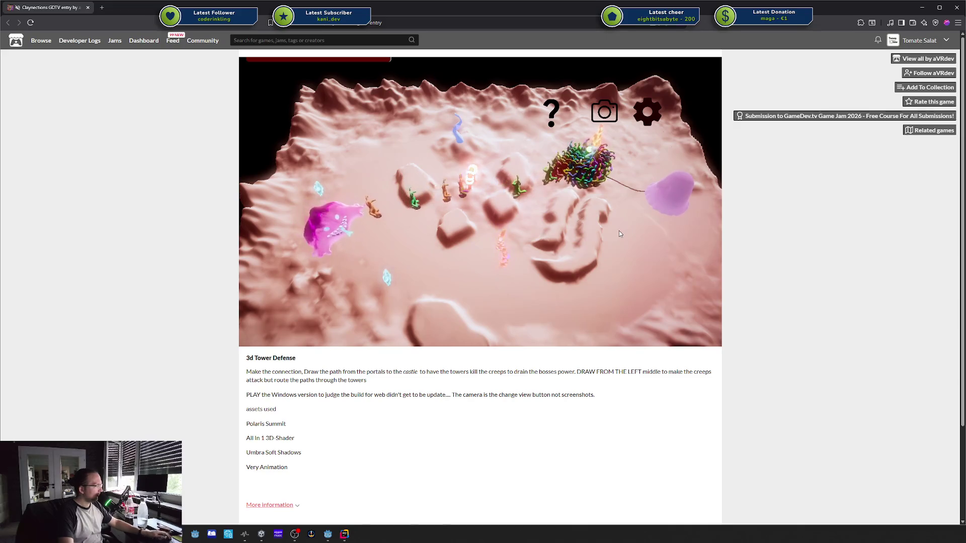
# Step: Reload the page with F5 and relaunch the Claynections web build to its title menu
pyautogui.scroll(-1, 788, 267)
pyautogui.scroll(1, 791, 265)
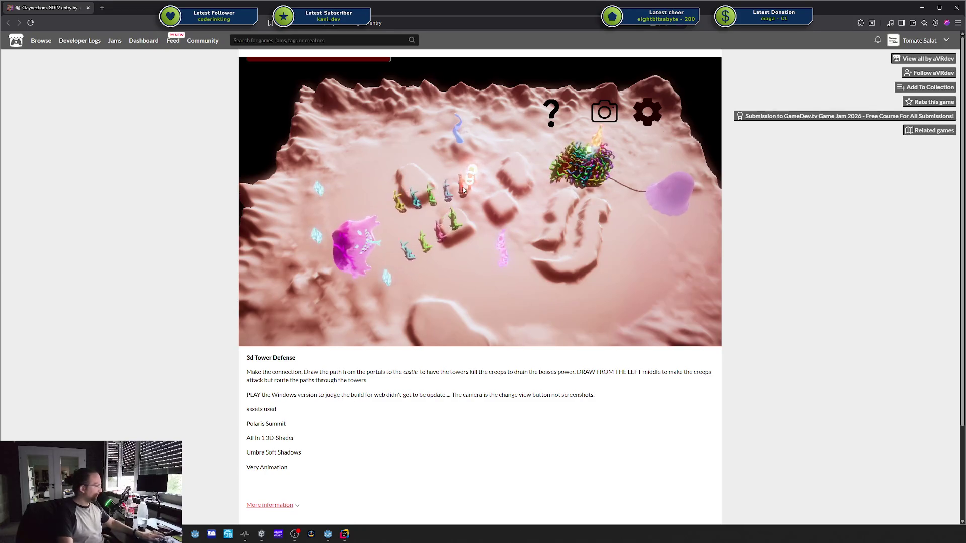
pyautogui.press('F5')
pyautogui.click(490, 201)
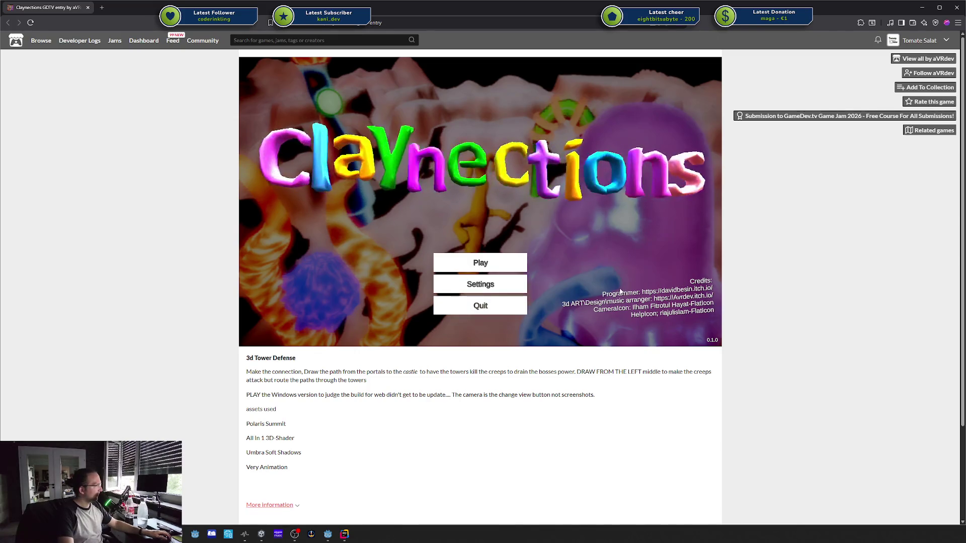
# Step: Open the sidebar's 'Submission to GameDev.tv Game Jam 2026' link and look over the entry details
pyautogui.scroll(-2, 322, 488)
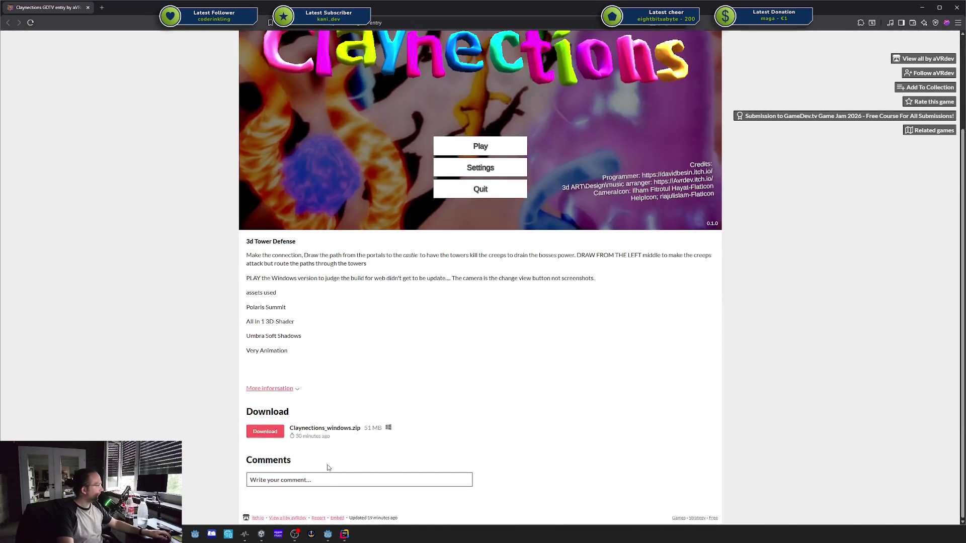
pyautogui.scroll(2, 411, 381)
pyautogui.click(817, 116)
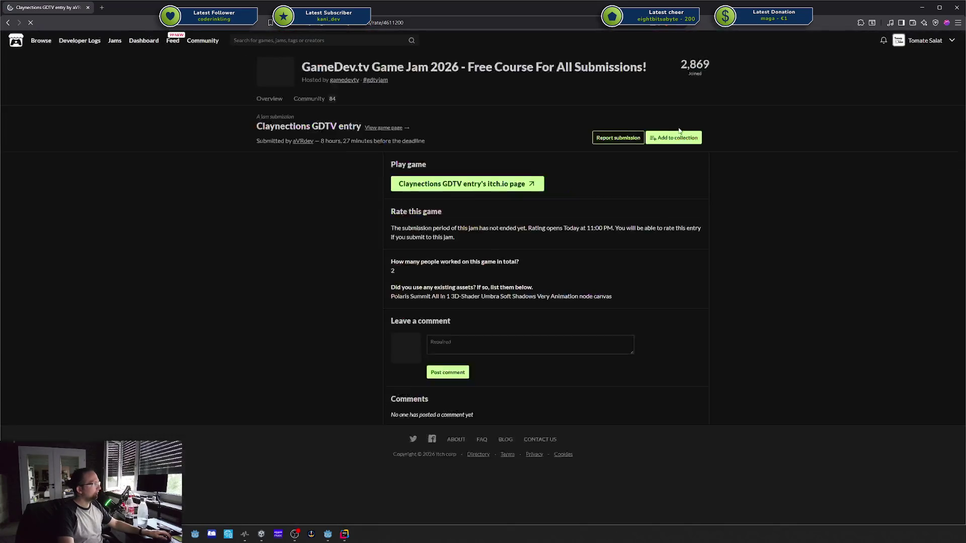
pyautogui.moveTo(394, 271); pyautogui.dragTo(404, 270)
pyautogui.click(419, 270)
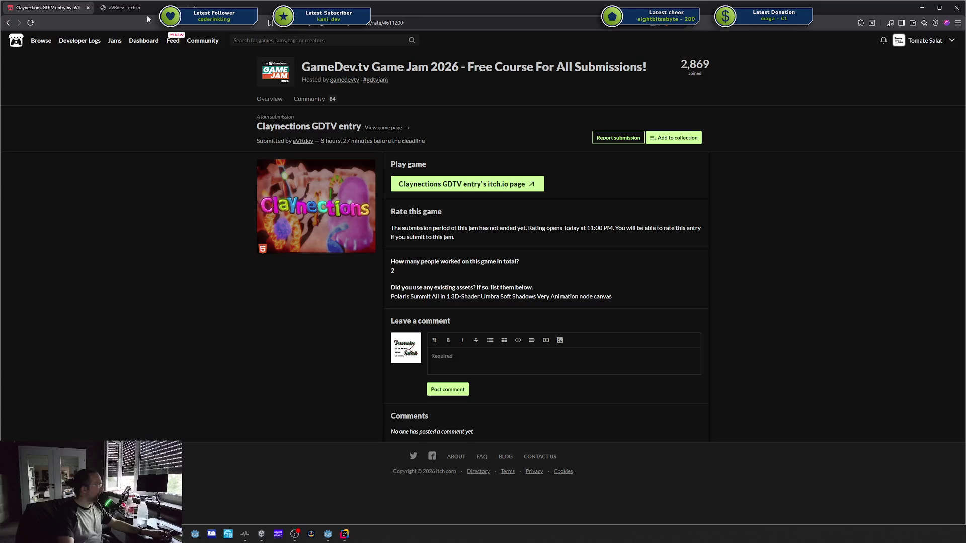
# Step: Check the developer's games tab, then close it with a middle-click
pyautogui.click(143, 8)
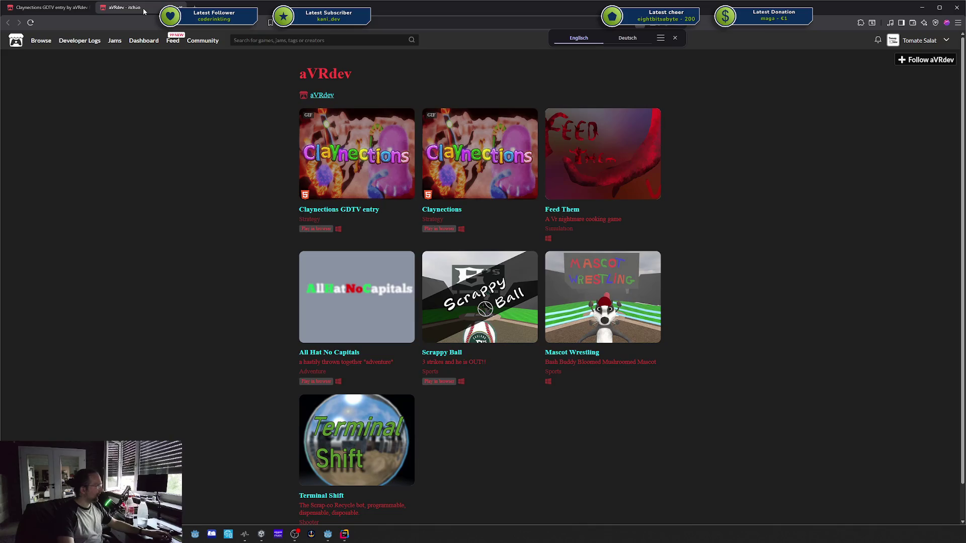
pyautogui.middleClick(143, 8)
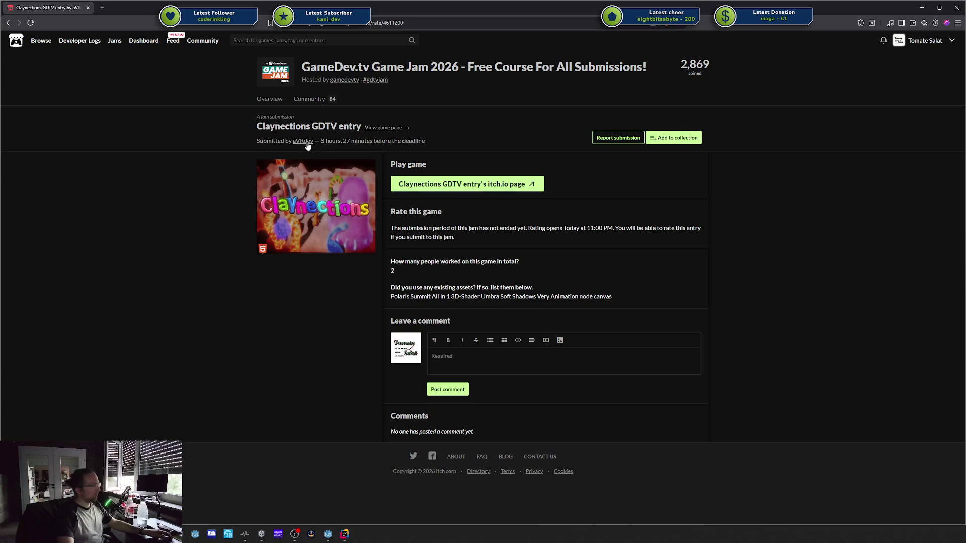
pyautogui.moveTo(267, 142); pyautogui.dragTo(345, 141)
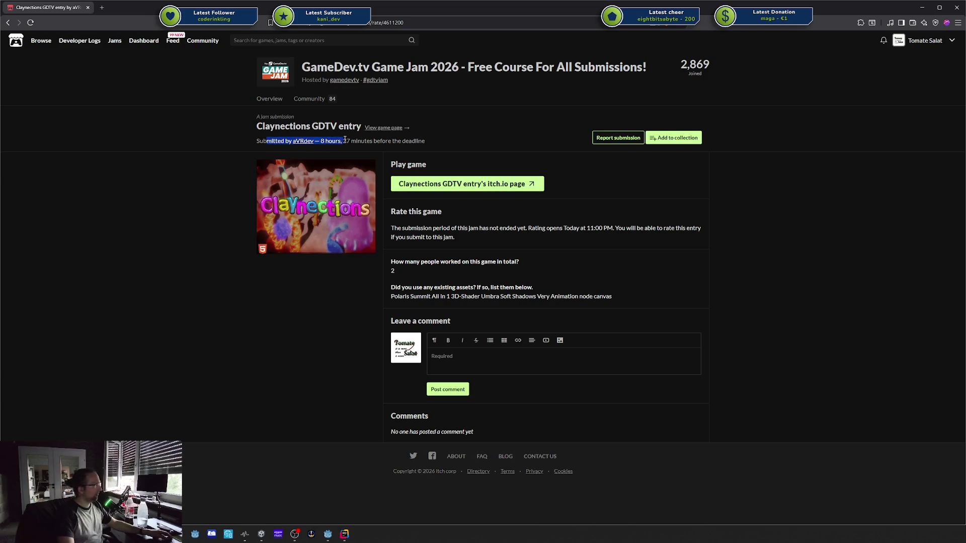
pyautogui.click(346, 141)
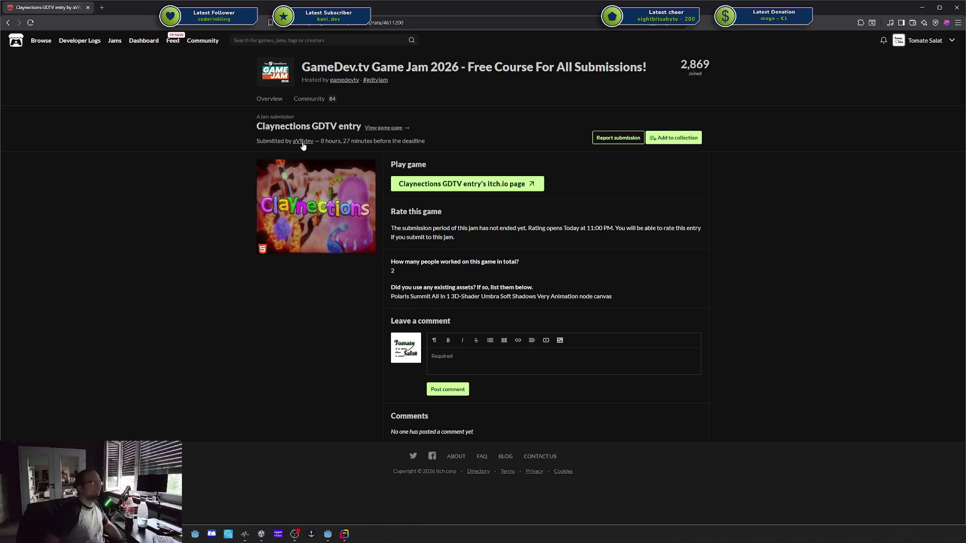
pyautogui.moveTo(266, 141); pyautogui.dragTo(324, 141)
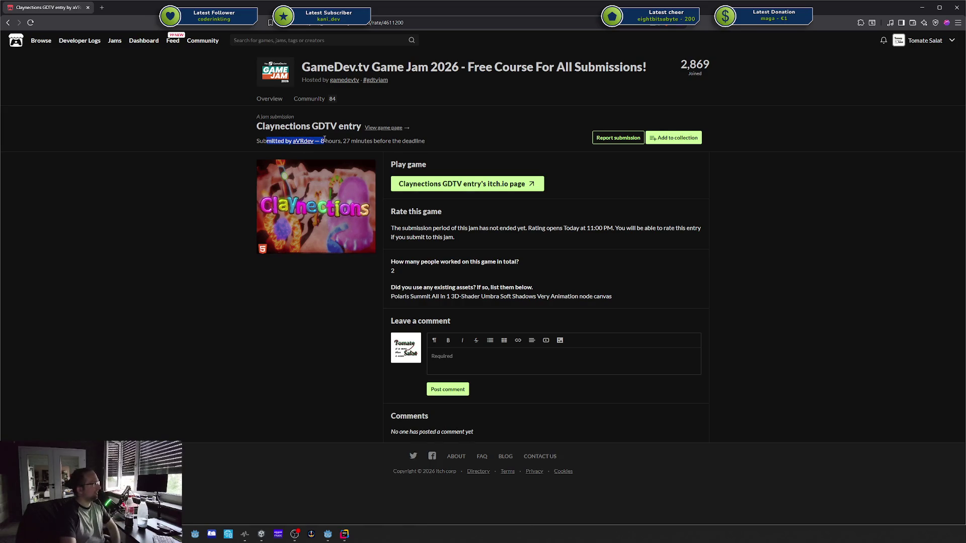
pyautogui.click(321, 140)
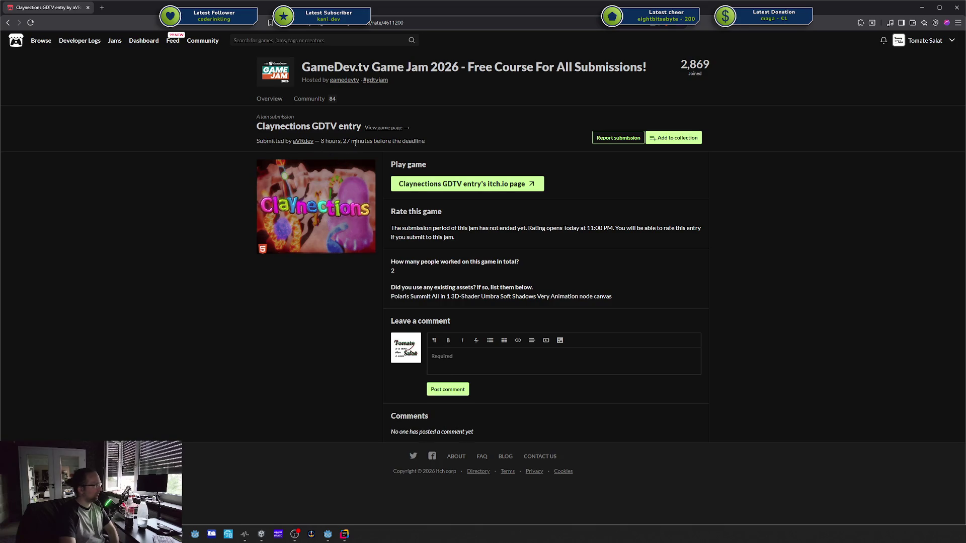
pyautogui.moveTo(357, 140); pyautogui.dragTo(293, 141)
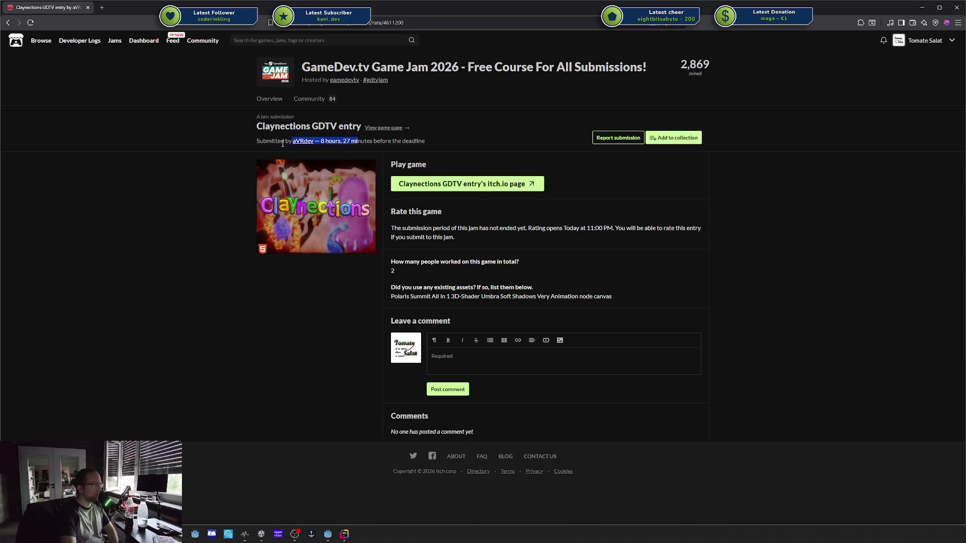
pyautogui.moveTo(377, 141)
pyautogui.mouseDown()
pyautogui.moveTo(288, 142)
pyautogui.moveTo(340, 141)
pyautogui.mouseUp()
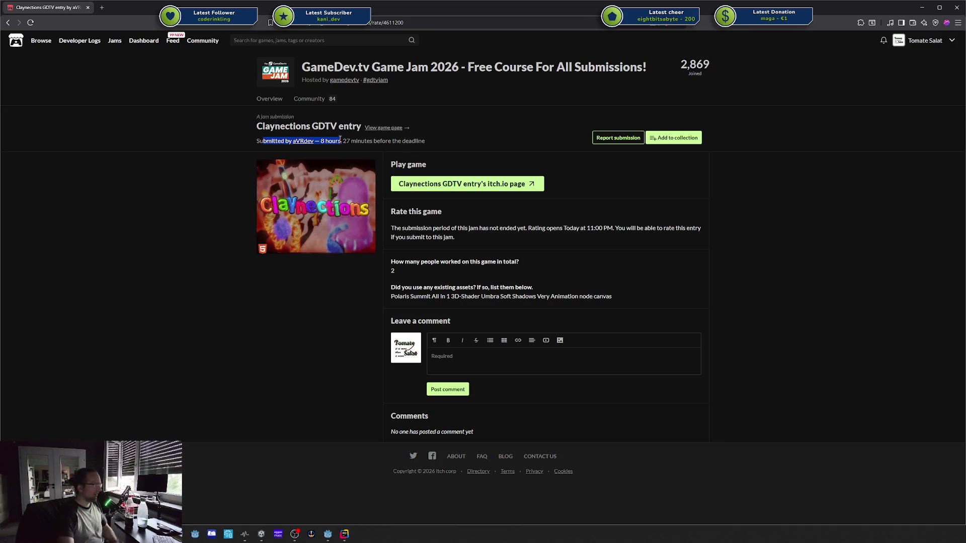
pyautogui.click(351, 141)
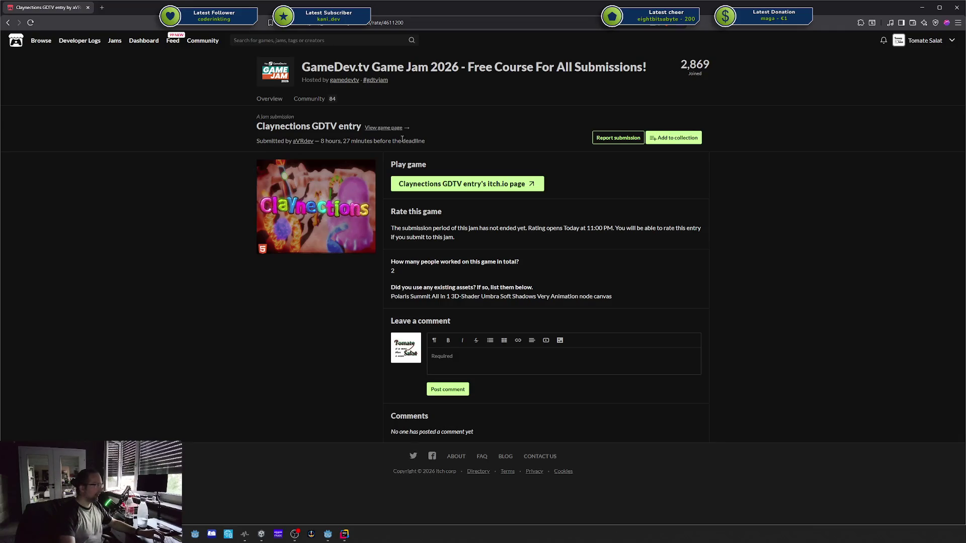
pyautogui.moveTo(271, 147); pyautogui.dragTo(366, 139)
pyautogui.click(366, 137)
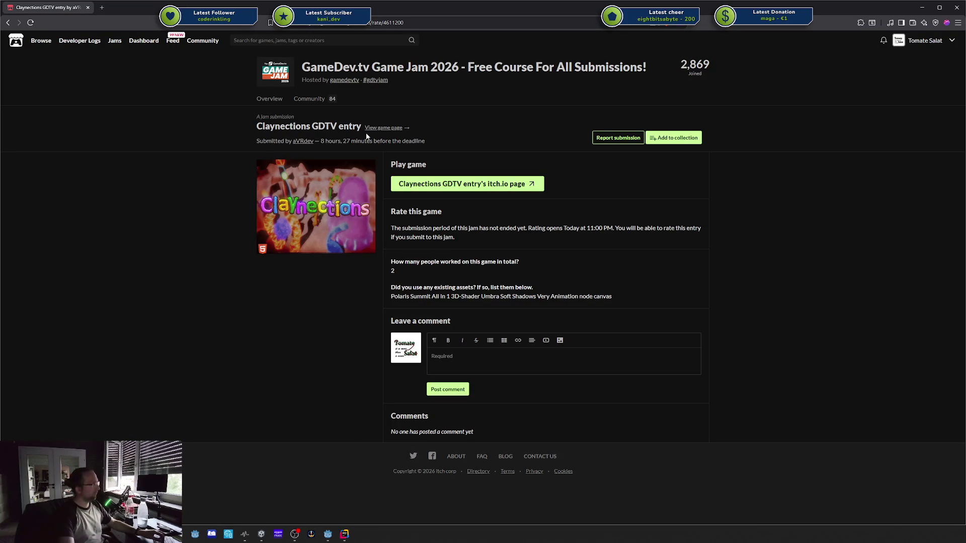
pyautogui.moveTo(426, 142); pyautogui.dragTo(228, 146)
pyautogui.click(229, 146)
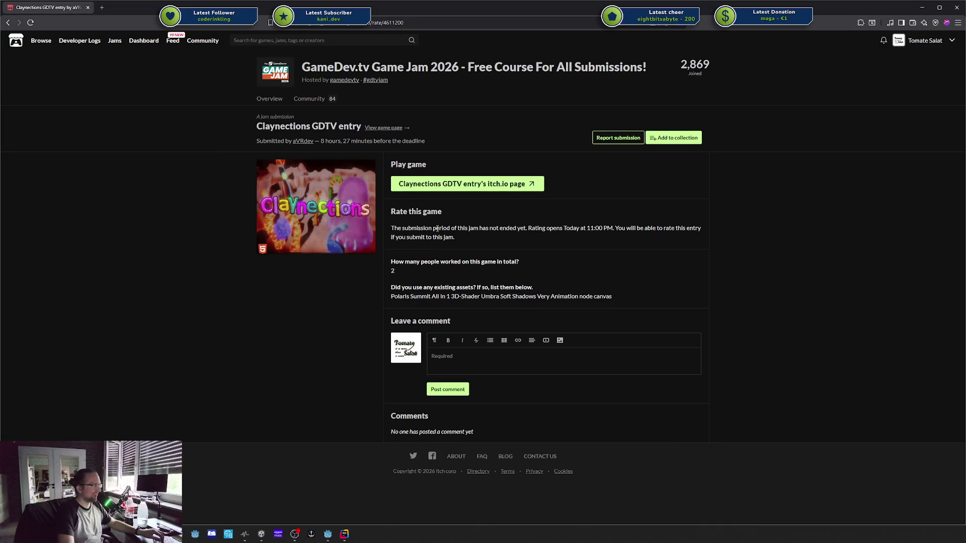
pyautogui.moveTo(578, 304); pyautogui.dragTo(544, 275)
pyautogui.click(554, 280)
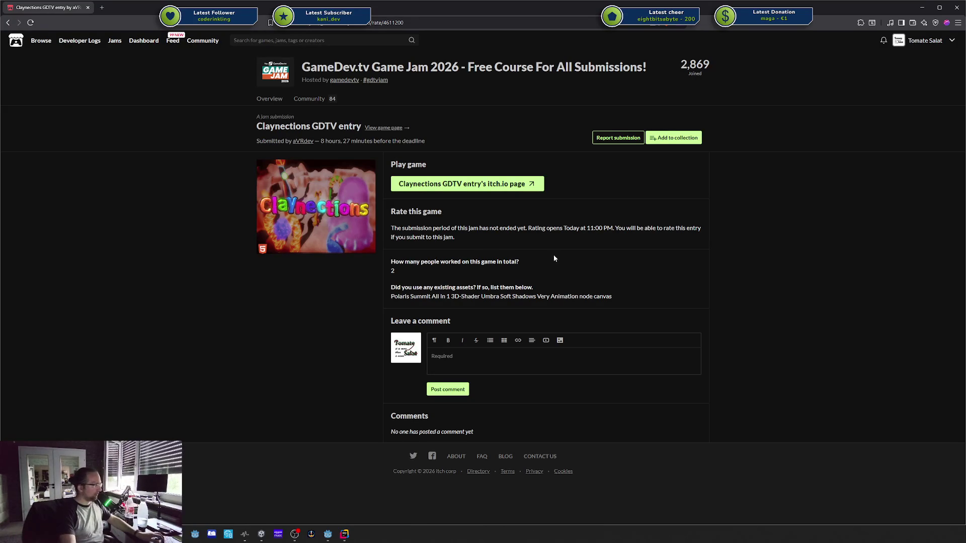
pyautogui.press('F5')
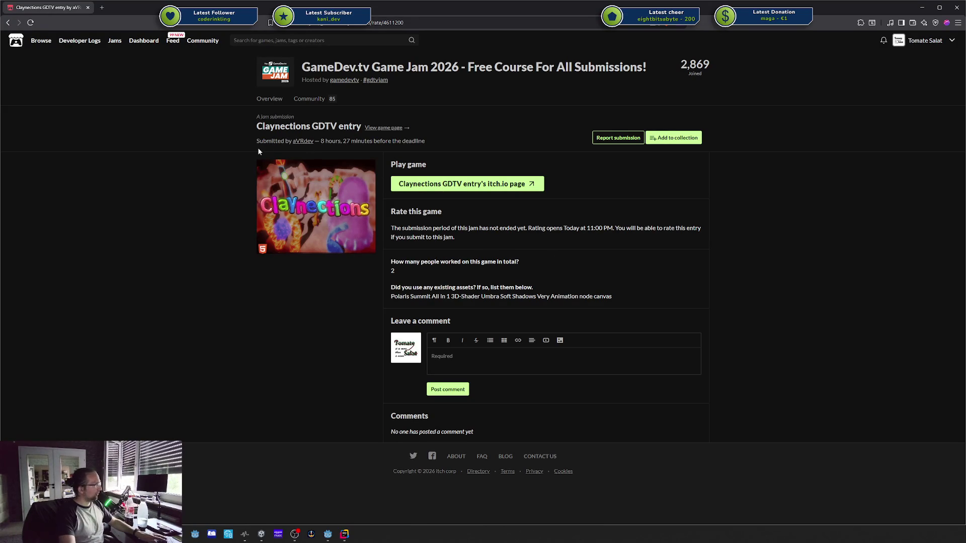
pyautogui.moveTo(245, 144); pyautogui.dragTo(362, 142)
pyautogui.moveTo(419, 282); pyautogui.dragTo(394, 271)
pyautogui.click(397, 271)
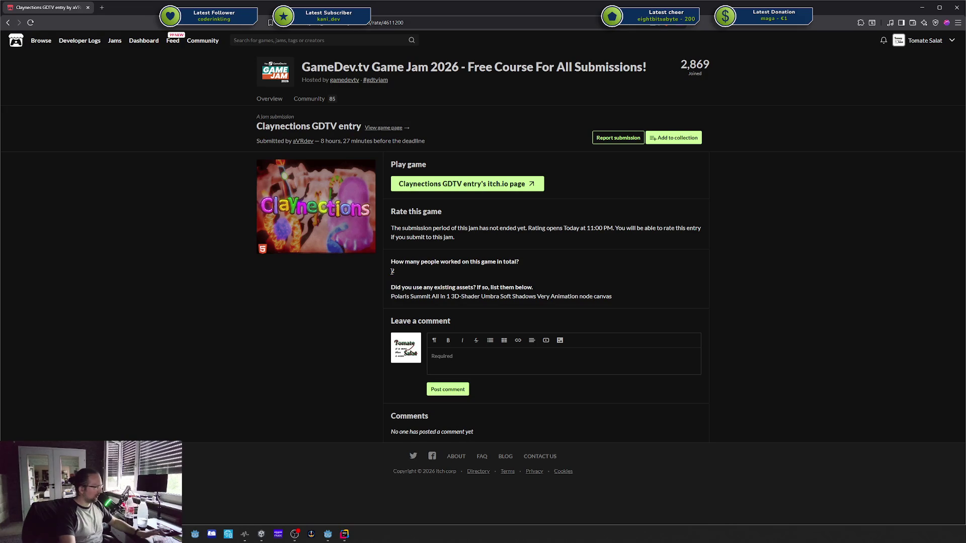
pyautogui.moveTo(394, 271); pyautogui.dragTo(396, 262)
pyautogui.click(395, 262)
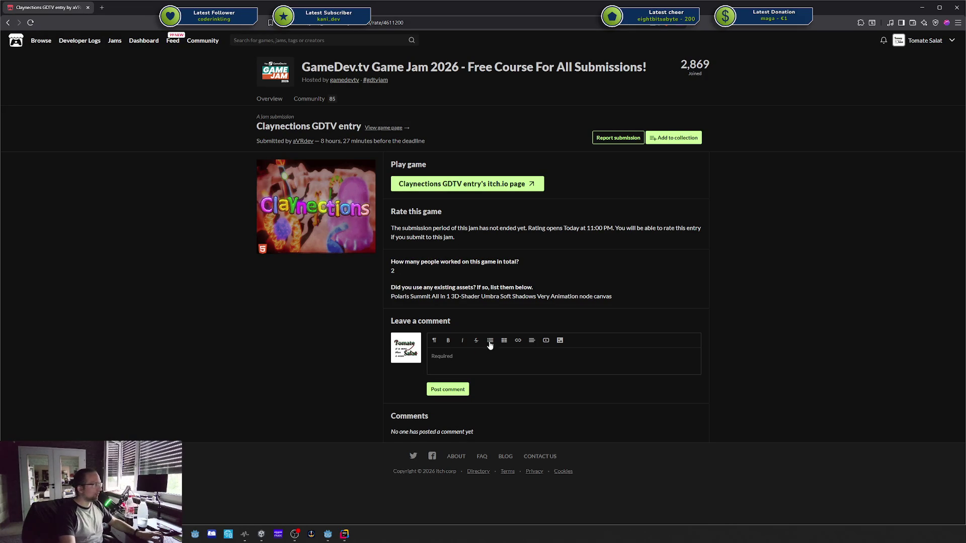
pyautogui.moveTo(260, 145)
pyautogui.mouseDown()
pyautogui.moveTo(353, 146)
pyautogui.moveTo(297, 146)
pyautogui.moveTo(317, 149)
pyautogui.mouseUp()
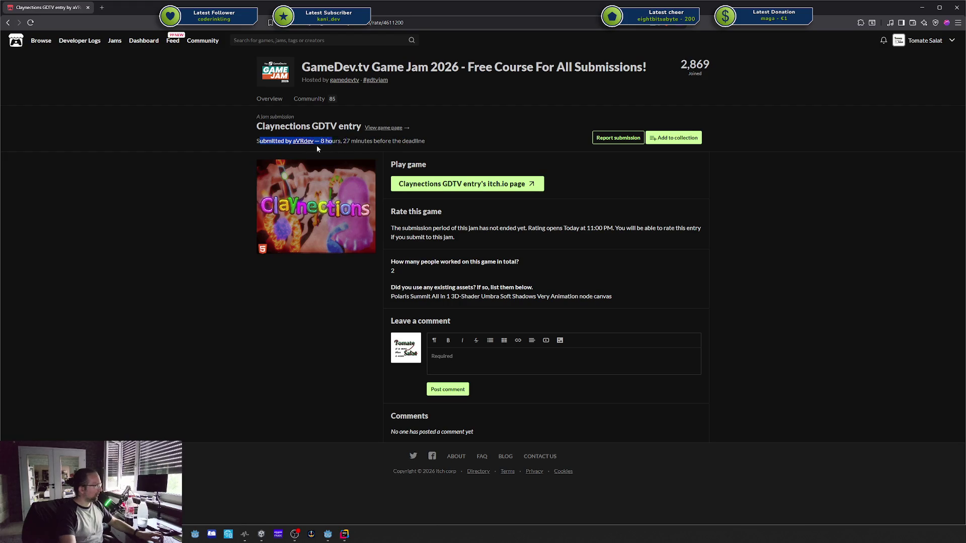
pyautogui.click(342, 144)
pyautogui.moveTo(411, 144); pyautogui.dragTo(267, 145)
pyautogui.click(266, 145)
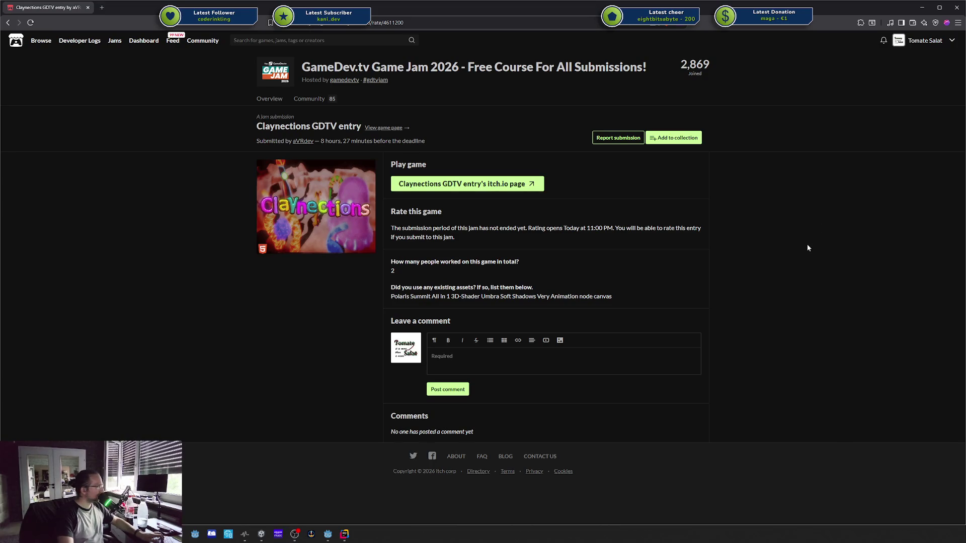
pyautogui.moveTo(446, 296)
pyautogui.mouseDown()
pyautogui.moveTo(397, 164)
pyautogui.moveTo(454, 299)
pyautogui.moveTo(498, 295)
pyautogui.moveTo(473, 296)
pyautogui.mouseUp()
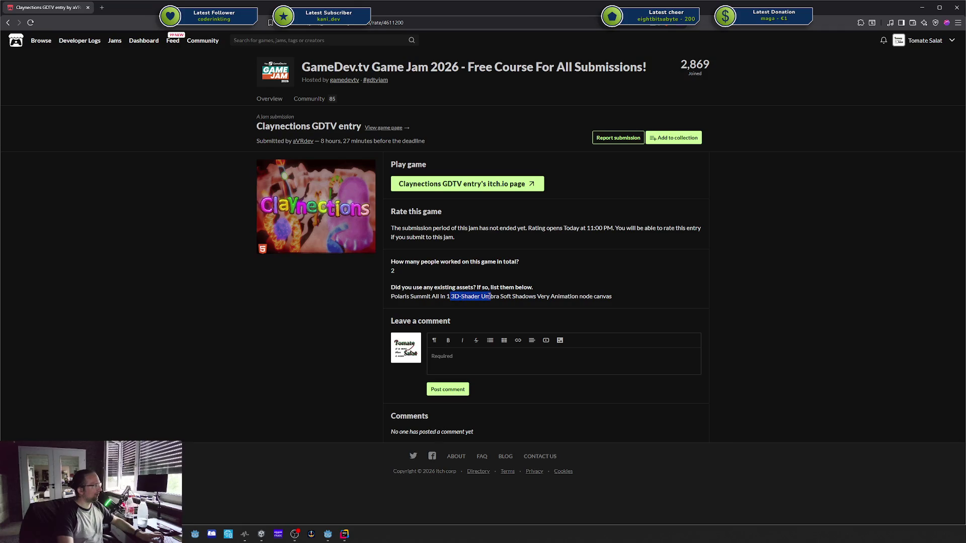